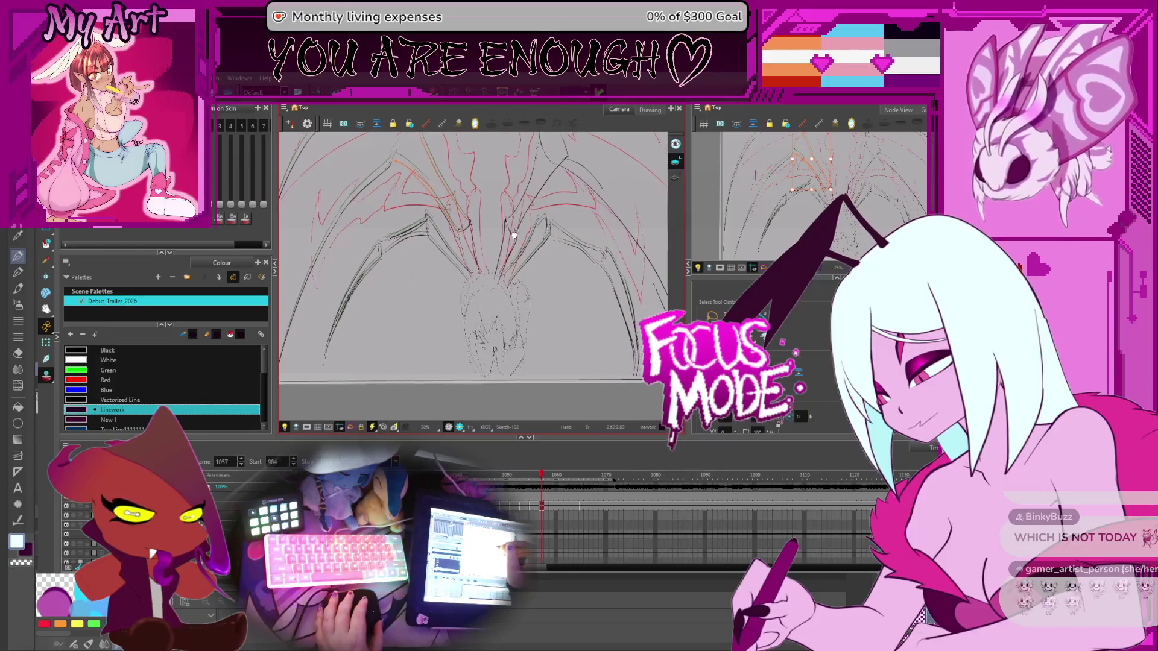
Select the large right-side hair strands and squash them slightly downward
left_click(445, 268)
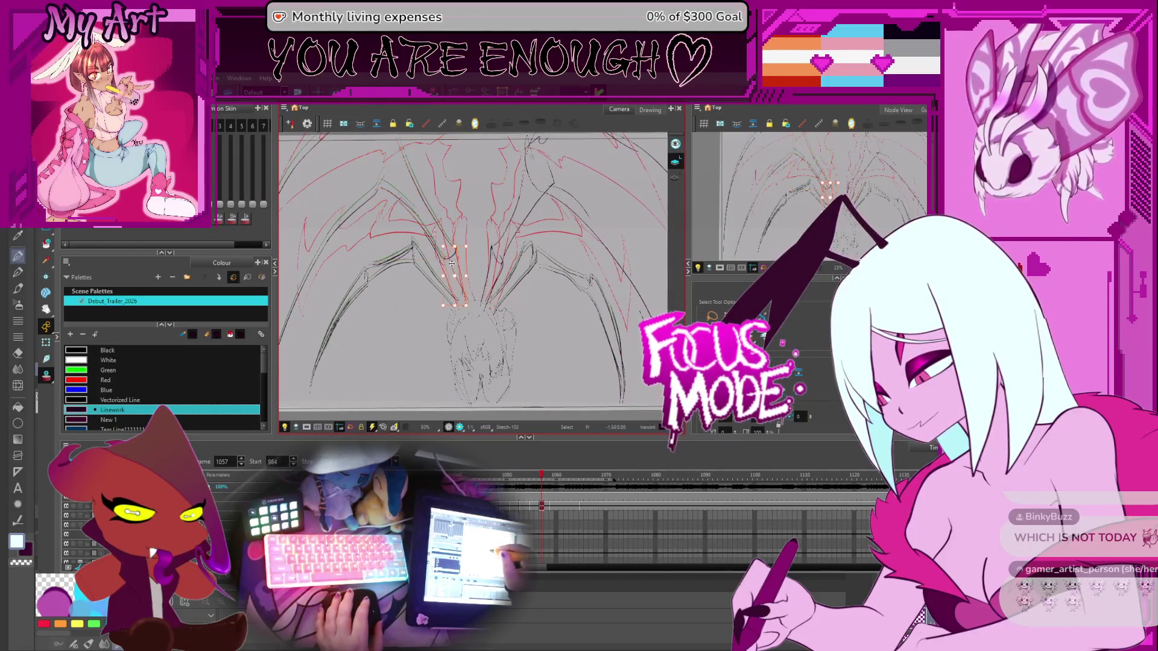
scroll(445, 271, "up", 3)
left_click(425, 258)
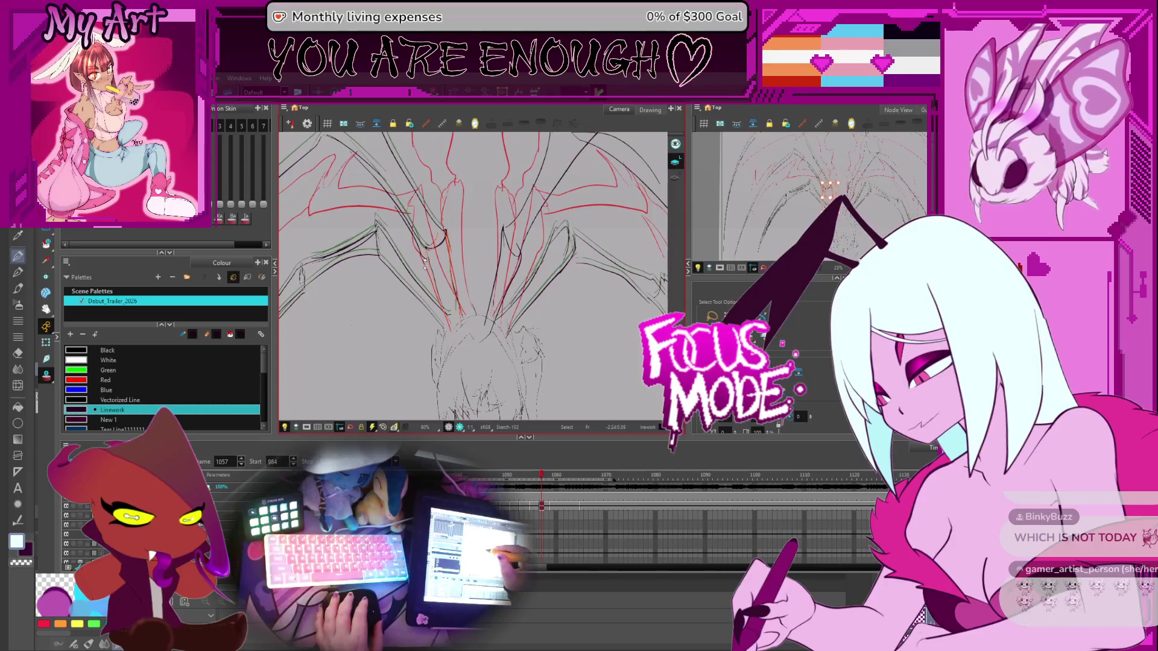
scroll(424, 263, "down", 4)
left_click(464, 224)
left_click_drag(553, 169, 553, 175)
Check the central and lower strands while zooming and panning, then go to the cleaner sketch frame
scroll(466, 250, "up", 1)
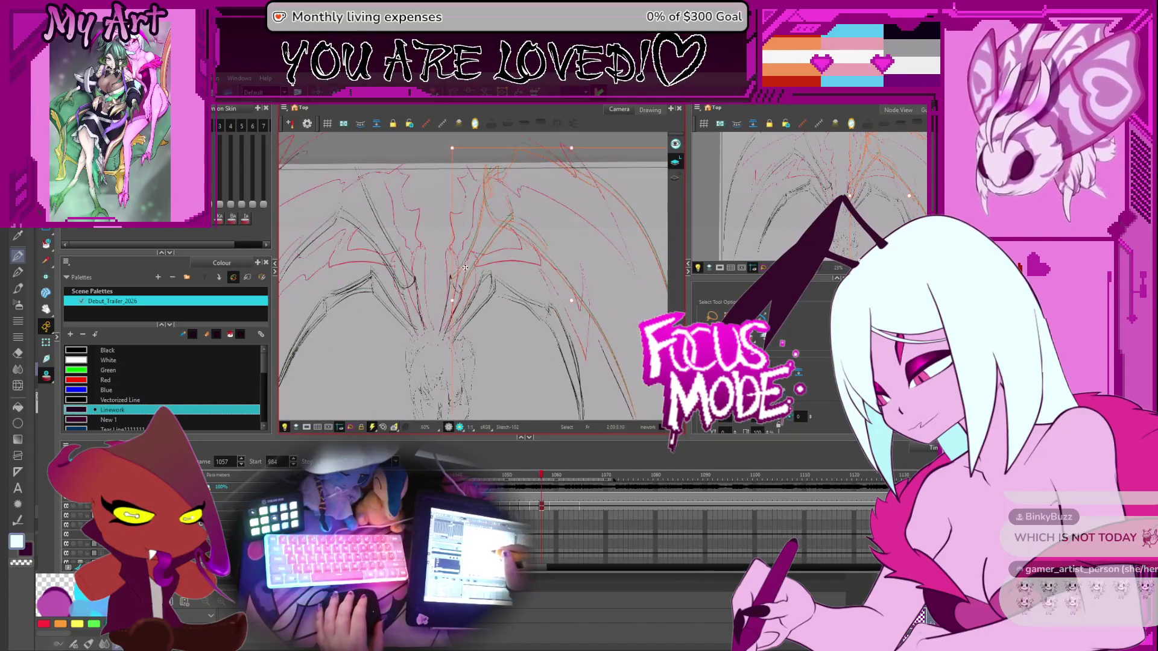
left_click(474, 228)
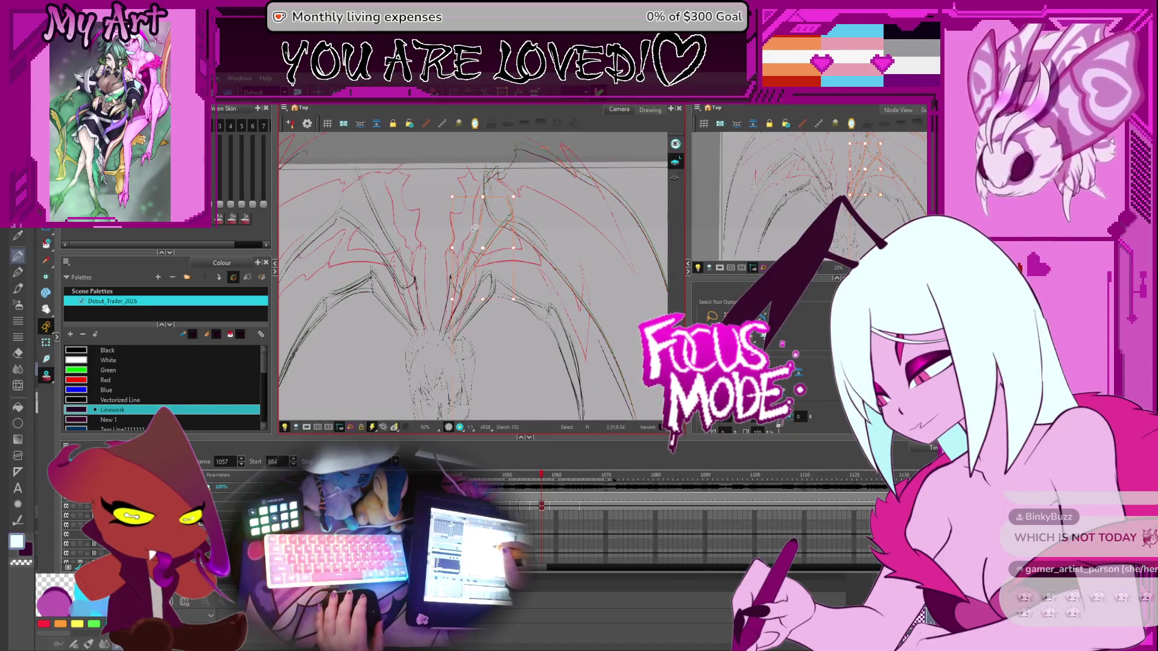
left_click(451, 302)
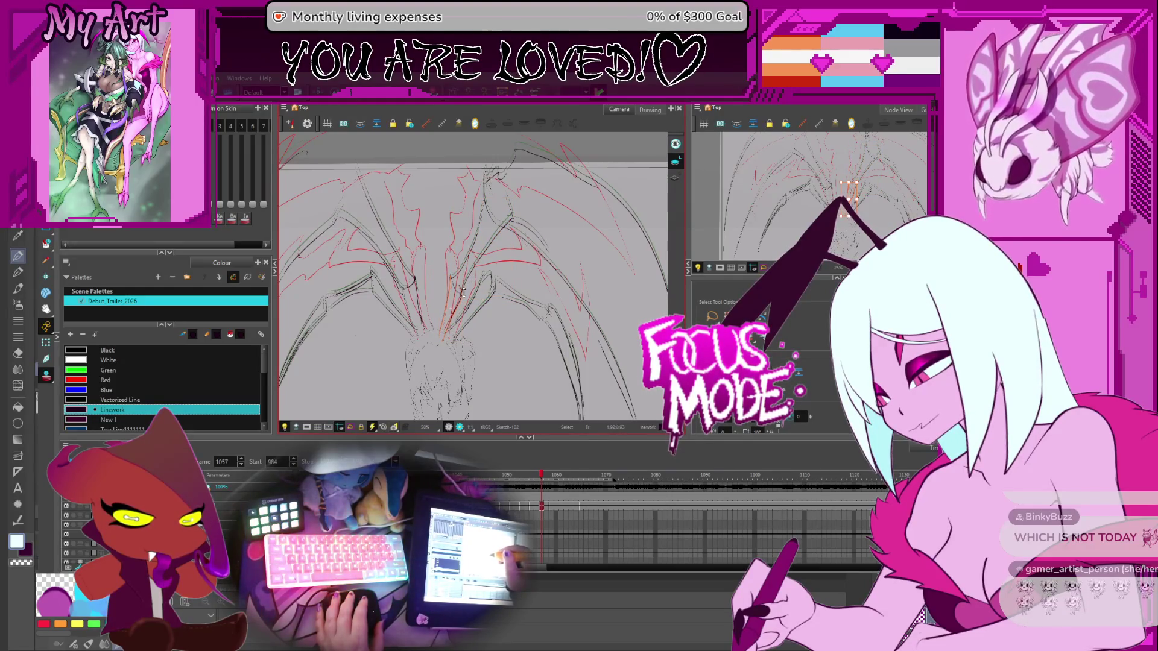
left_click_drag(475, 255, 514, 247)
left_click(482, 302)
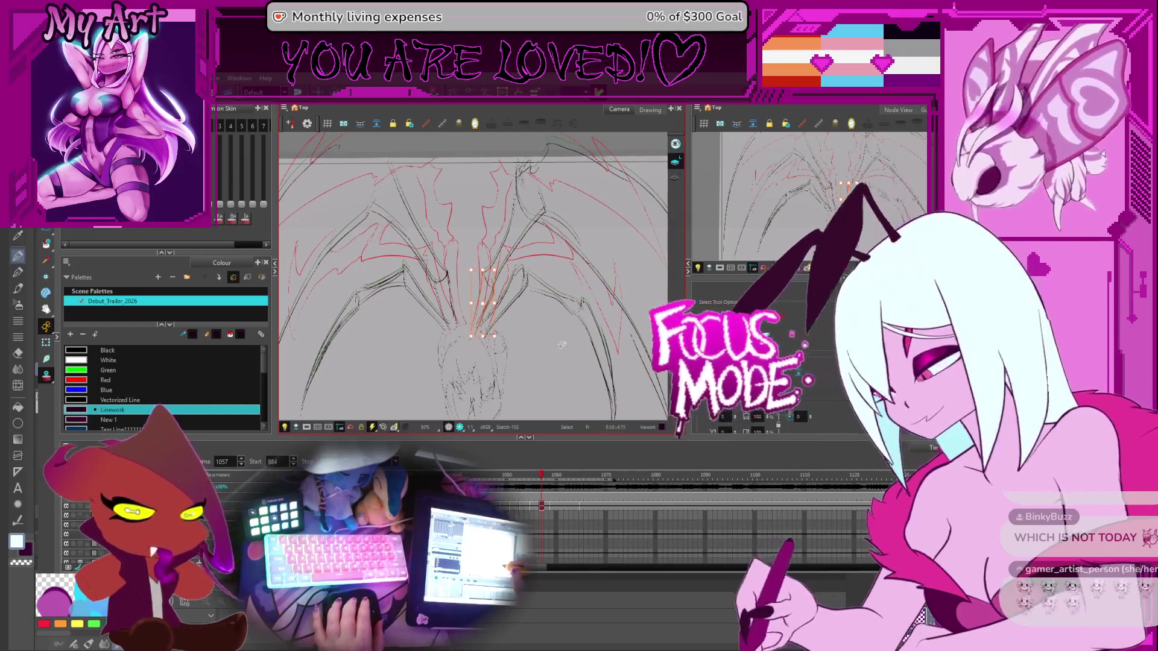
key("2")
left_click_drag(521, 363, 532, 357)
scroll(507, 472, "down", 3)
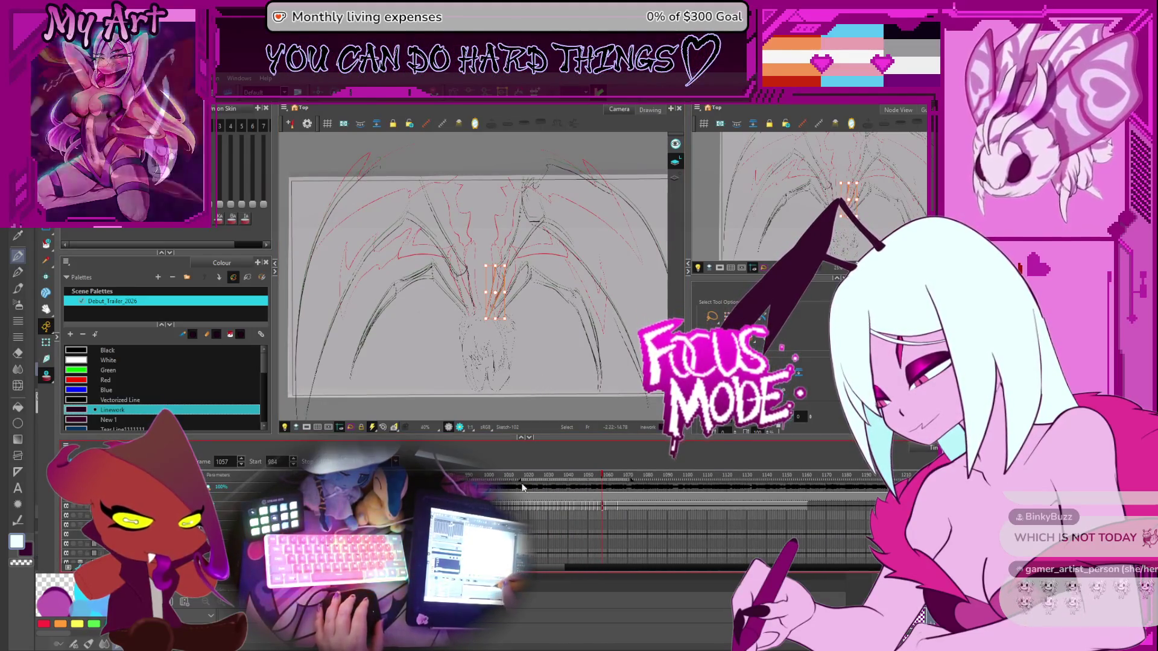
key("1")
left_click_drag(535, 321, 528, 315)
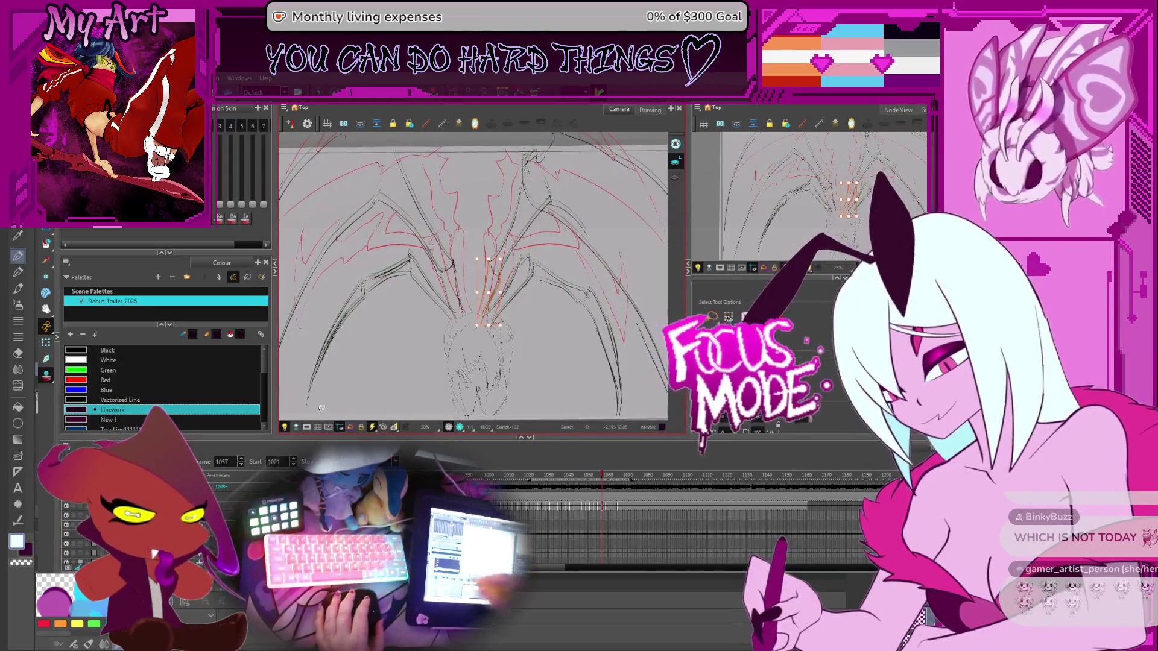
left_click(534, 475)
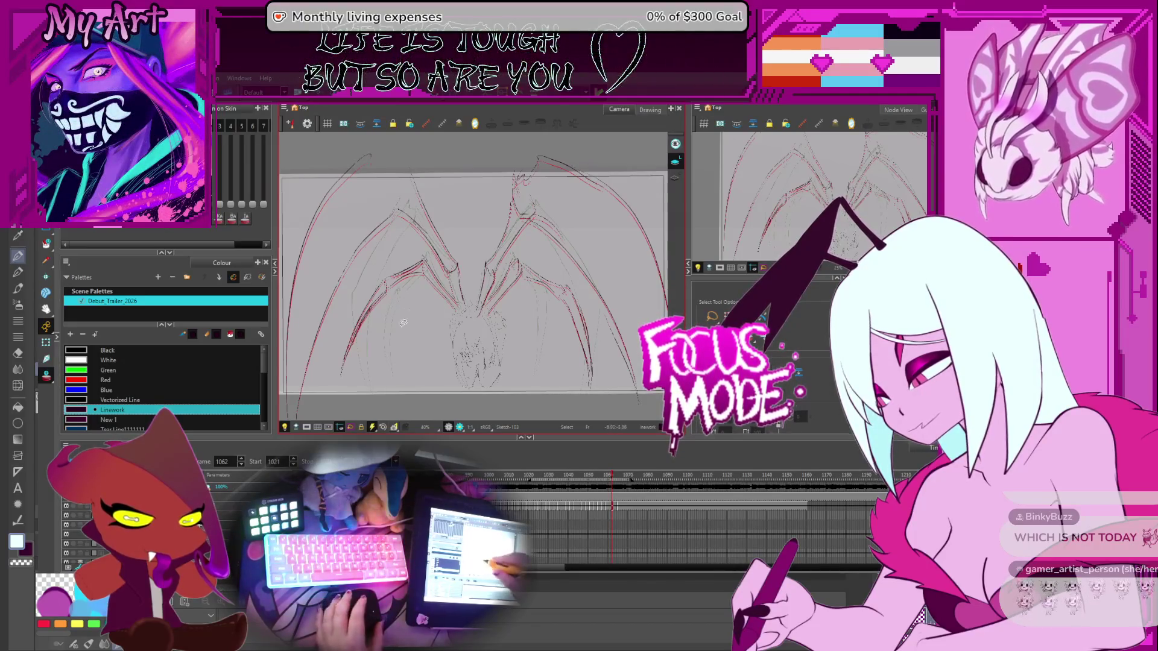
Select the long left strand, hide onion skin, and stretch it slightly wider
scroll(431, 350, "up", 2)
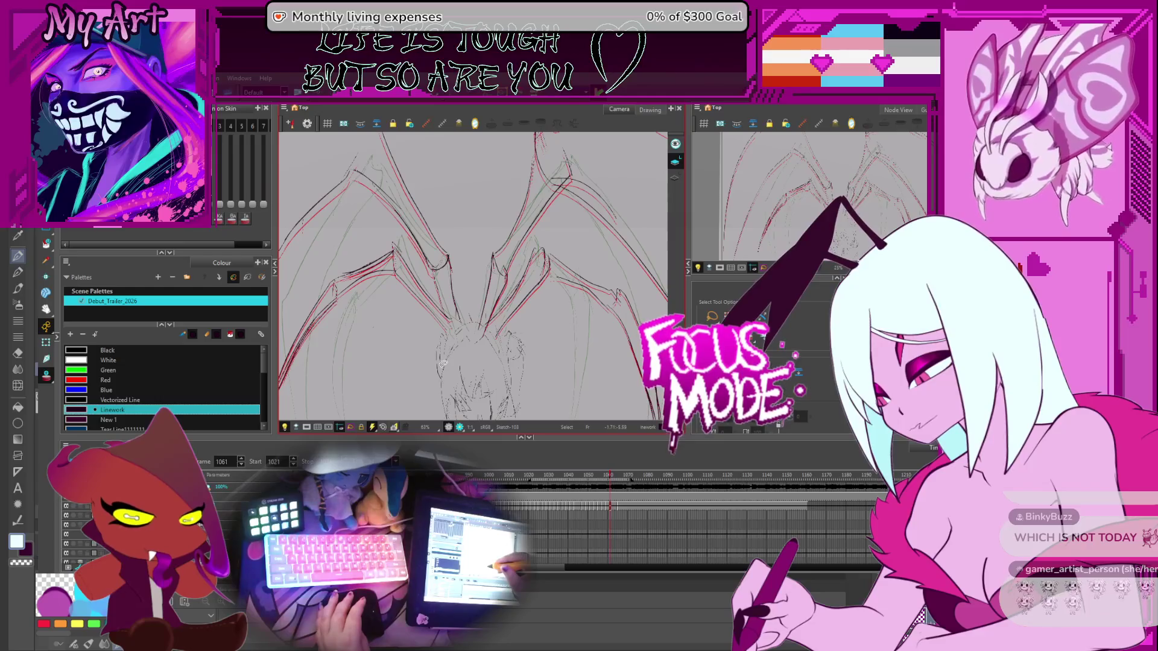
left_click_drag(410, 314, 425, 289)
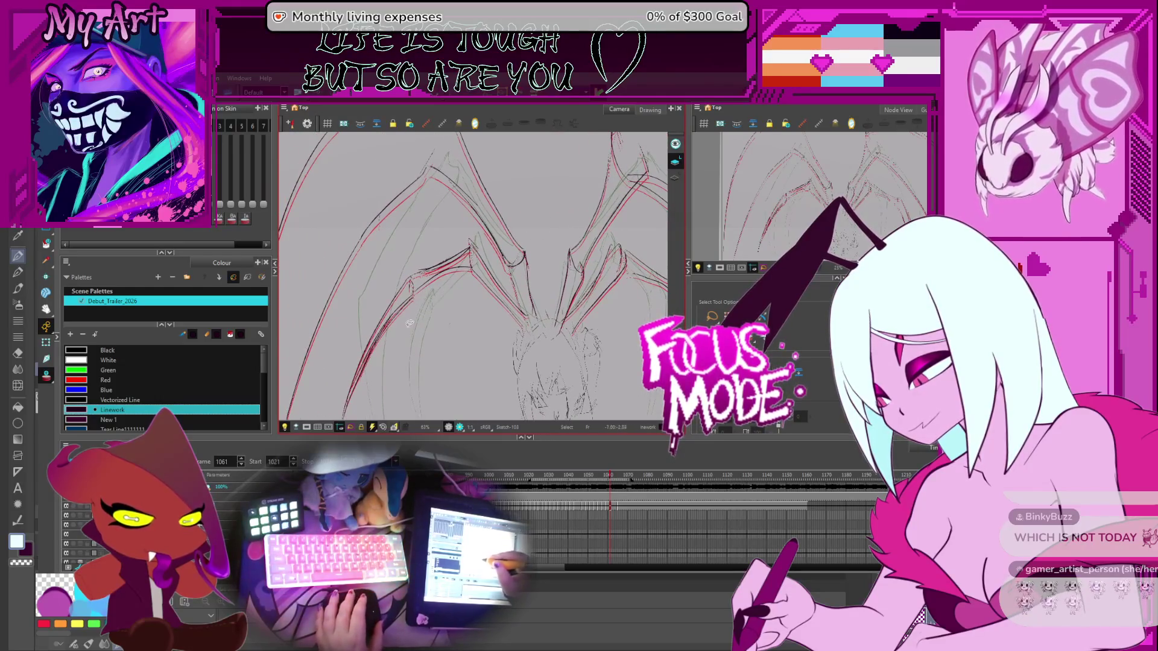
left_click(353, 362)
left_click_drag(390, 372, 414, 350)
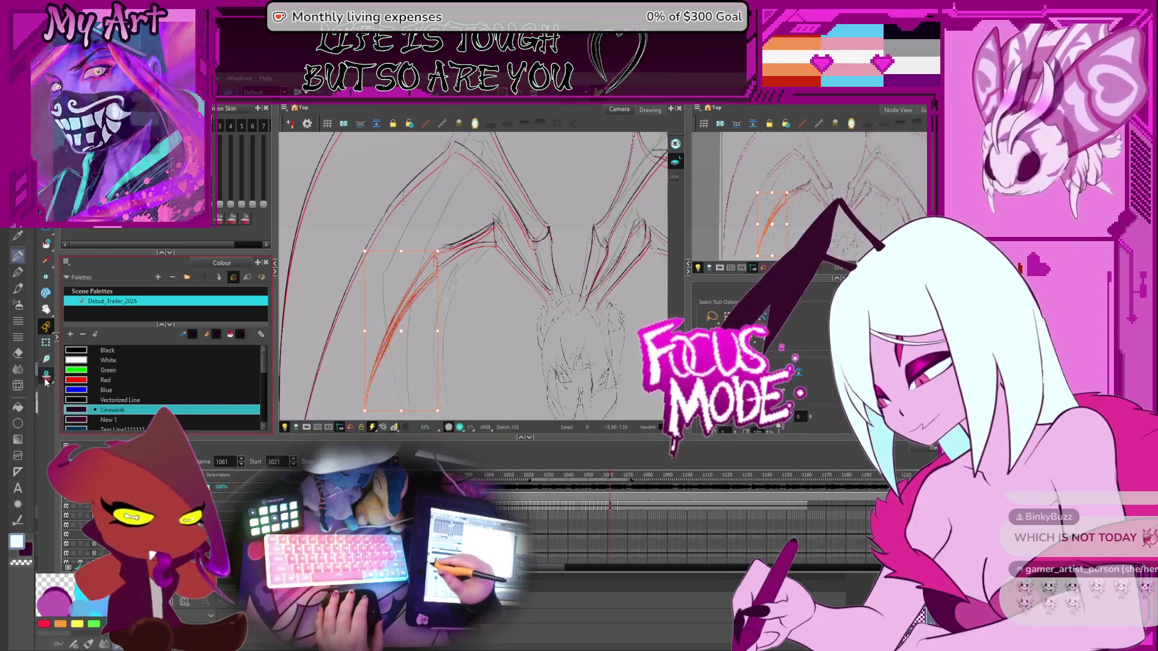
key("alt+o")
key("alt+o")
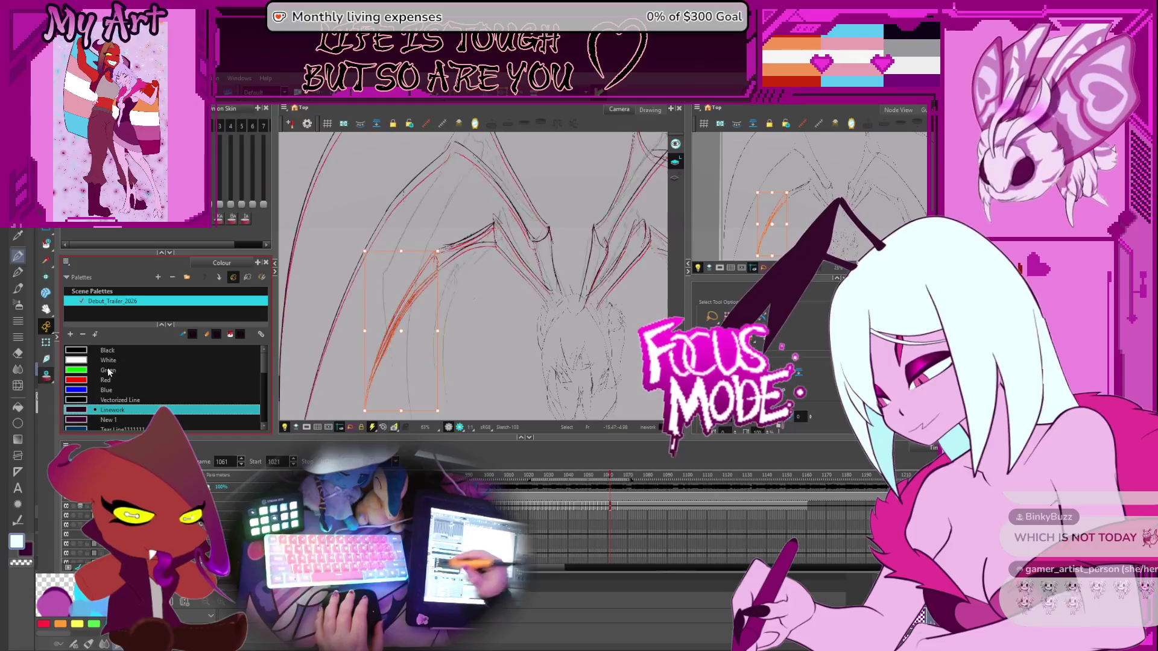
left_click_drag(356, 409, 359, 410)
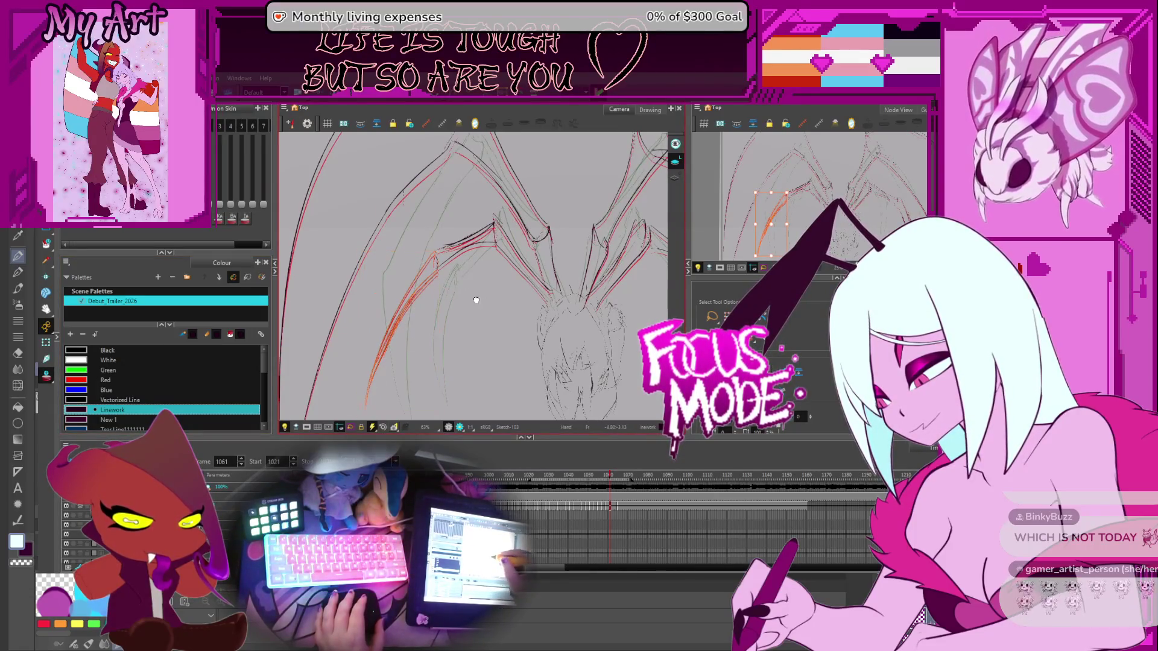
Recentre the view and go to frame 1065
left_click_drag(476, 300, 467, 287)
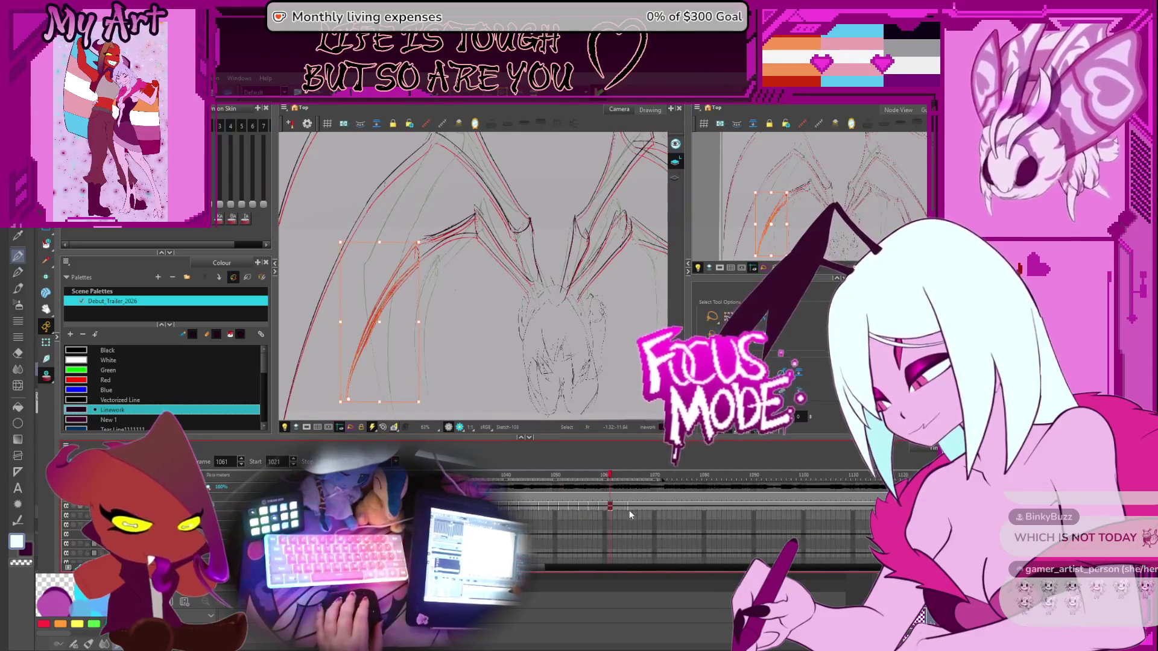
scroll(633, 506, "up", 5)
left_click(655, 507)
scroll(654, 507, "up", 1)
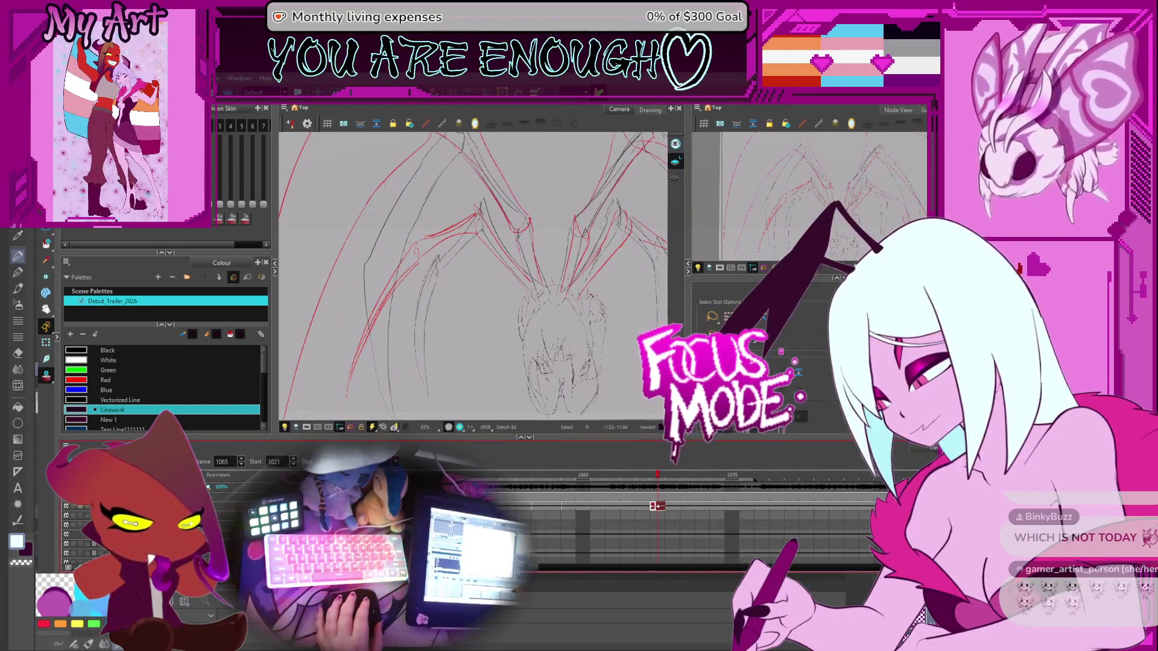
Go back to frame 1060 and reshape the short strand above the long left strand
mouse_move(686, 507)
left_mouse_down()
mouse_move(588, 490)
mouse_move(600, 493)
left_mouse_up()
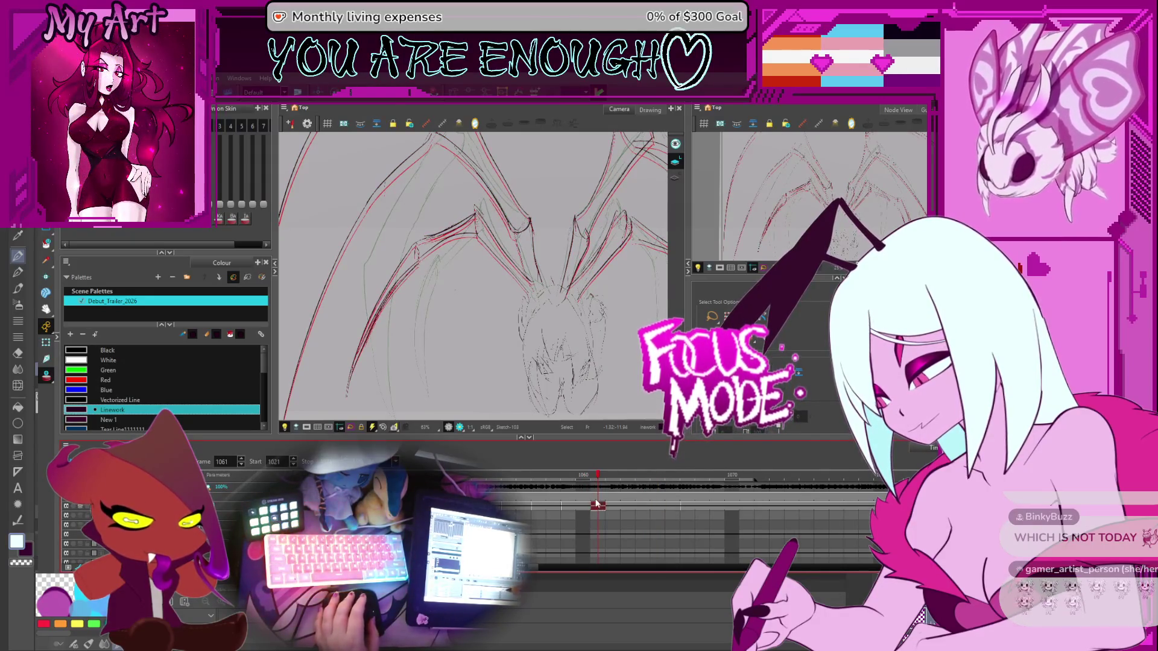
left_click(405, 265)
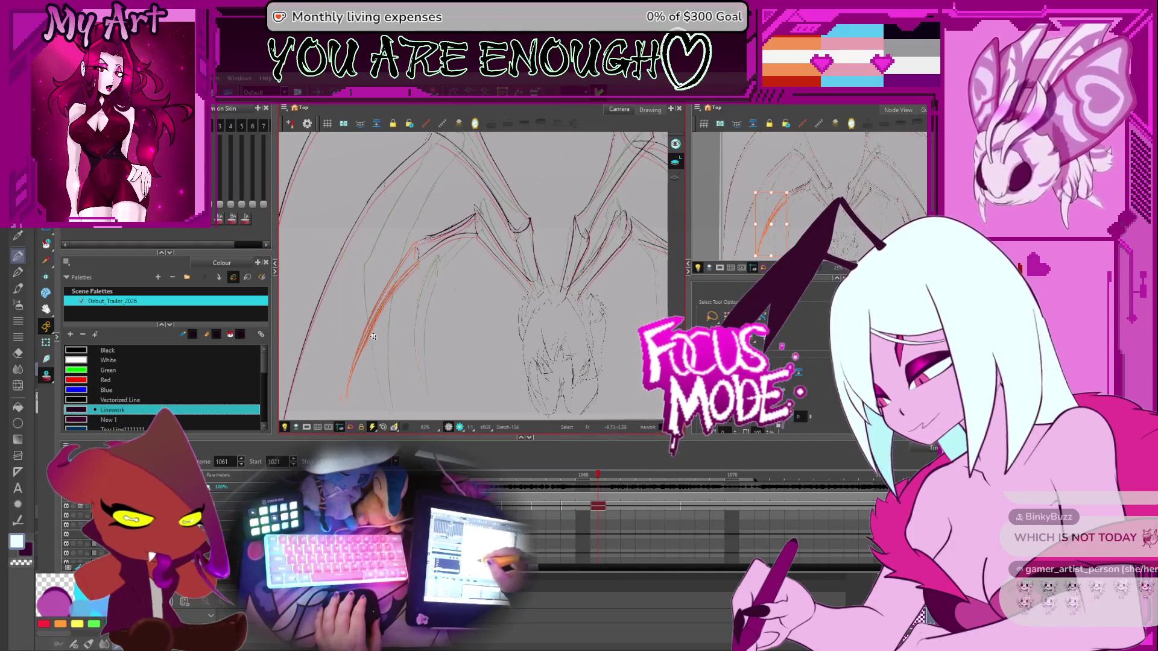
left_click(421, 237)
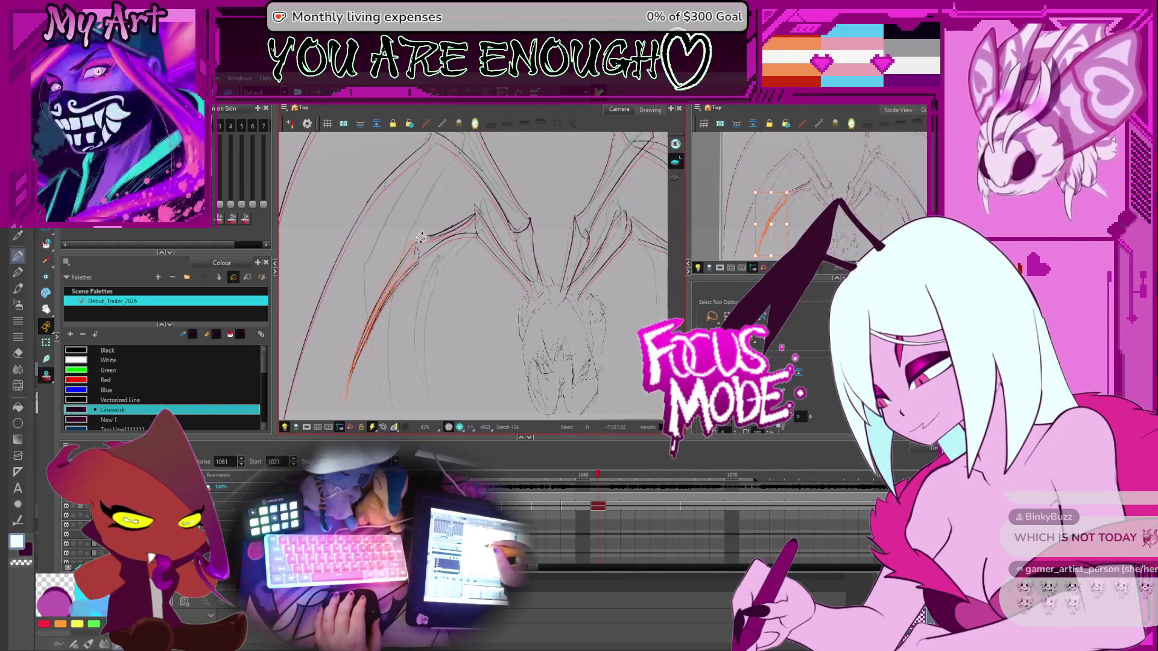
left_click(419, 236)
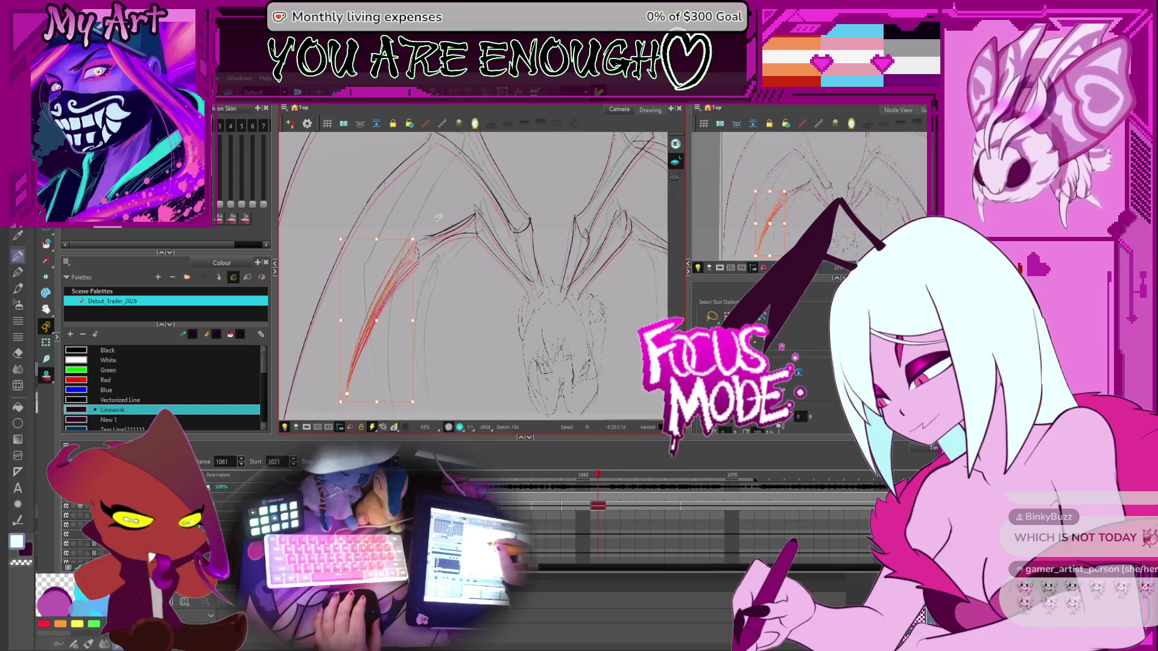
left_click(468, 223)
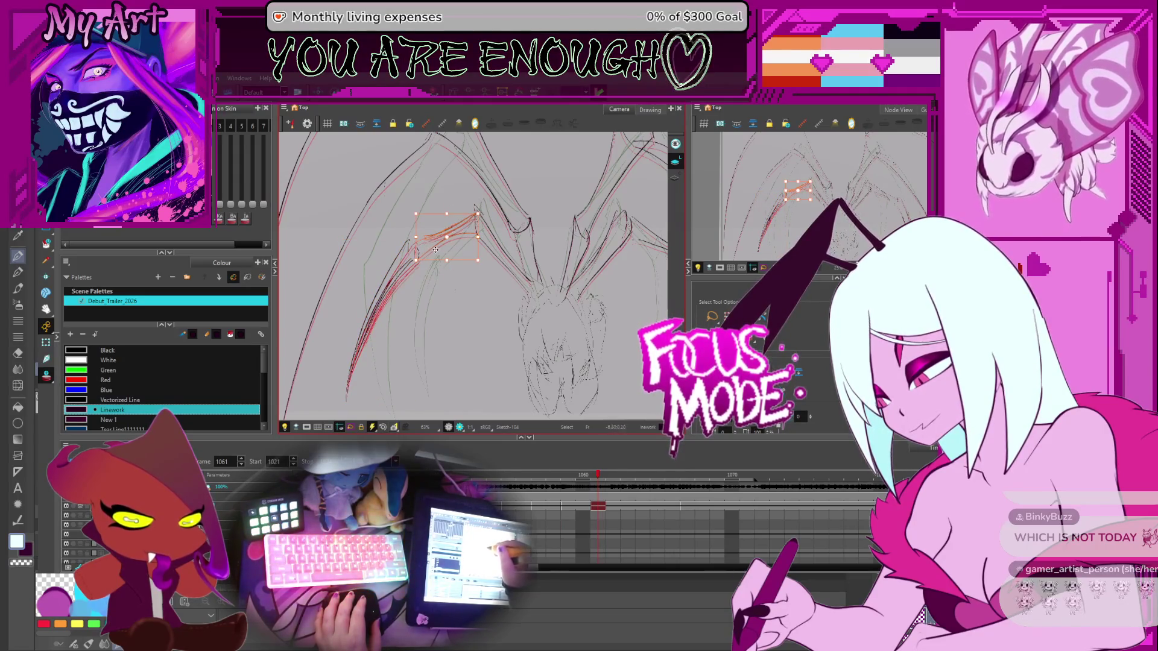
left_click_drag(479, 214, 474, 223)
Select the right-side orange strands and rotate them, shifting them up-left
left_click(511, 269)
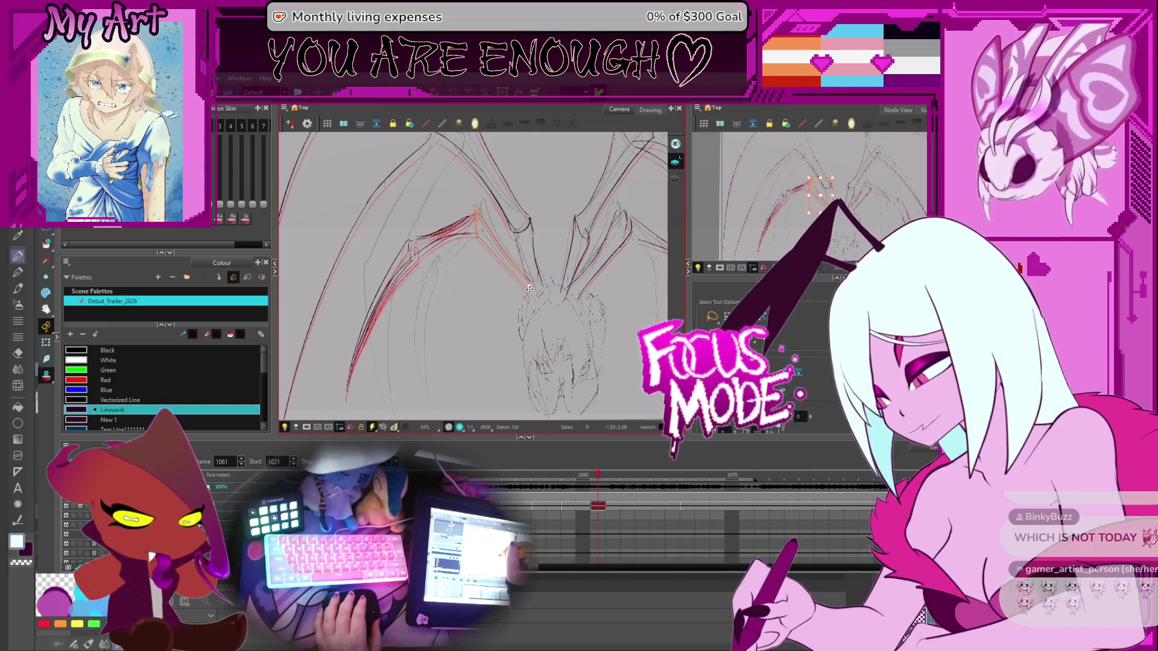
left_click_drag(478, 258, 458, 269)
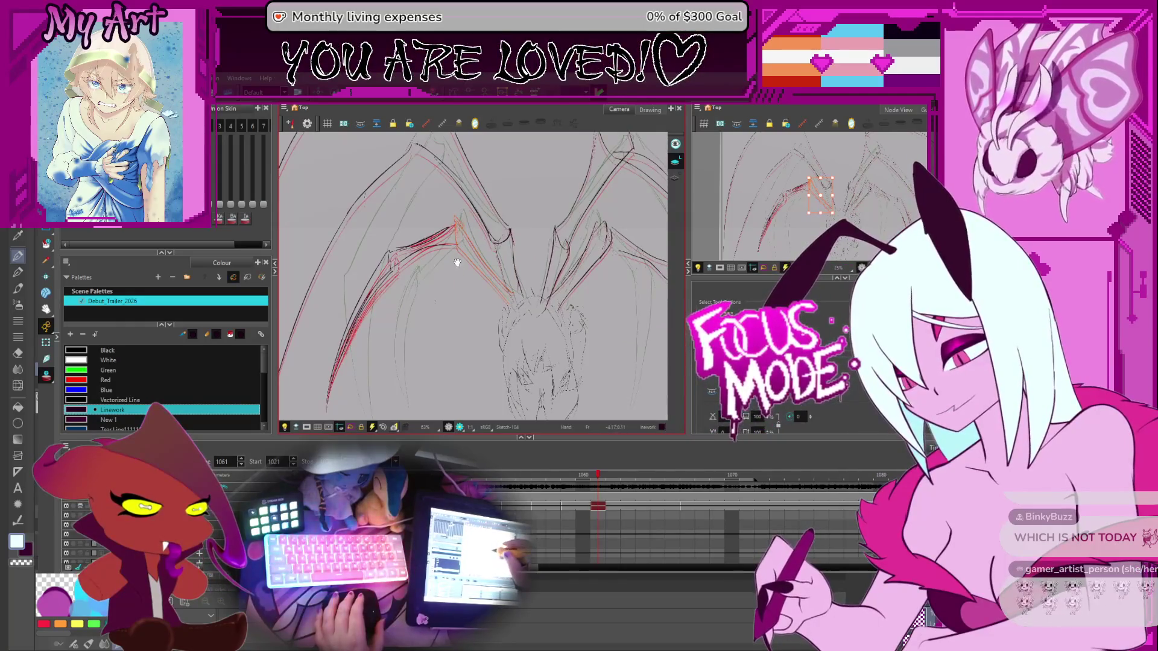
left_click(478, 224)
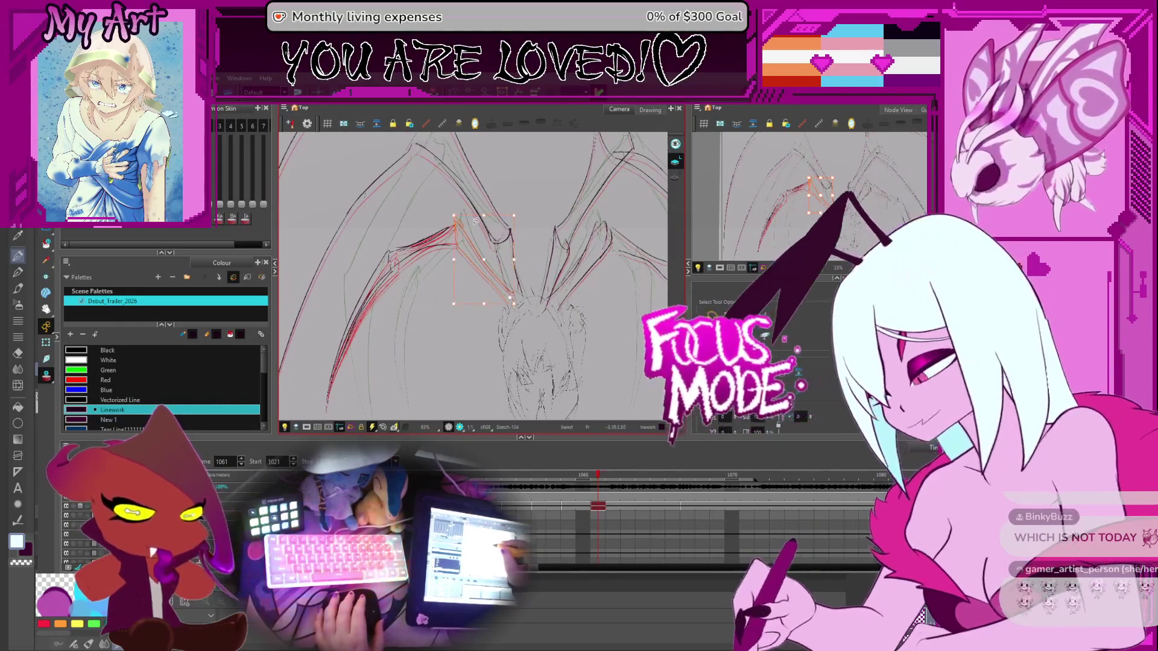
left_click(448, 210)
left_click_drag(519, 265, 477, 253)
left_click_drag(579, 271, 537, 259)
left_click_drag(658, 274, 622, 264)
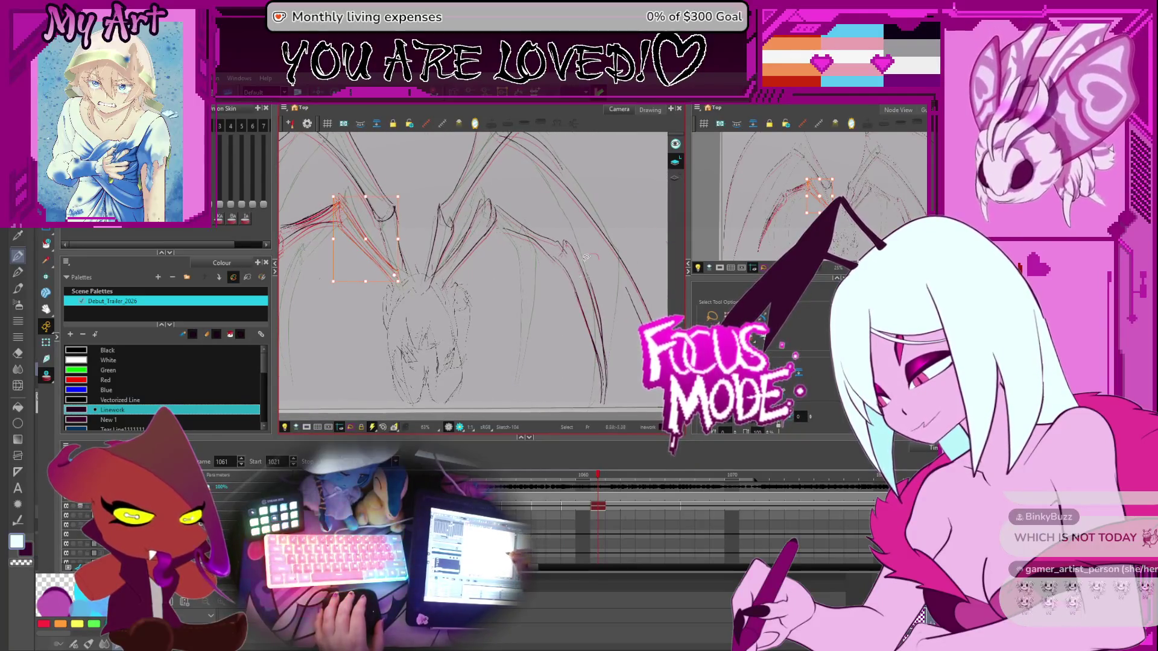
left_click(580, 329)
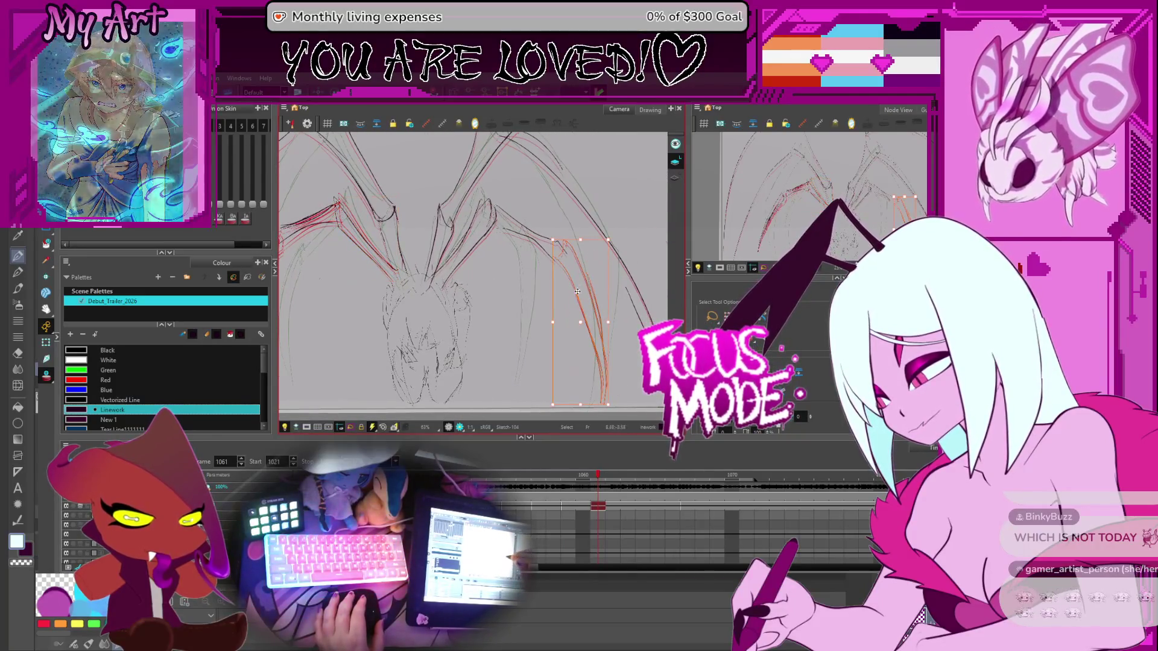
left_click(588, 361)
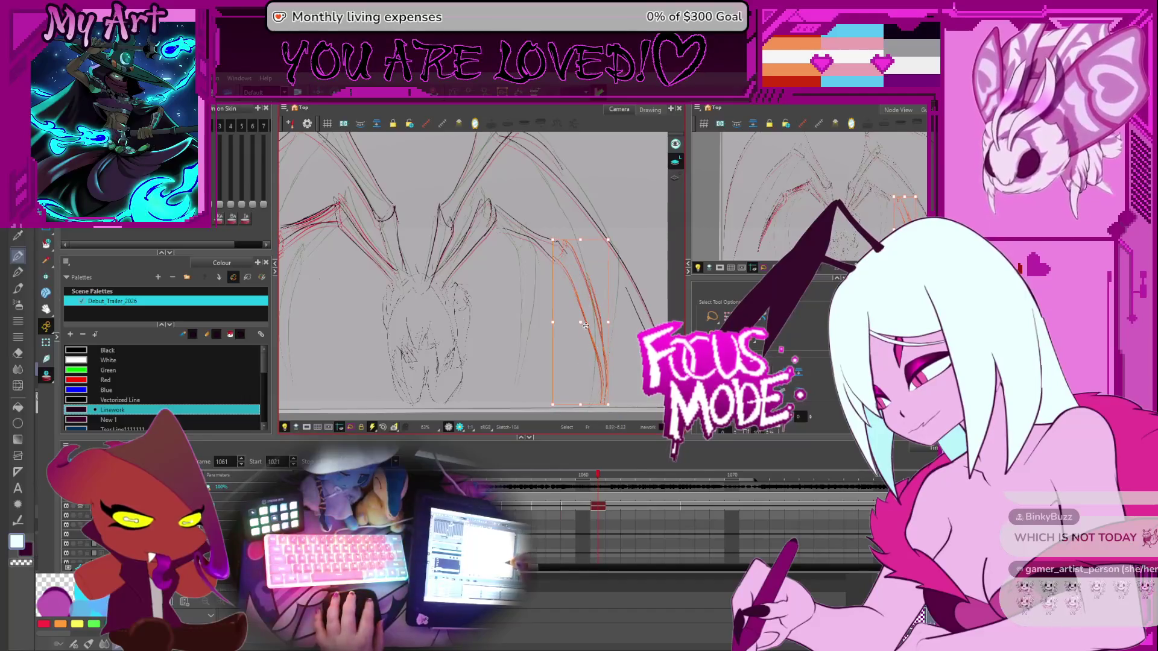
left_click(619, 236)
left_click_drag(619, 237, 534, 216)
left_click_drag(536, 257, 531, 239)
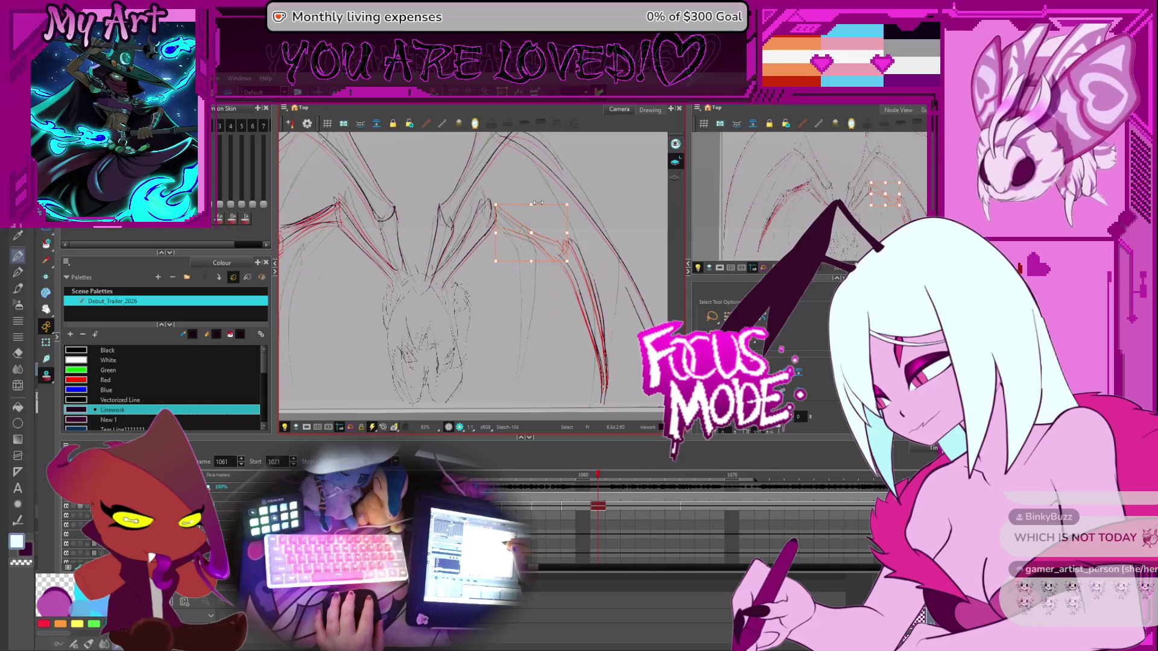
left_click_drag(569, 199, 569, 201)
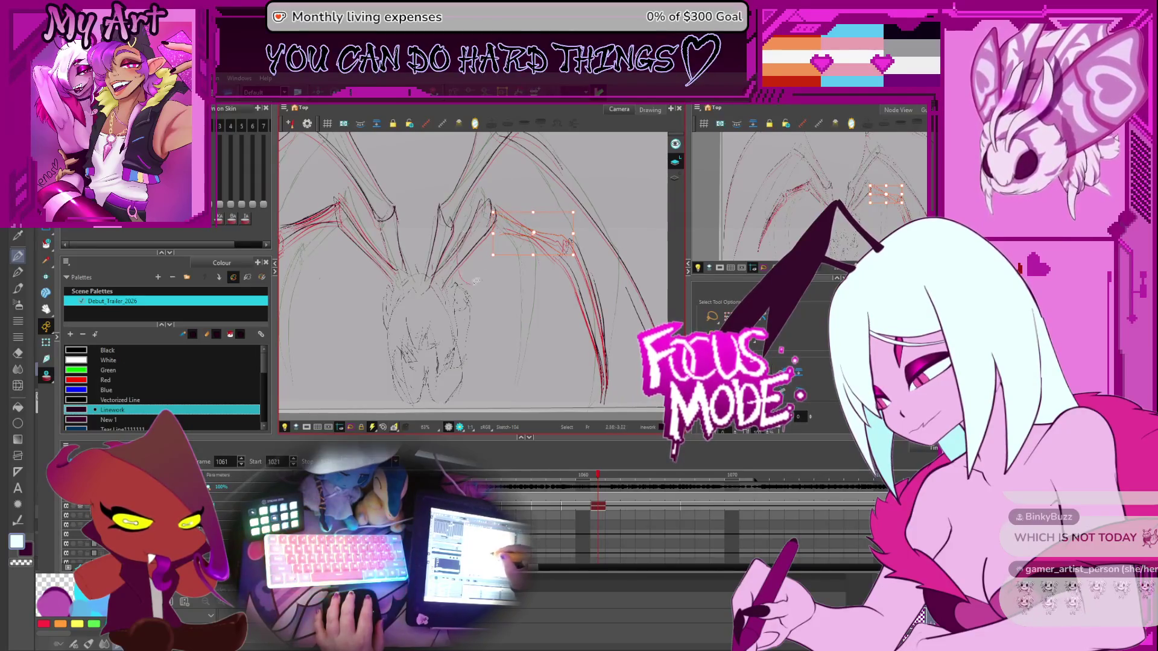
Rotate the central hair strands to a new angle, then pan and zoom out
left_click(488, 205)
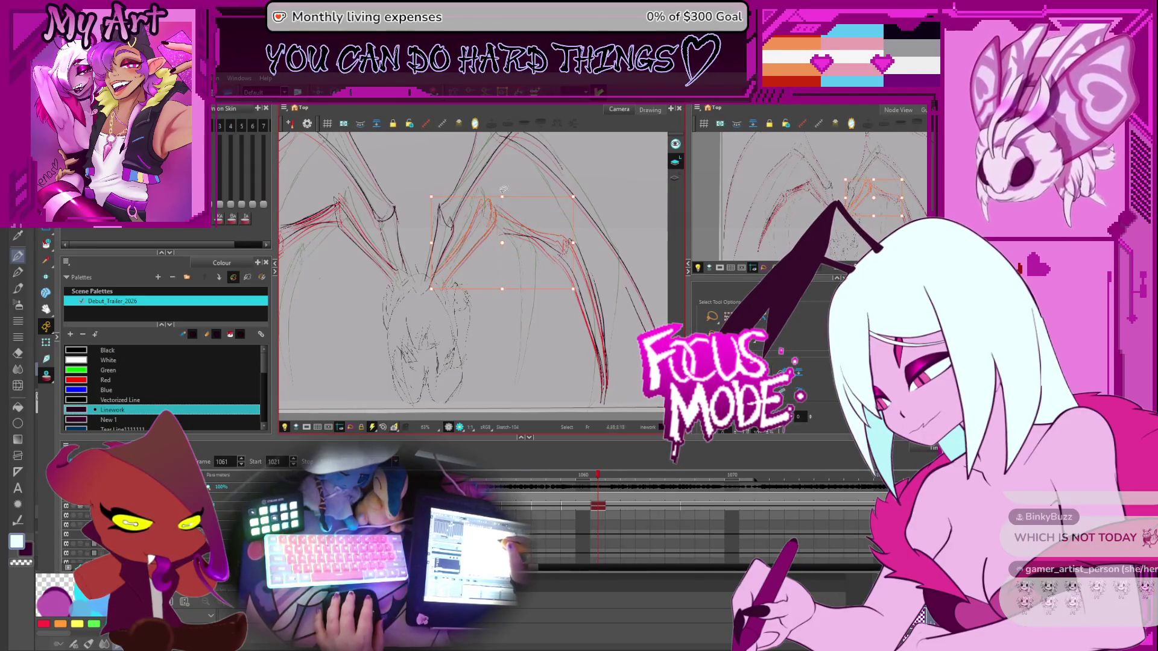
left_click(485, 224)
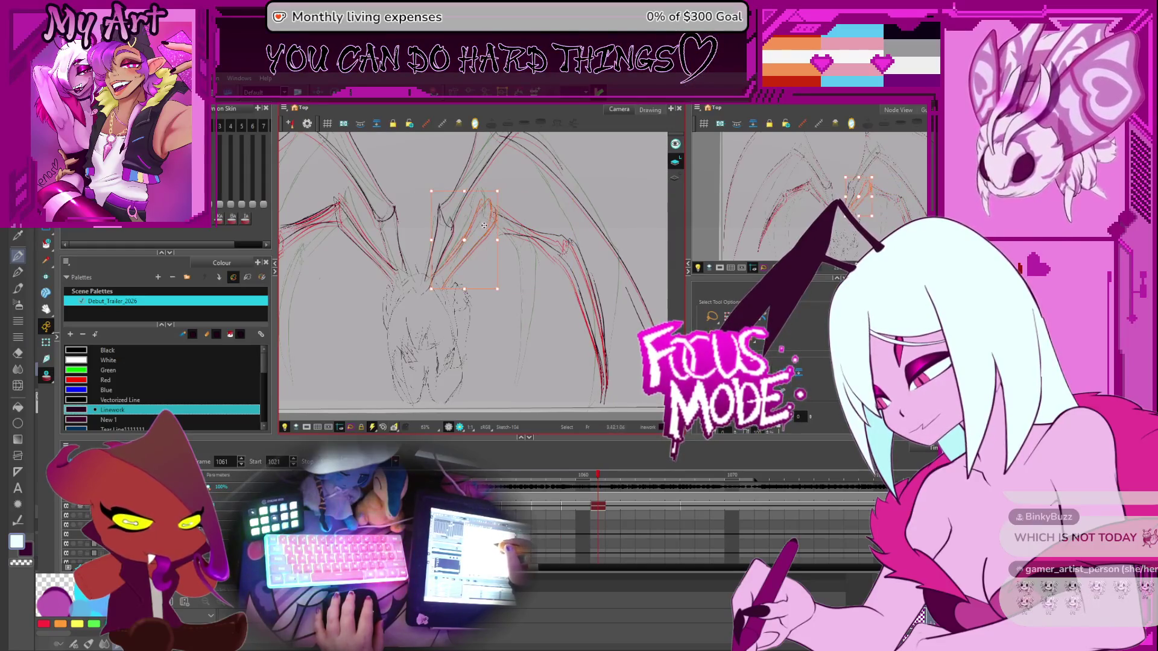
left_click_drag(505, 189, 517, 205)
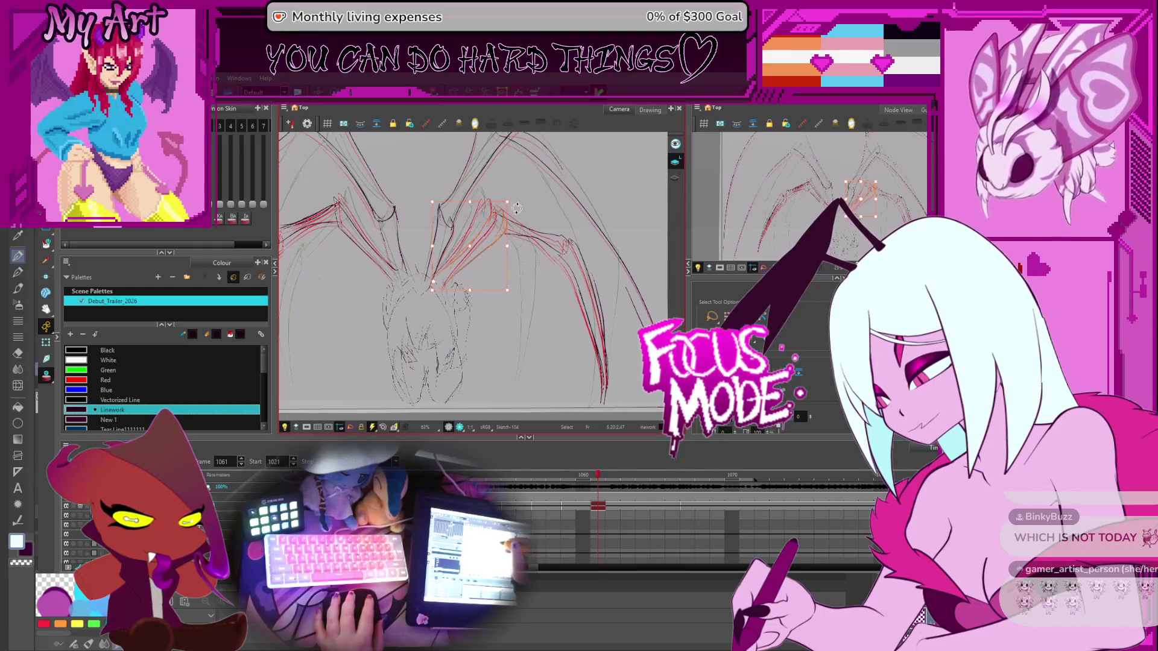
mouse_move(513, 344)
left_mouse_down()
mouse_move(543, 374)
mouse_move(476, 290)
mouse_move(505, 317)
left_mouse_up()
scroll(505, 317, "down", 3)
left_click(307, 360)
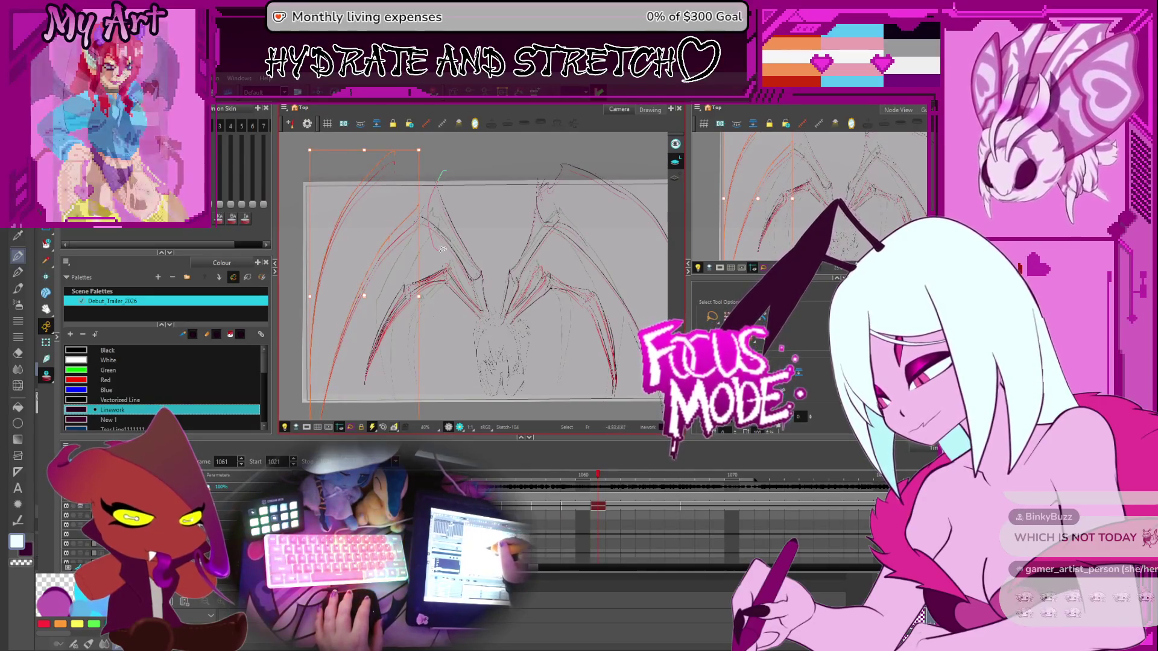
left_click(458, 201)
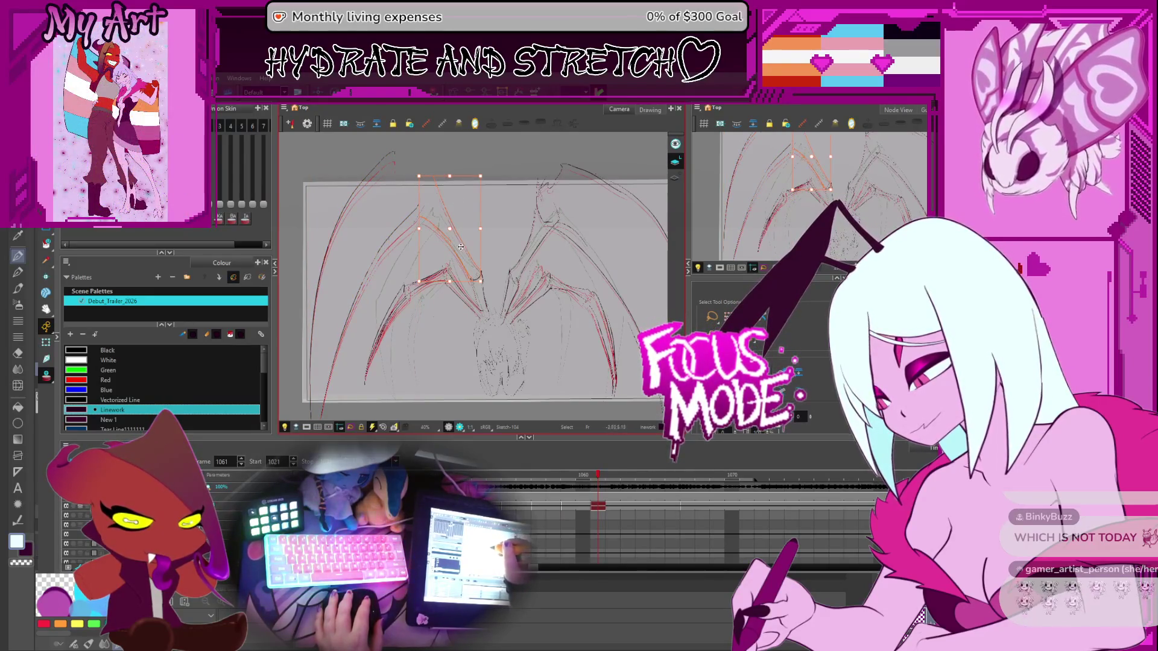
scroll(481, 258, "up", 3)
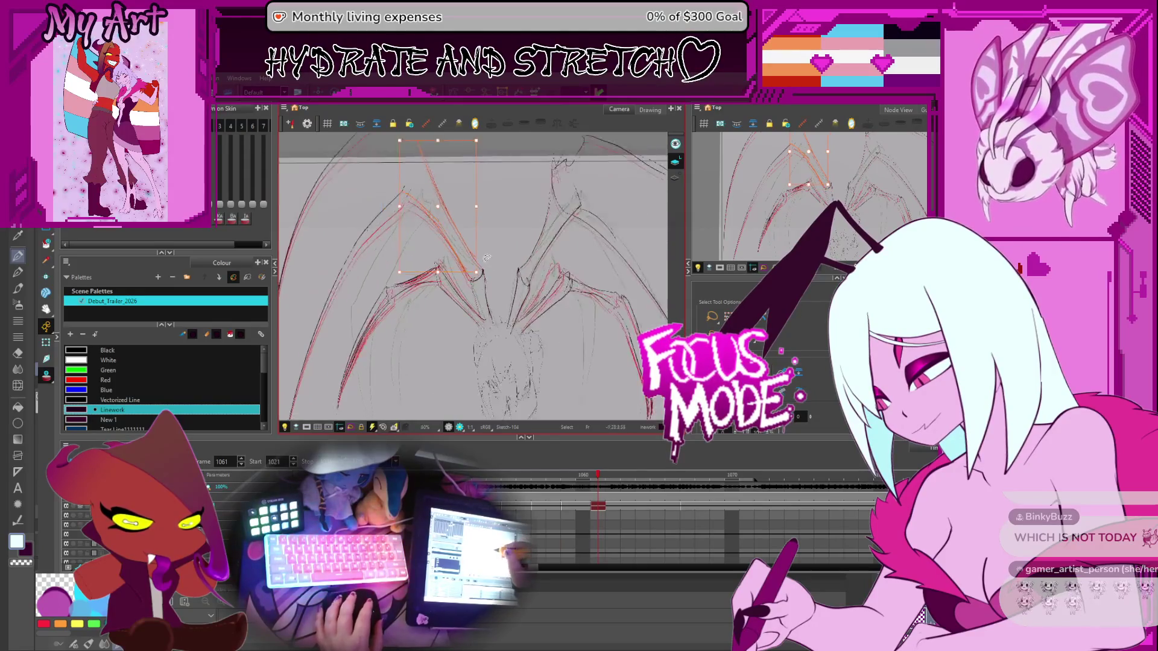
left_click(487, 288)
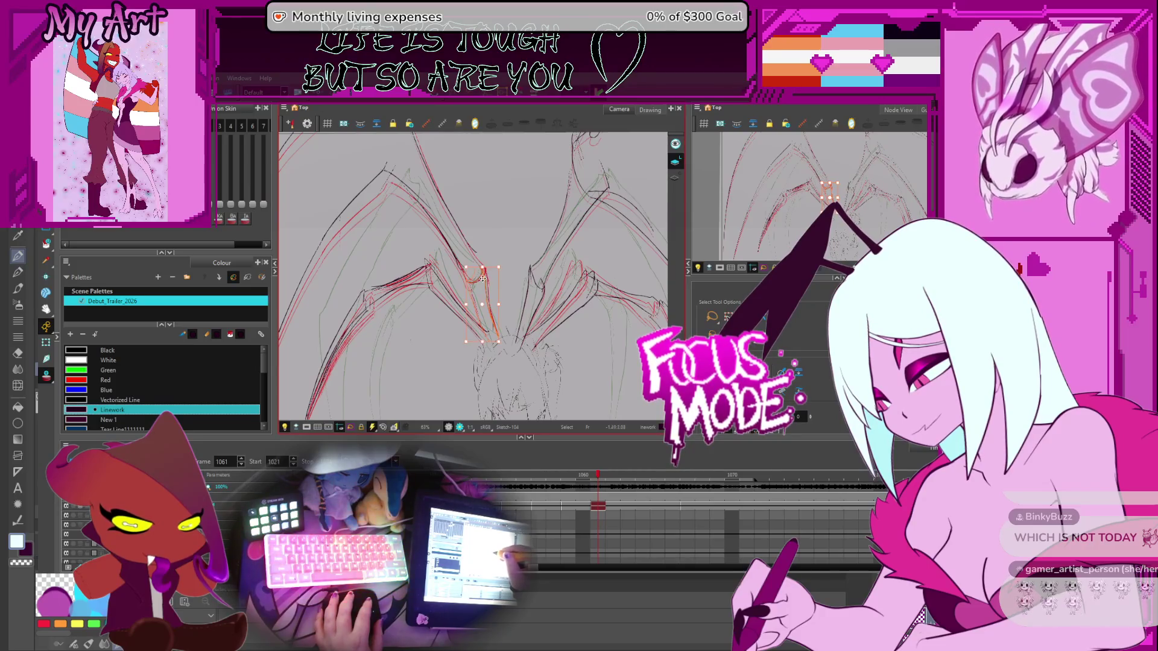
left_click(498, 264)
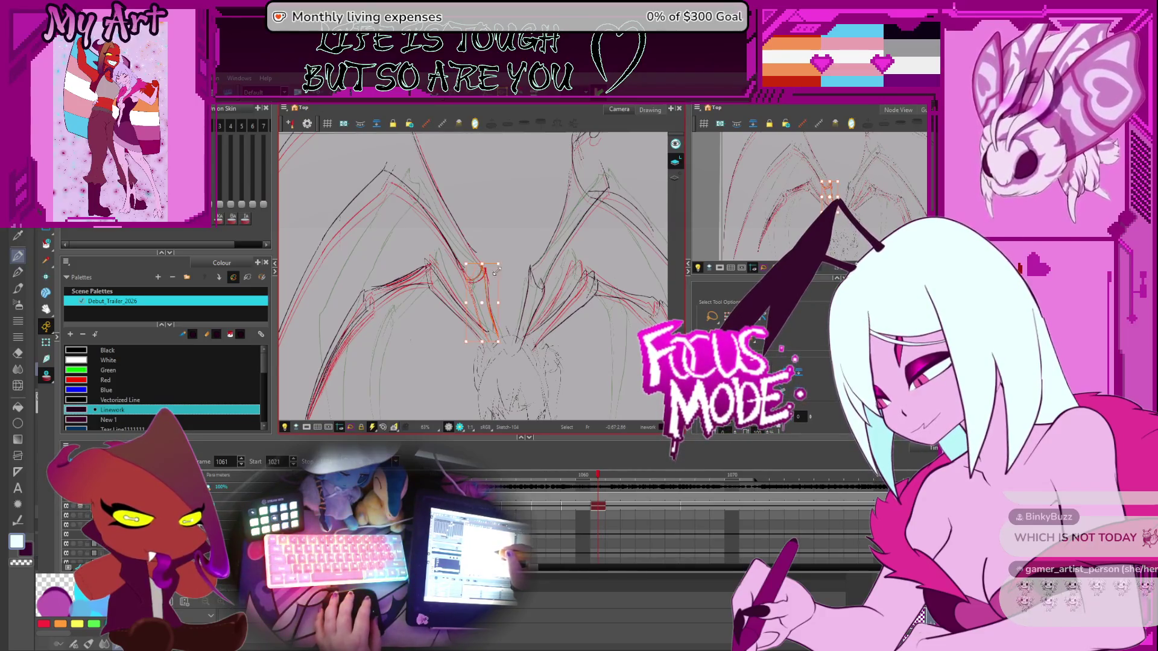
scroll(499, 291, "down", 2)
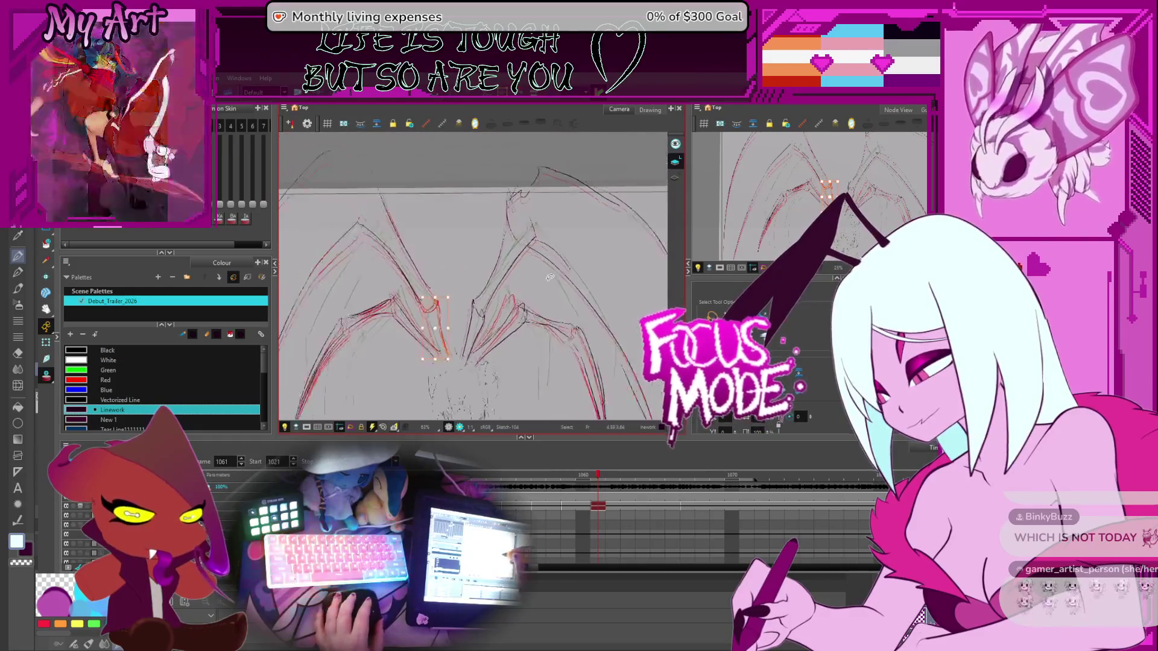
left_click_drag(529, 277, 512, 271)
left_click(547, 231)
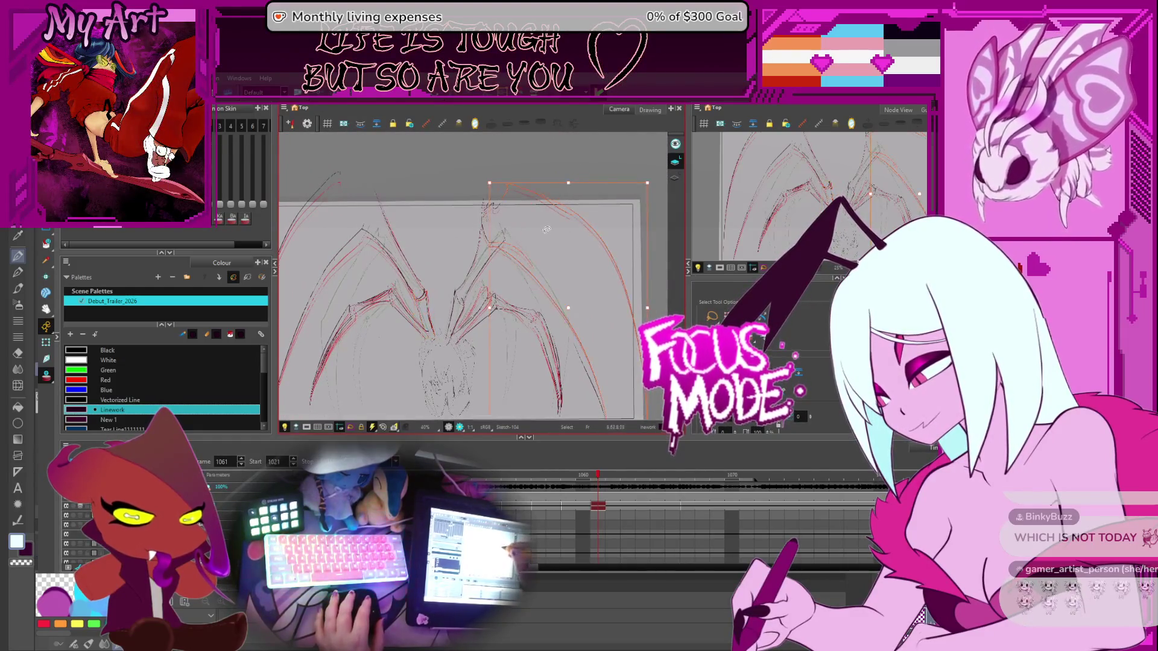
scroll(558, 282, "down", 1)
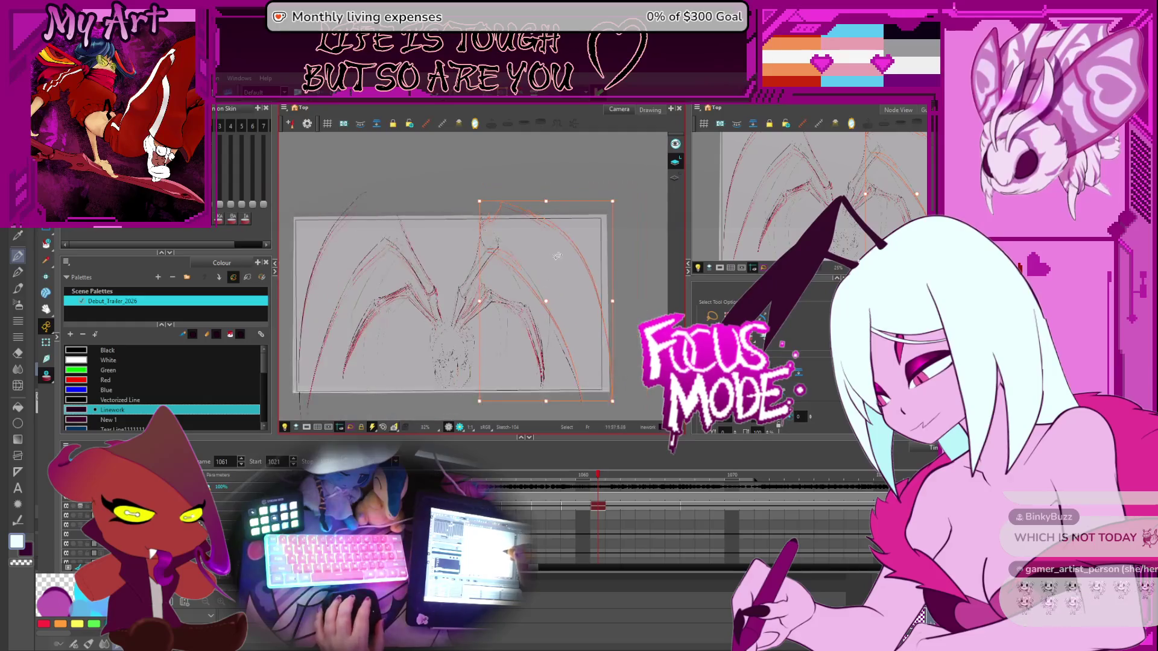
left_click(534, 204)
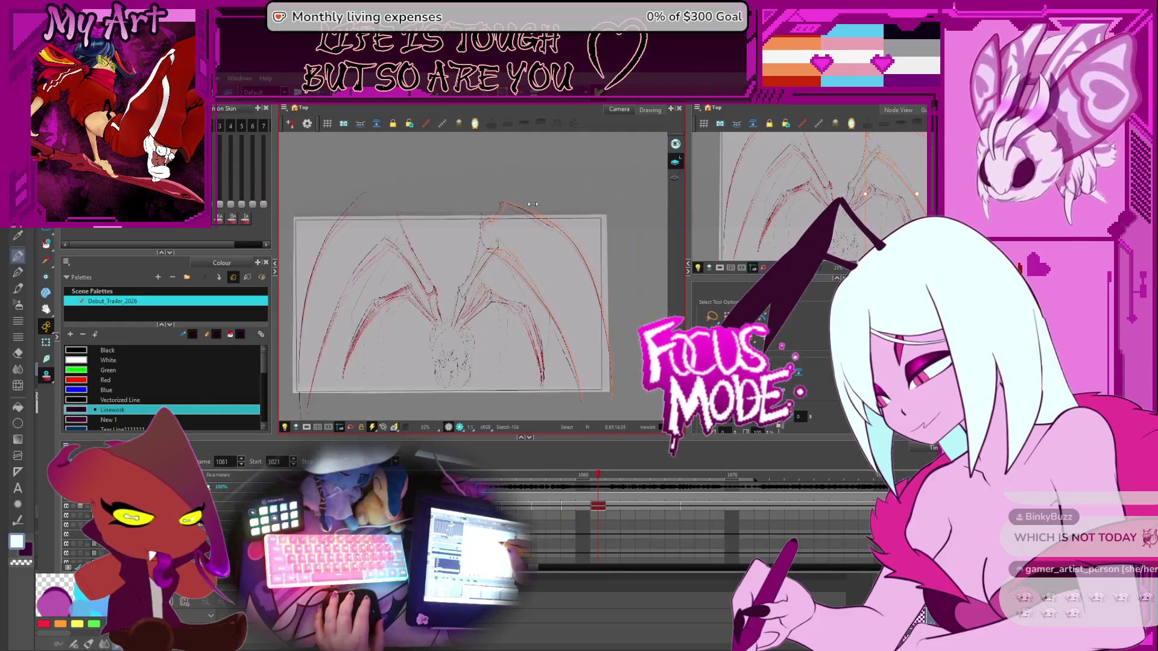
left_click(489, 232)
scroll(458, 245, "up", 1)
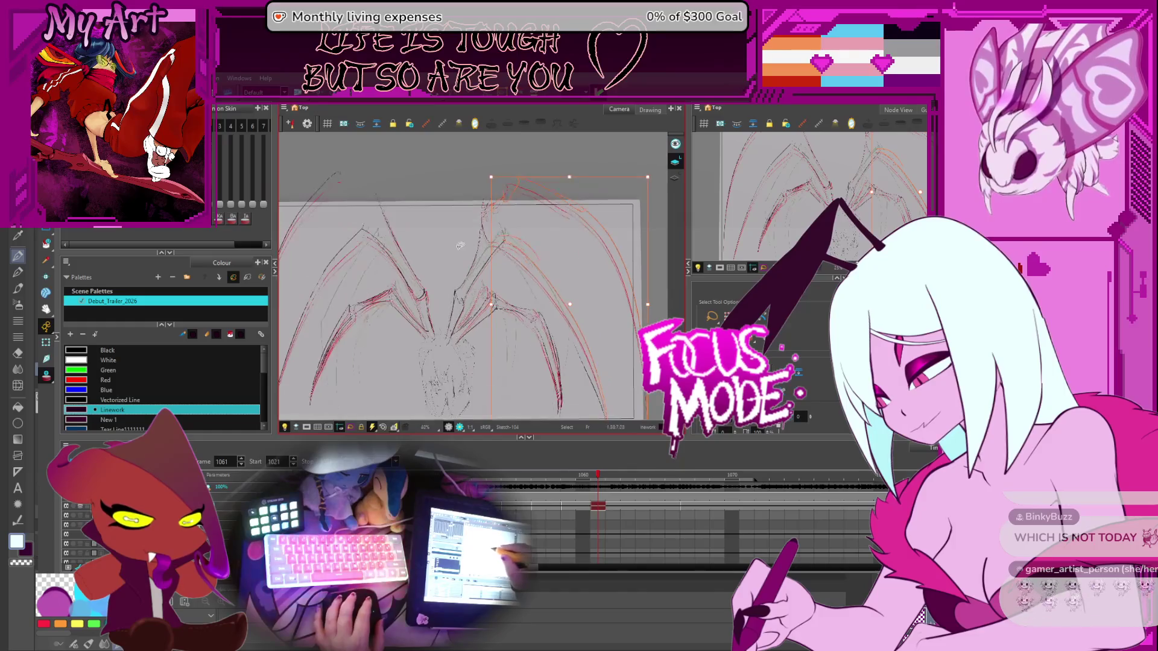
left_click(473, 267)
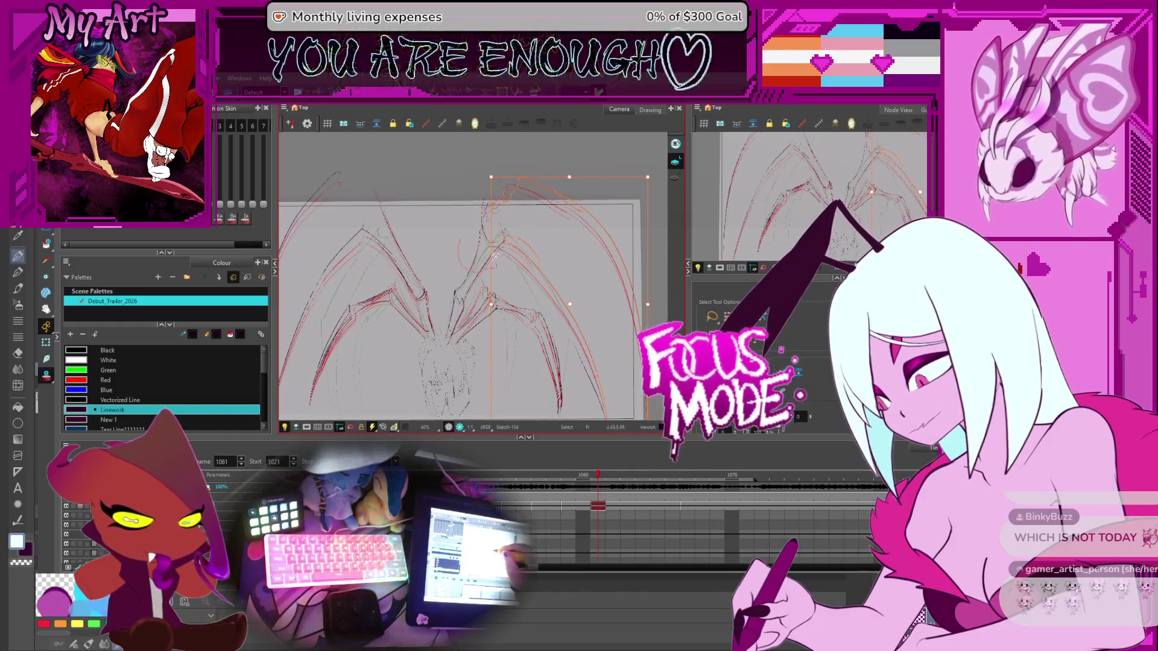
left_click(457, 282)
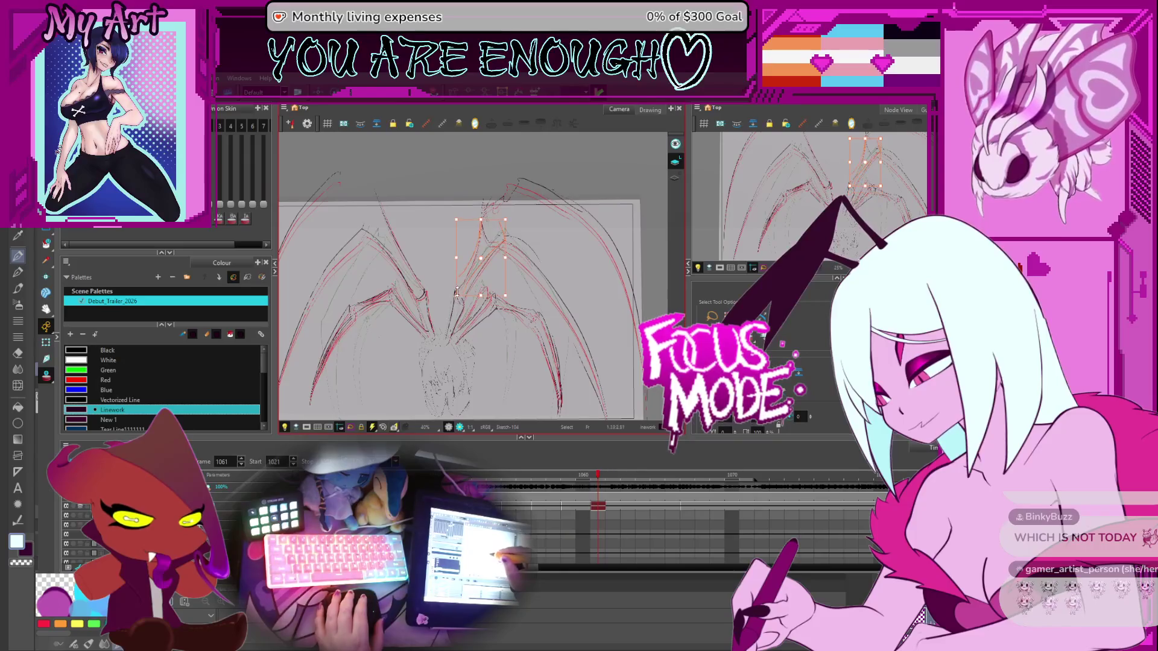
scroll(456, 287, "up", 1)
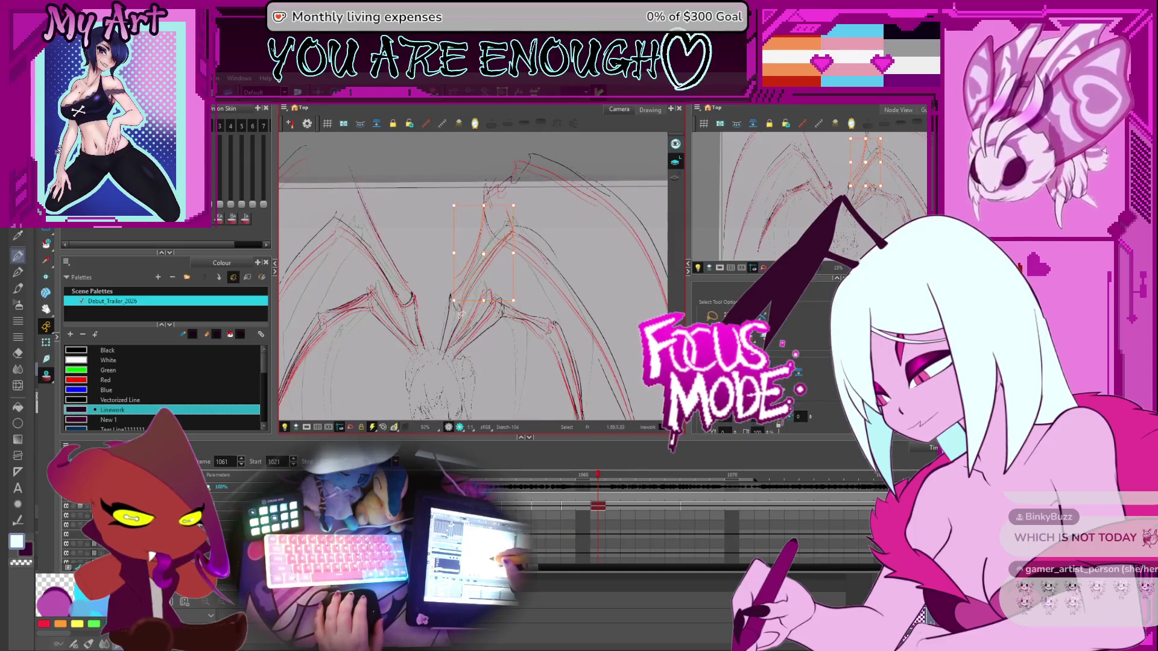
left_click(453, 332)
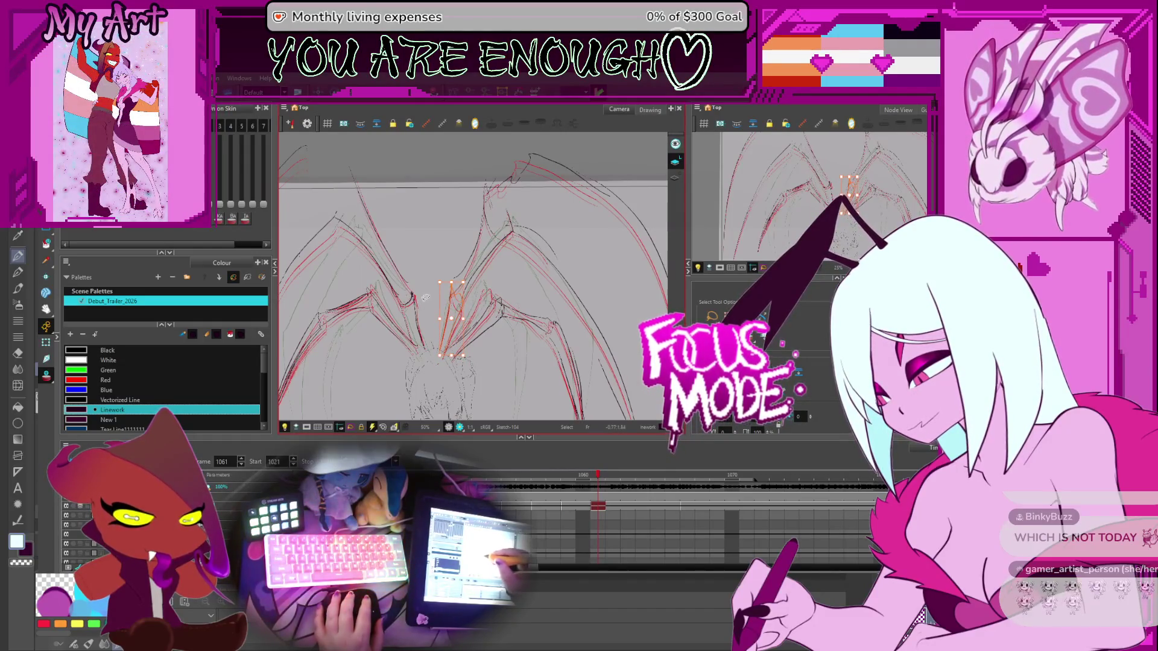
Zoom out, turn off onion skin, and flip between frames 1060 and 1061
key("1")
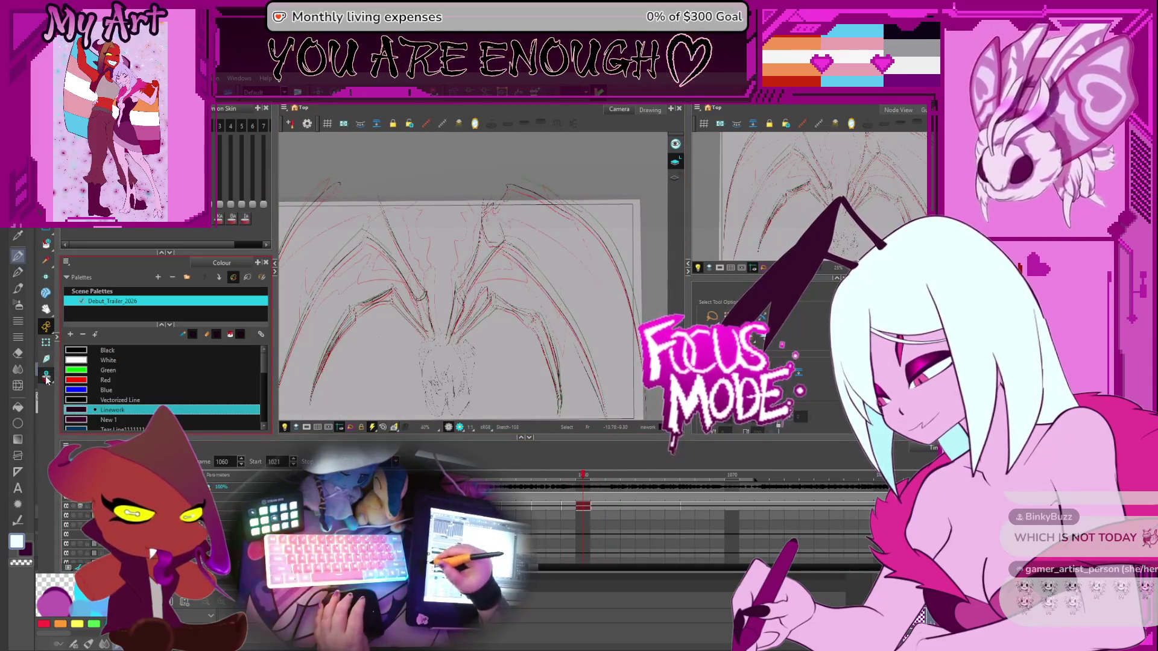
key("alt+o")
key("comma")
key("period")
key("comma")
key("period")
key("comma")
key("period")
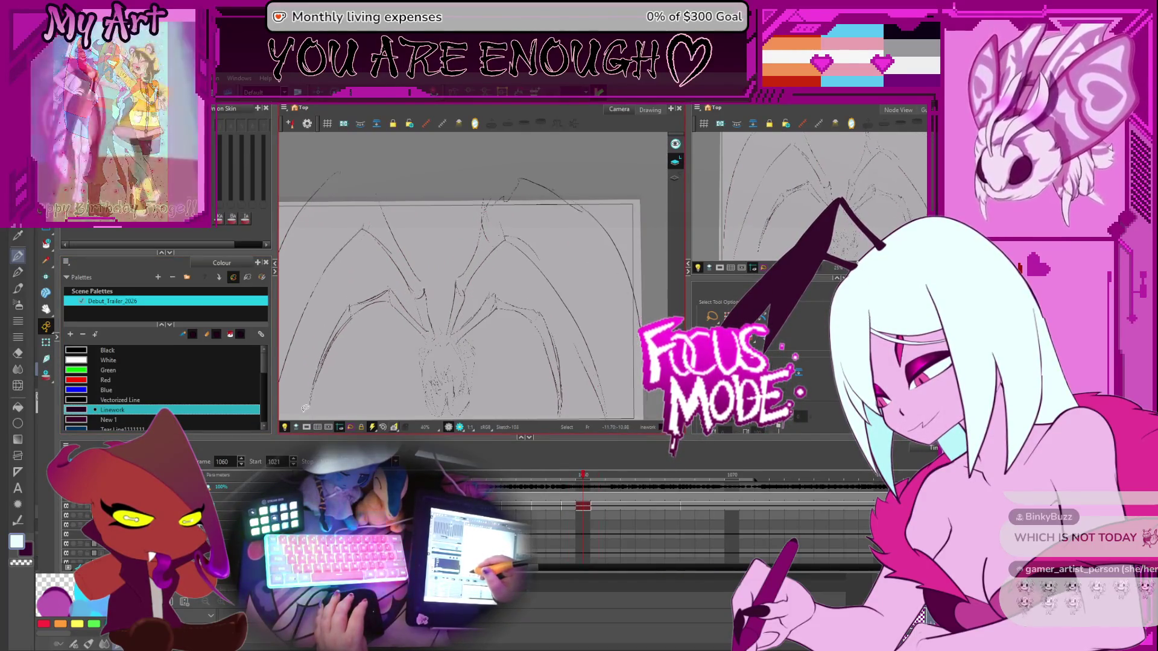
key("comma")
key("period")
key("comma")
key("period")
key("comma")
key("period")
key("comma")
key("period")
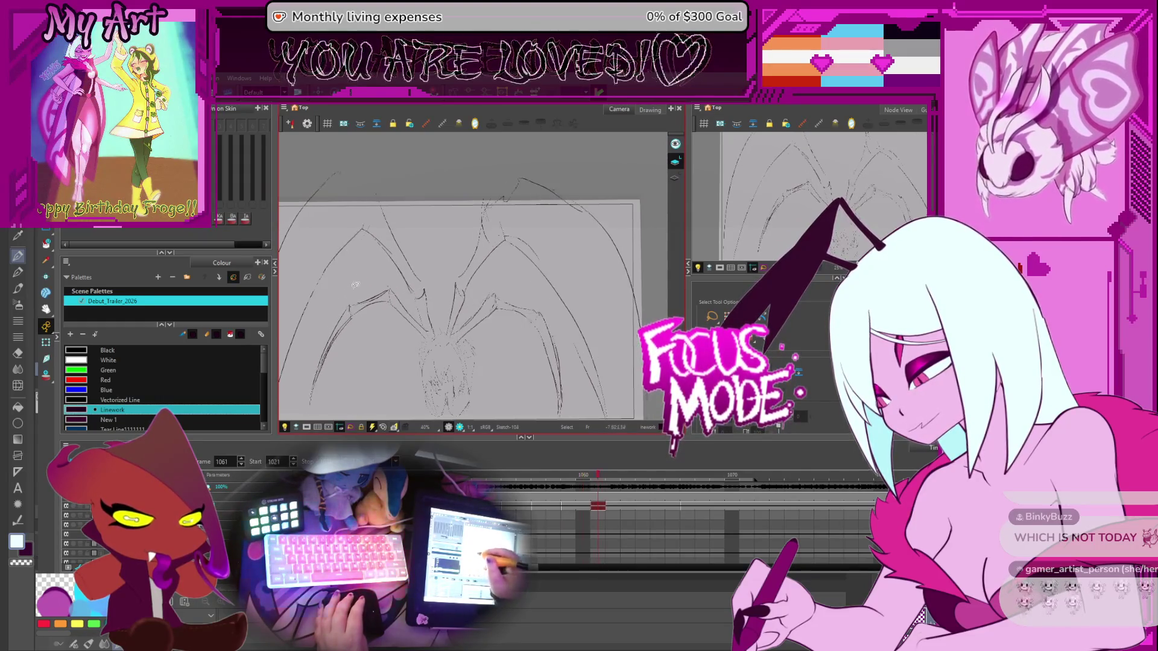
left_click_drag(355, 286, 387, 245)
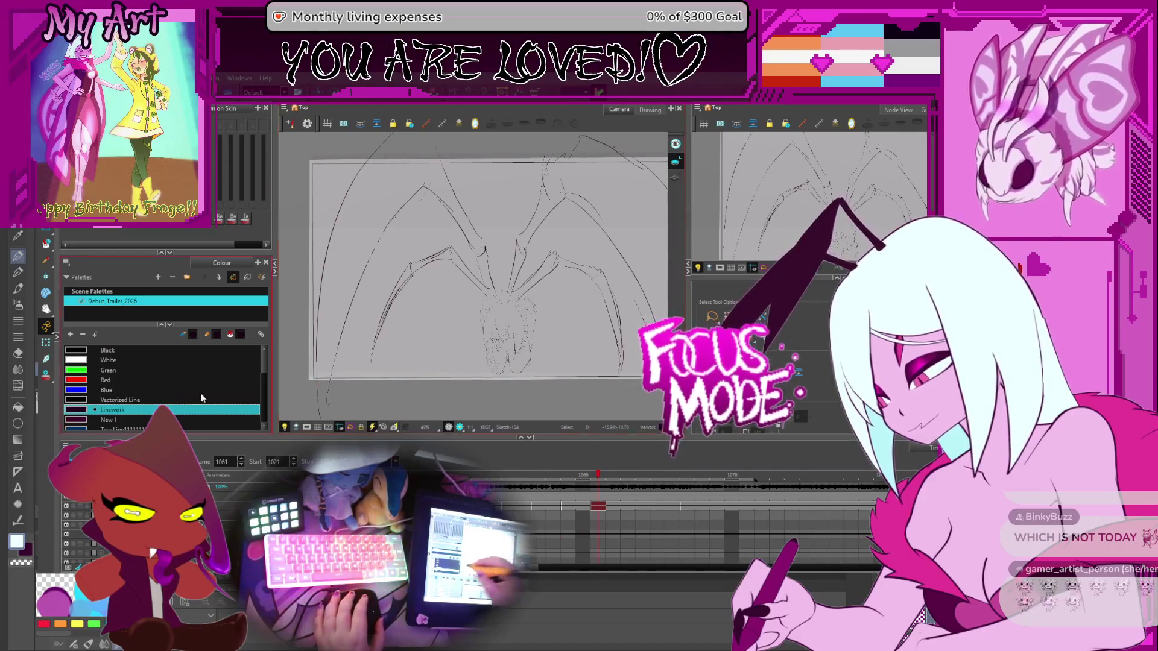
Play back the animation, go to frame 1065, and turn onion skin back on
key("Return")
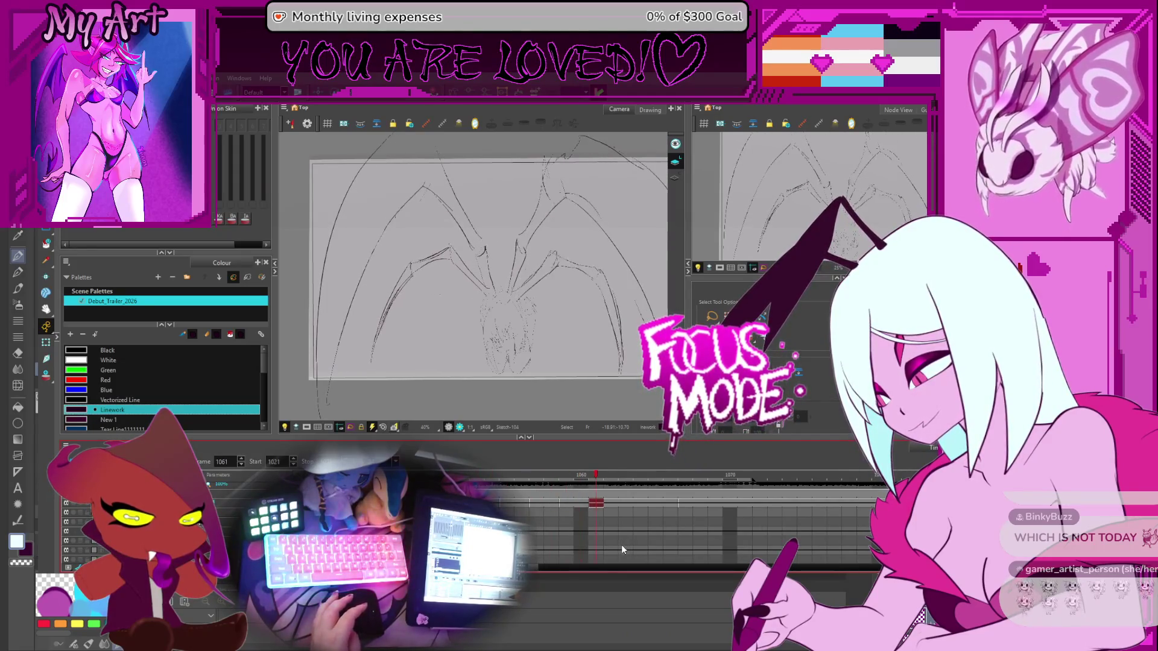
scroll(616, 530, "up", 2)
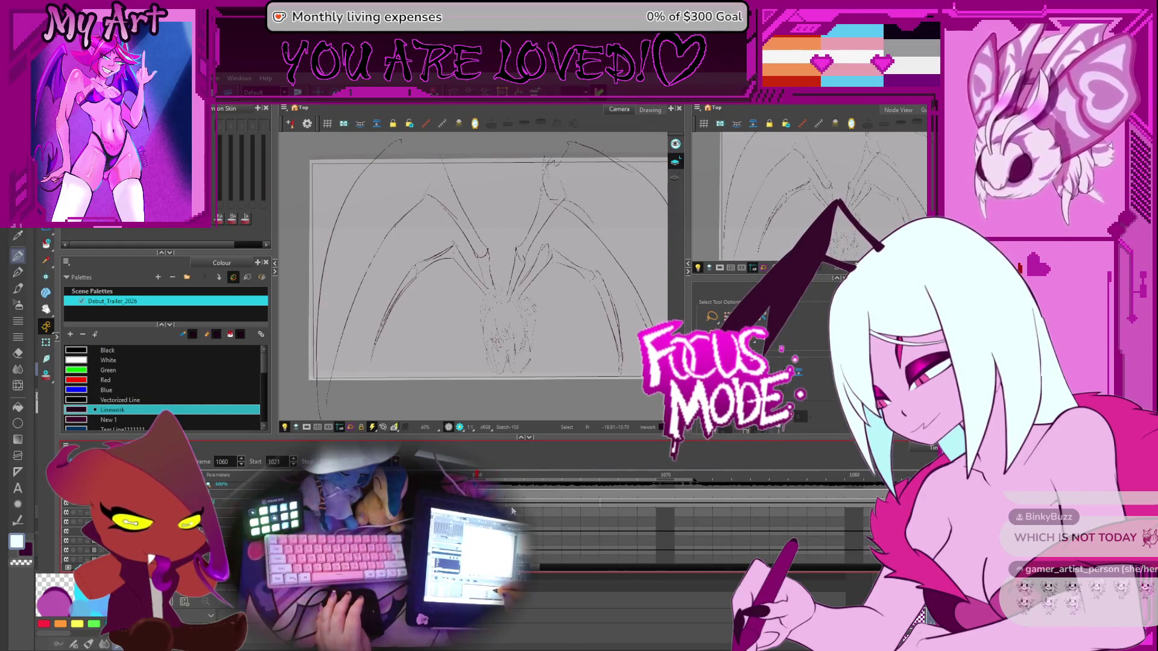
left_click_drag(609, 502, 674, 503)
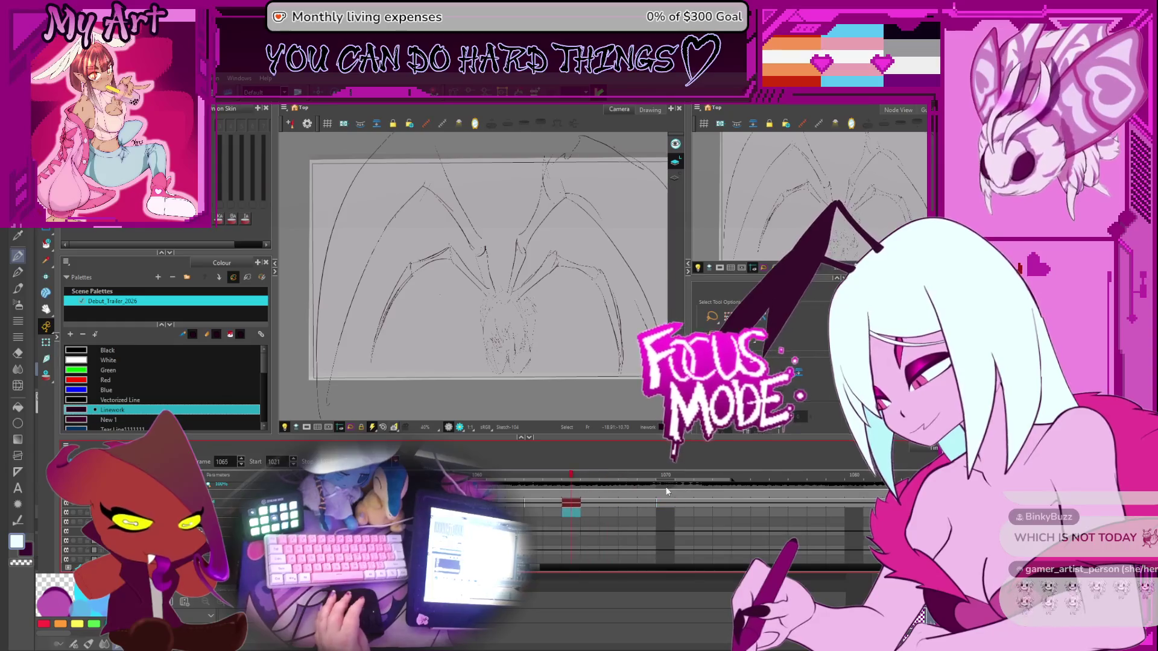
left_click(571, 507)
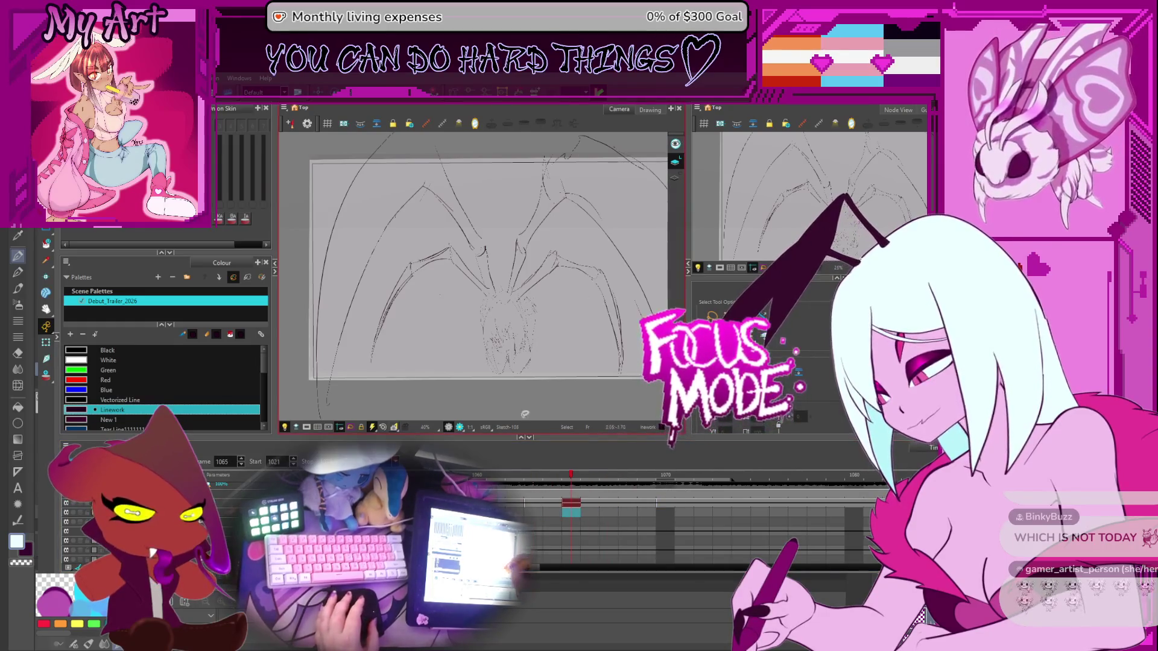
left_click(45, 374)
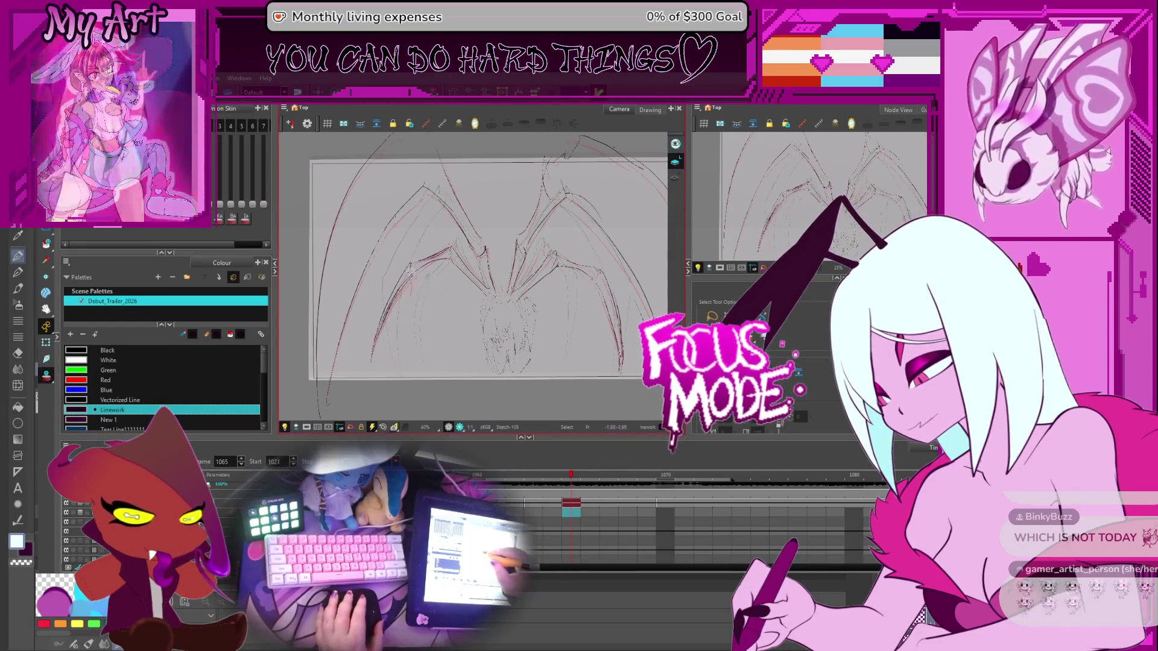
left_click(405, 301)
Widen the upper strands near the joint slightly to the right
scroll(381, 309, "up", 2)
left_click_drag(381, 310, 462, 285)
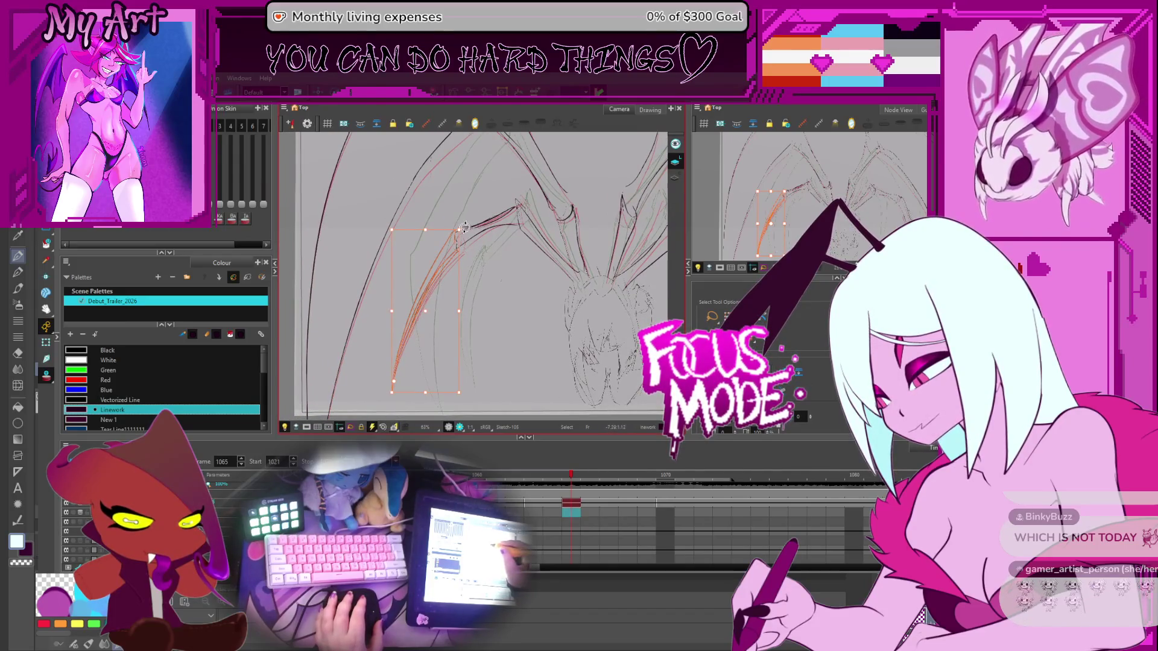
left_click_drag(465, 227, 462, 224)
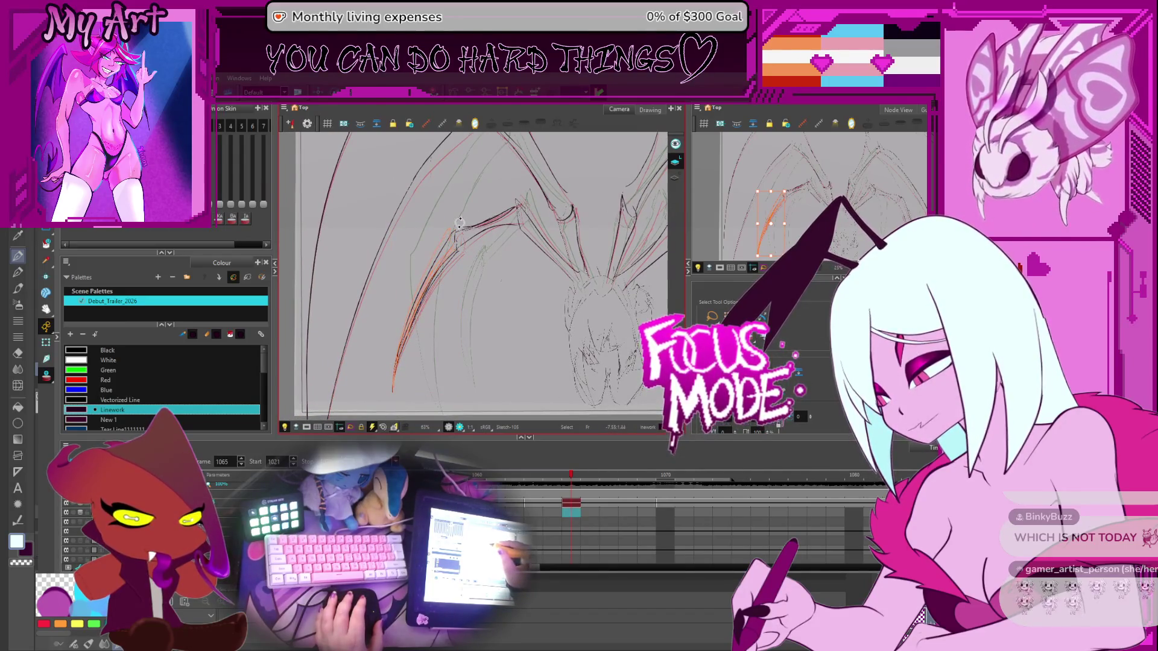
scroll(482, 205, "up", 2)
left_click_drag(482, 206, 479, 245)
left_click(454, 249)
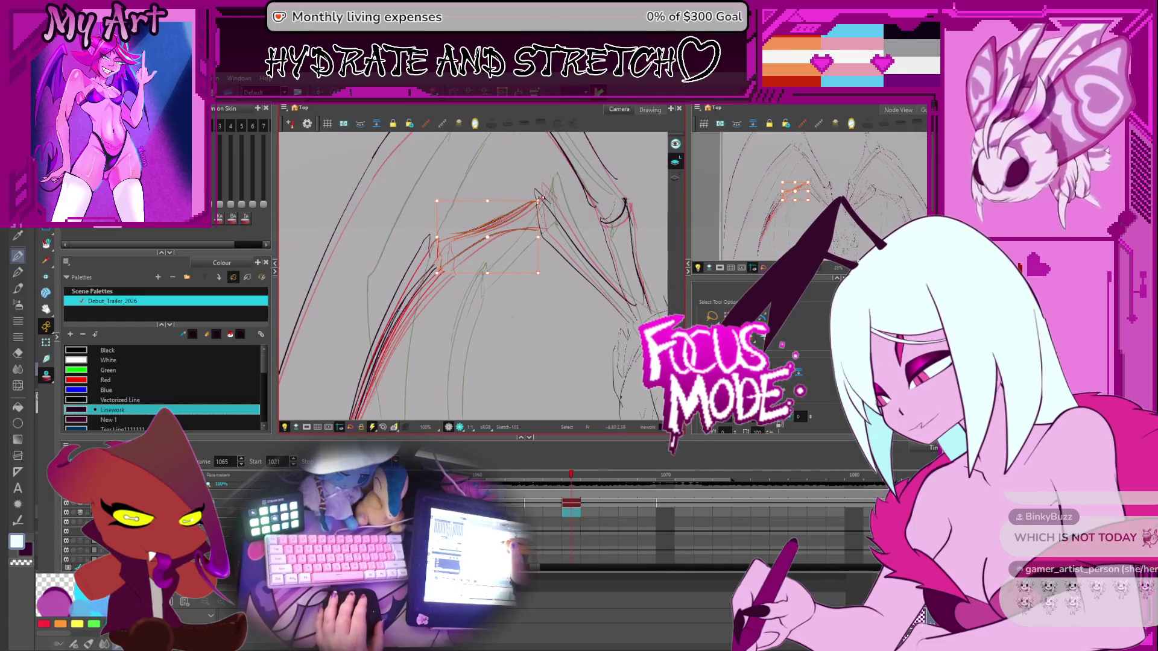
left_click_drag(538, 201, 542, 203)
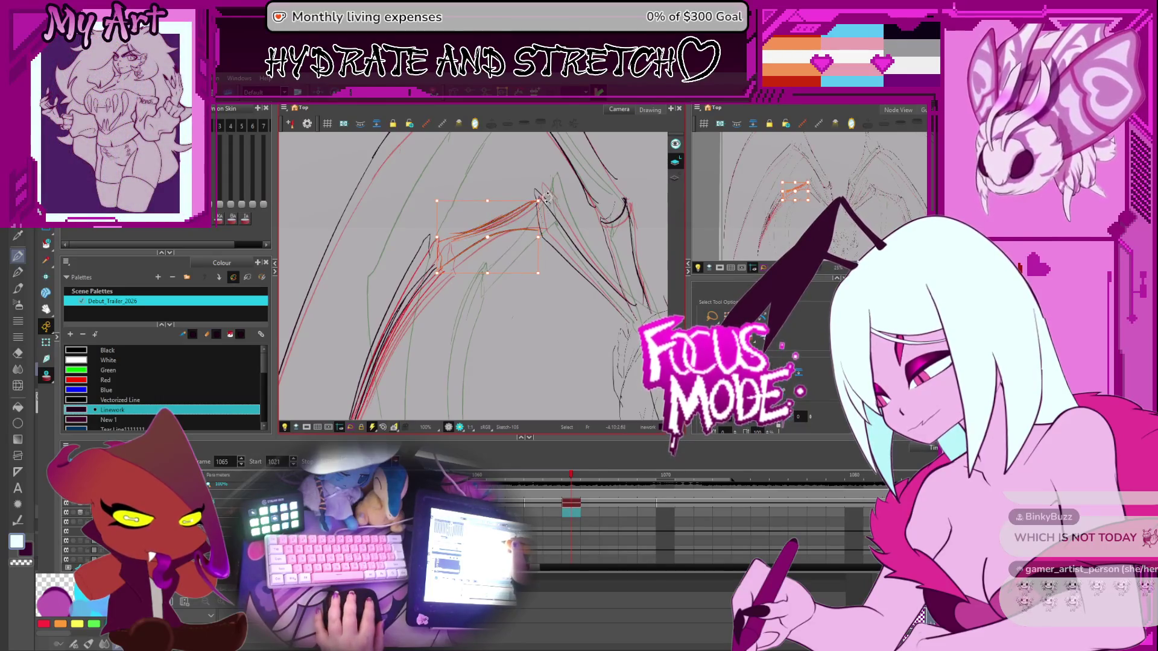
Rotate the view, lasso-select the red wing strokes, then clear the selection
left_click(496, 221)
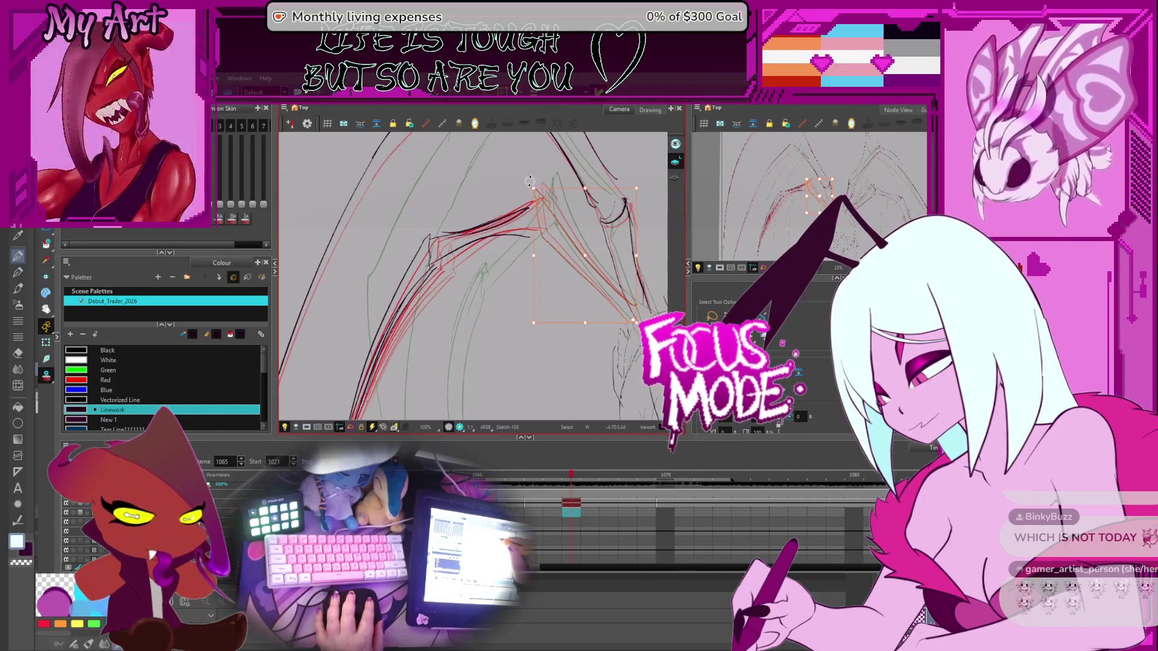
left_click_drag(523, 184, 560, 374)
scroll(543, 237, "down", 3)
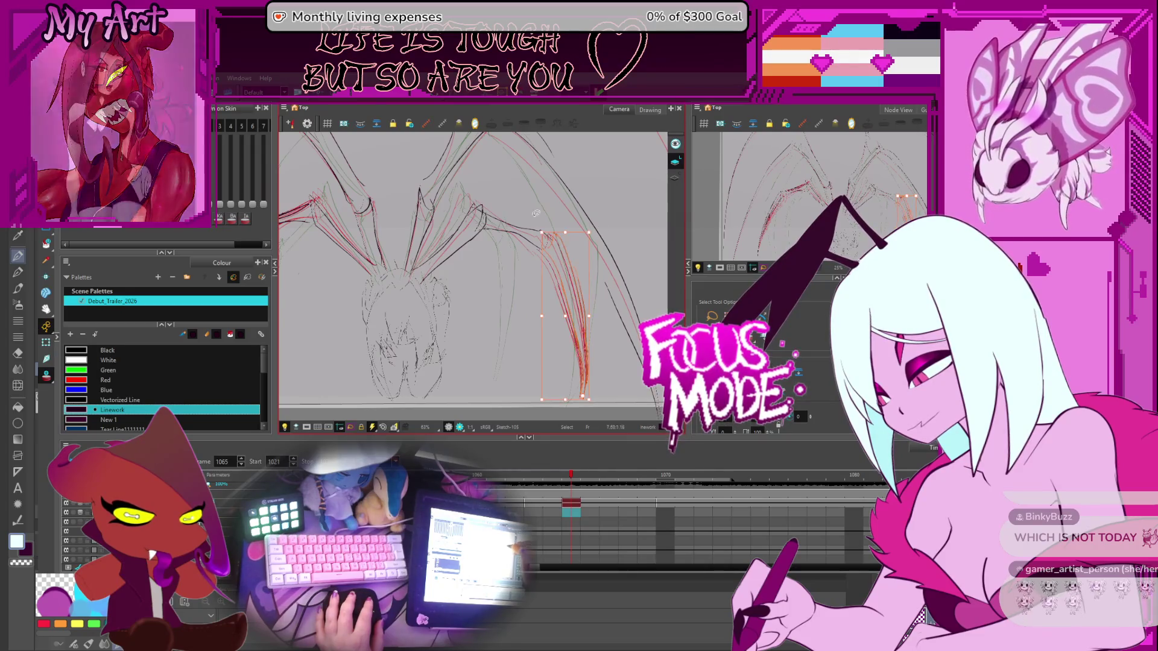
left_click(513, 229)
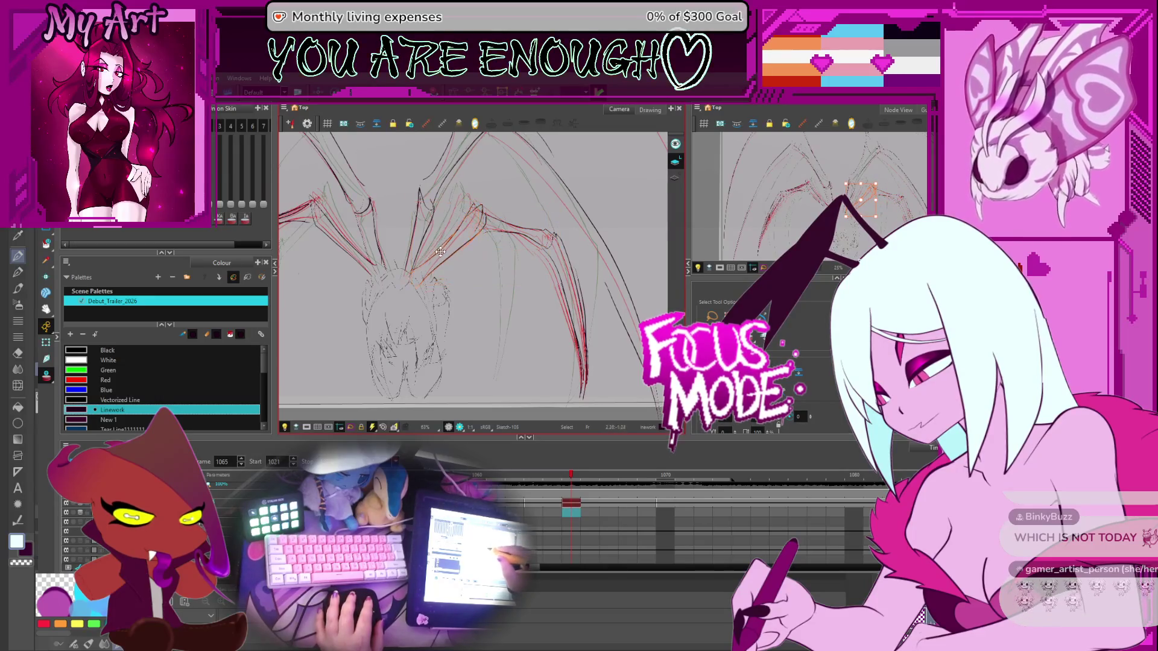
left_click_drag(425, 263, 478, 243)
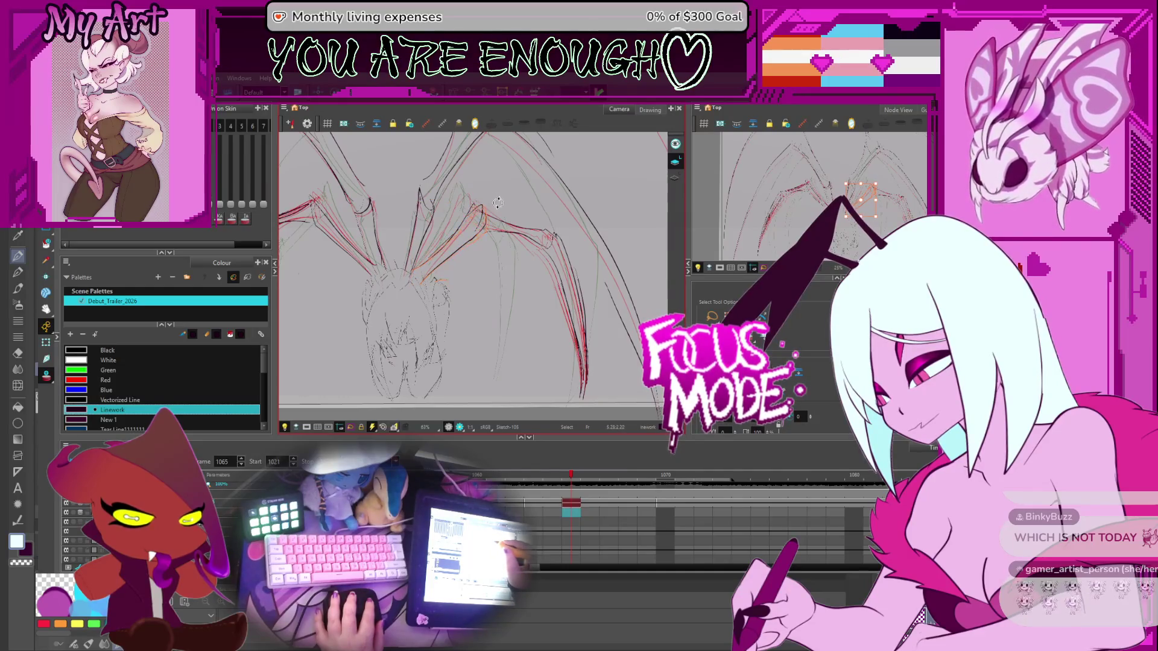
left_click_drag(496, 226, 506, 343)
key("comma")
key("comma")
key("comma")
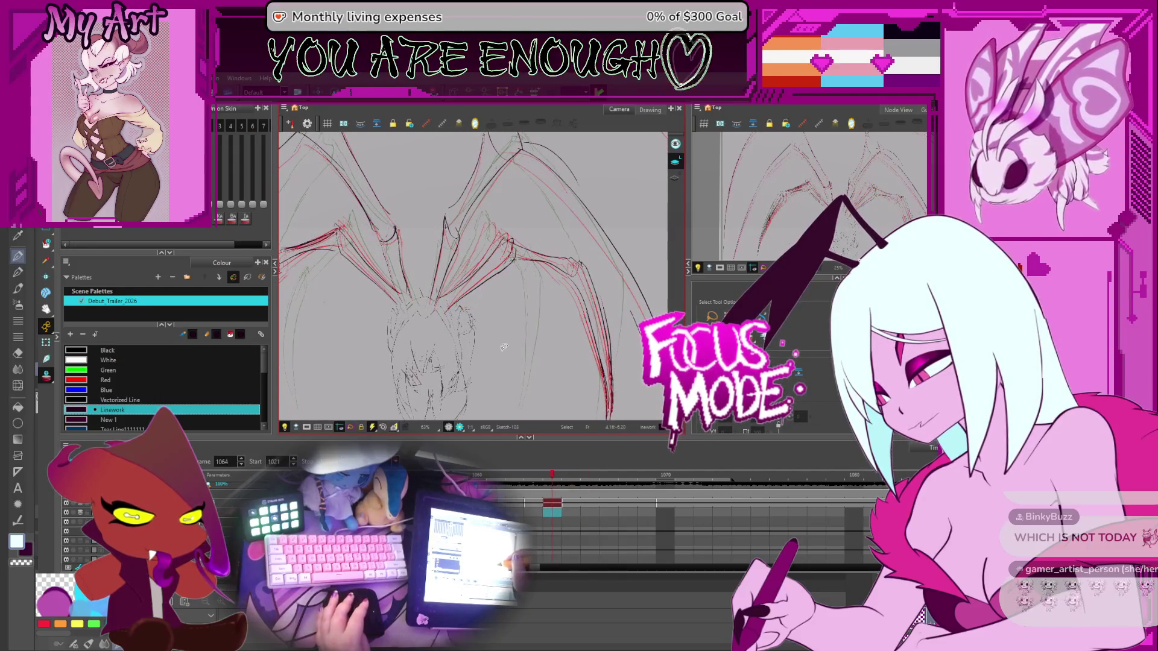
Select the inner orange wing stroke and zoom in on it
key("period")
key("period")
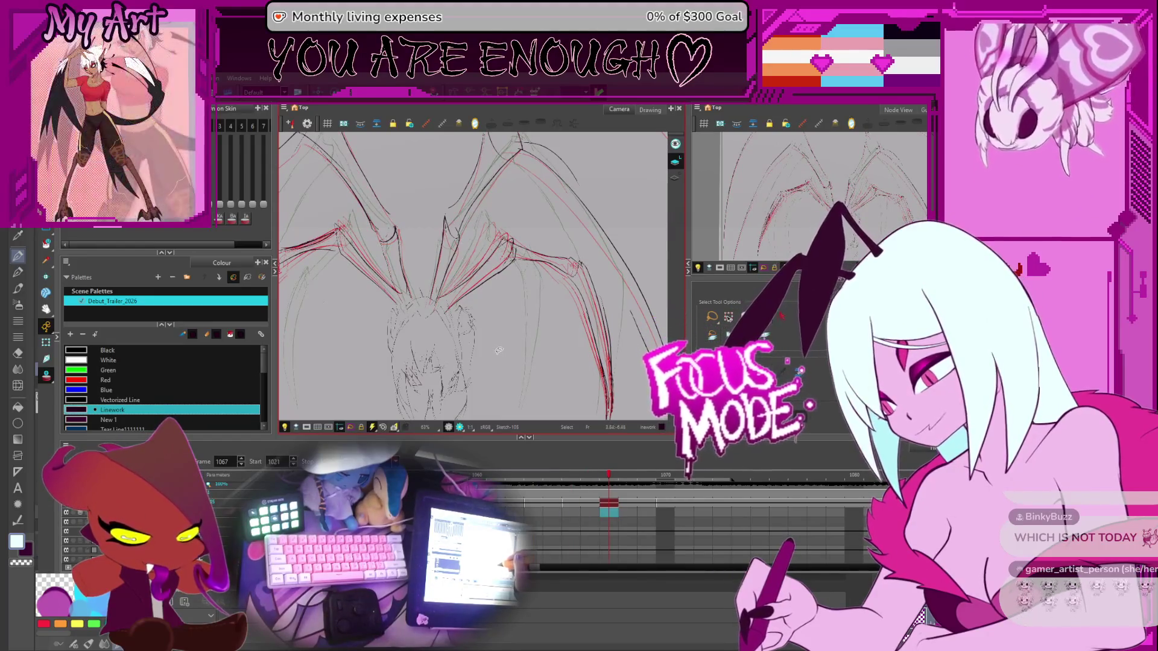
scroll(381, 237, "down", 3)
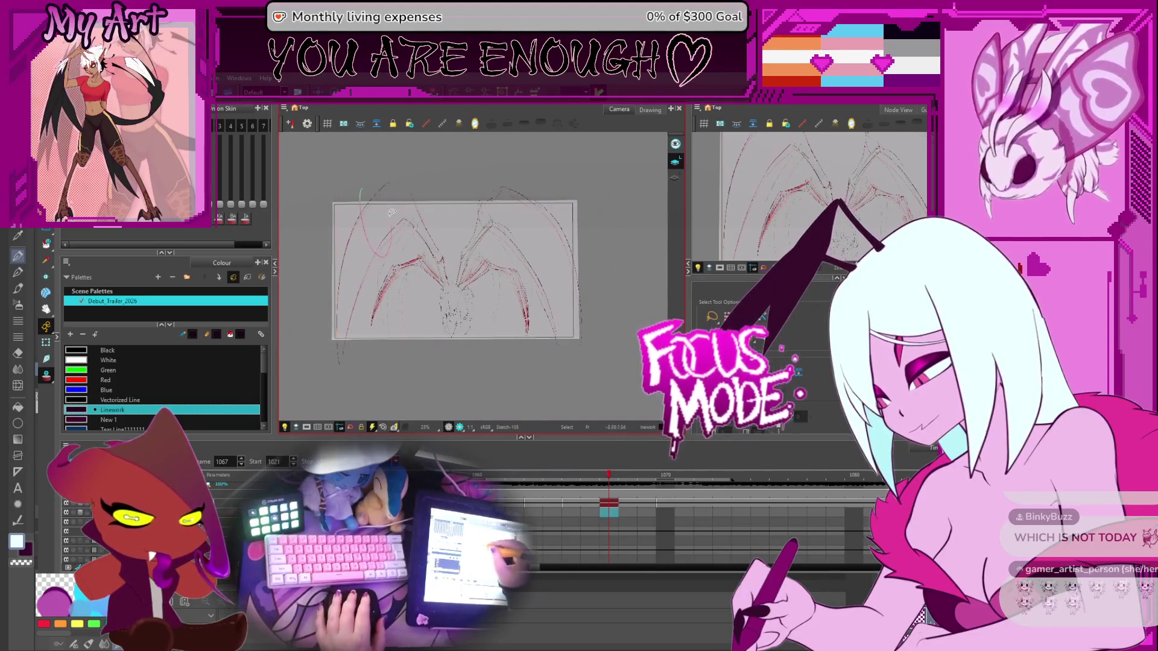
scroll(392, 212, "up", 2)
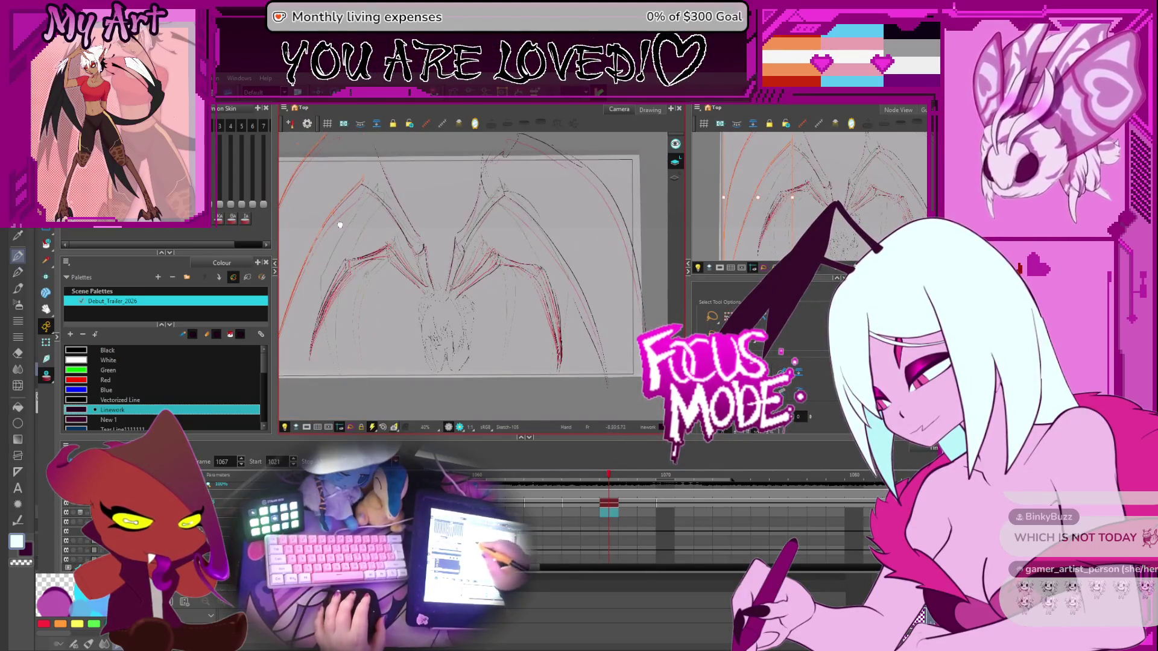
left_click_drag(340, 225, 370, 288)
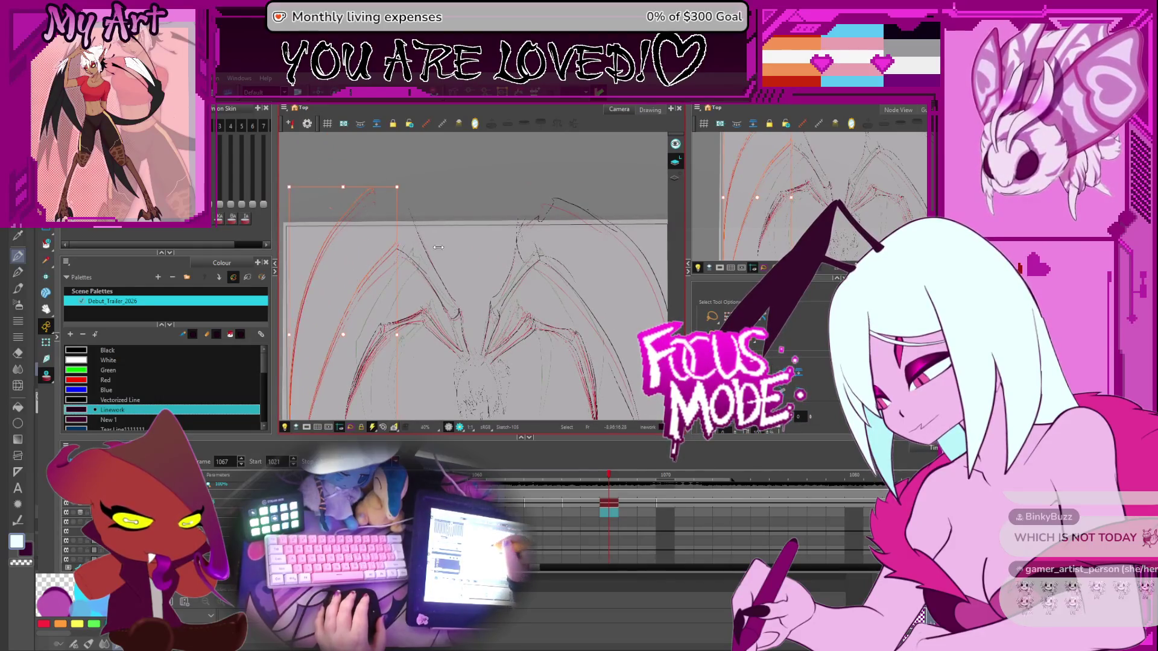
left_click(434, 269)
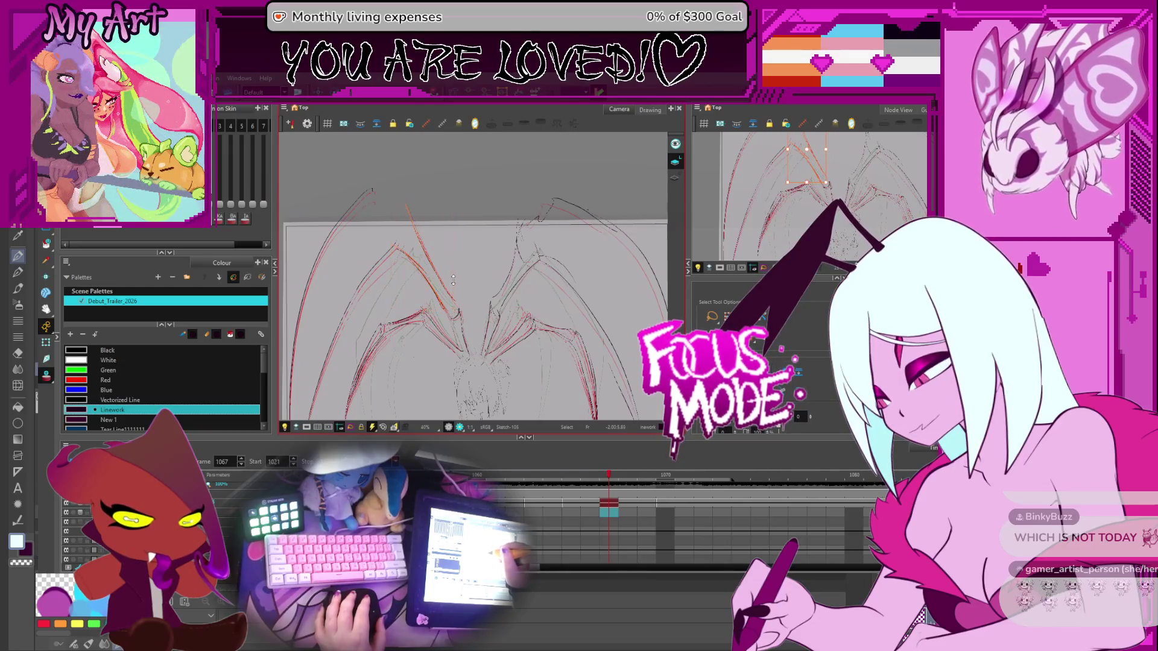
left_click(452, 277)
scroll(451, 290, "down", 1)
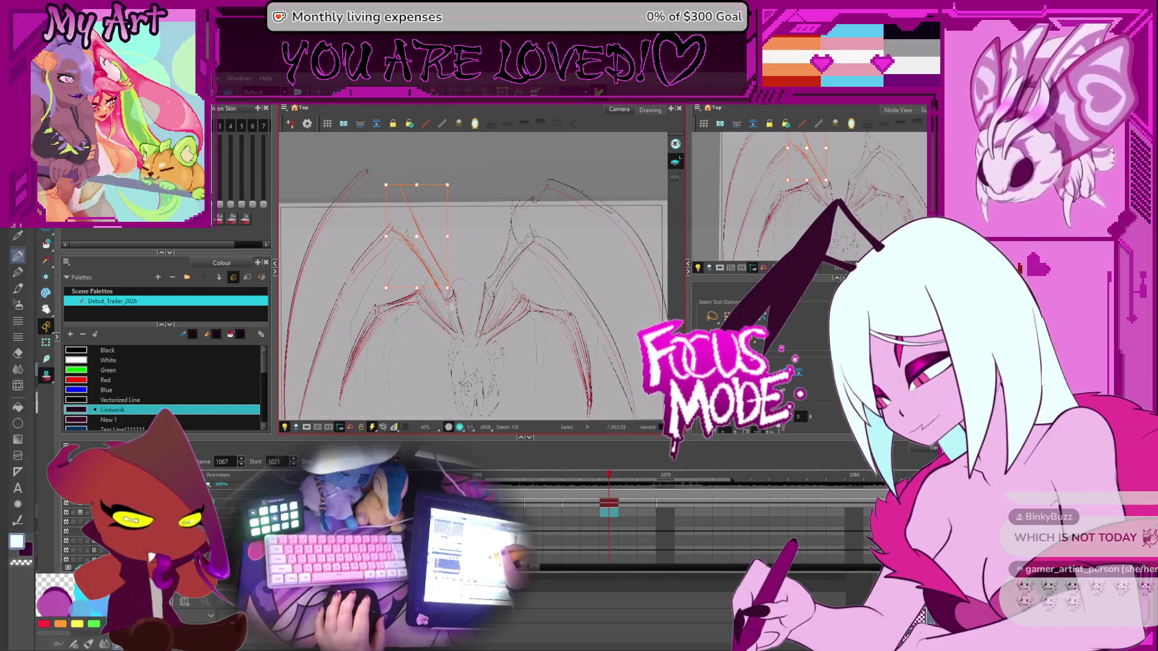
key("2")
key("2")
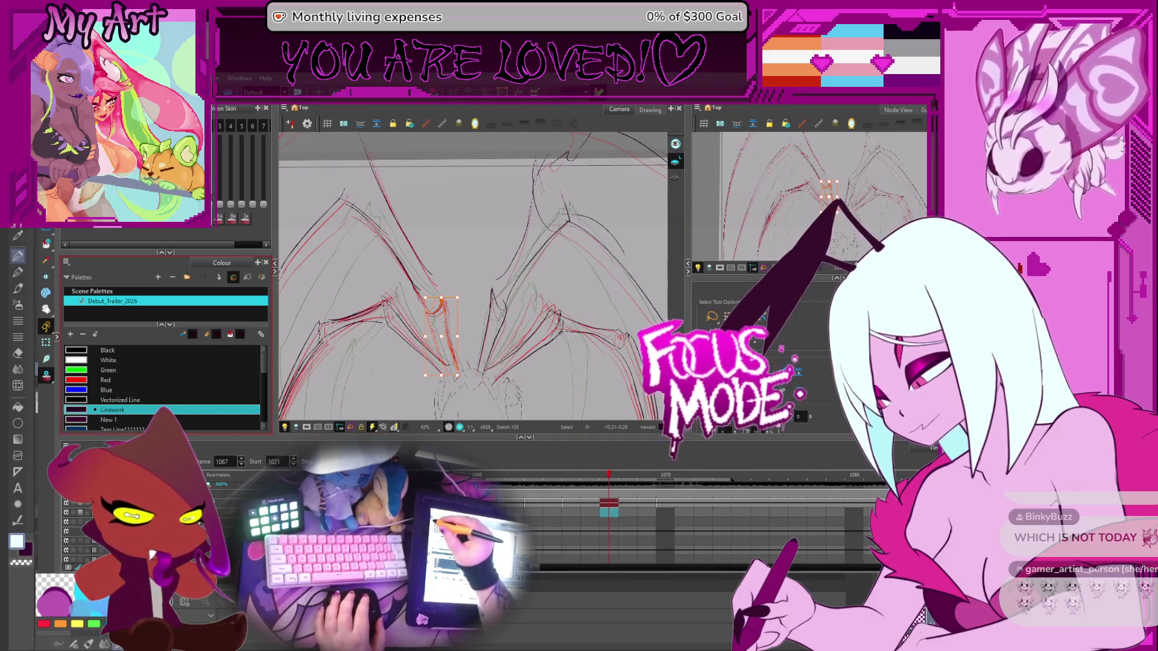
key("2")
key("2")
Perspective-distort the stroke, pulling its top corners up and outward
key("alt+0")
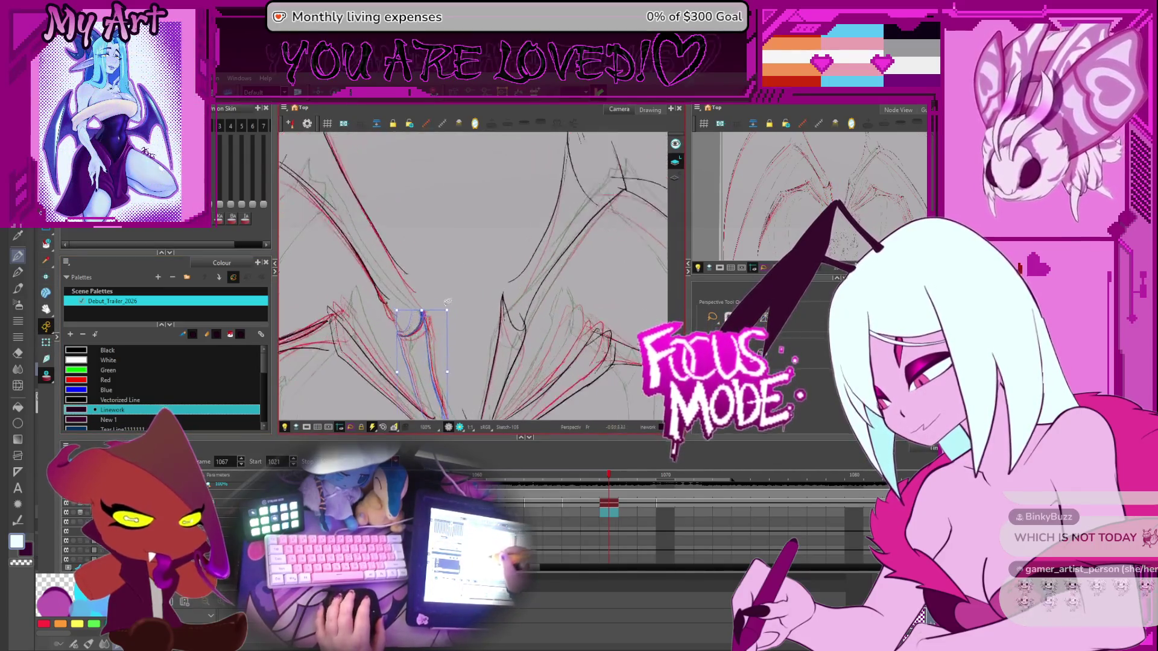
left_click_drag(448, 314, 452, 305)
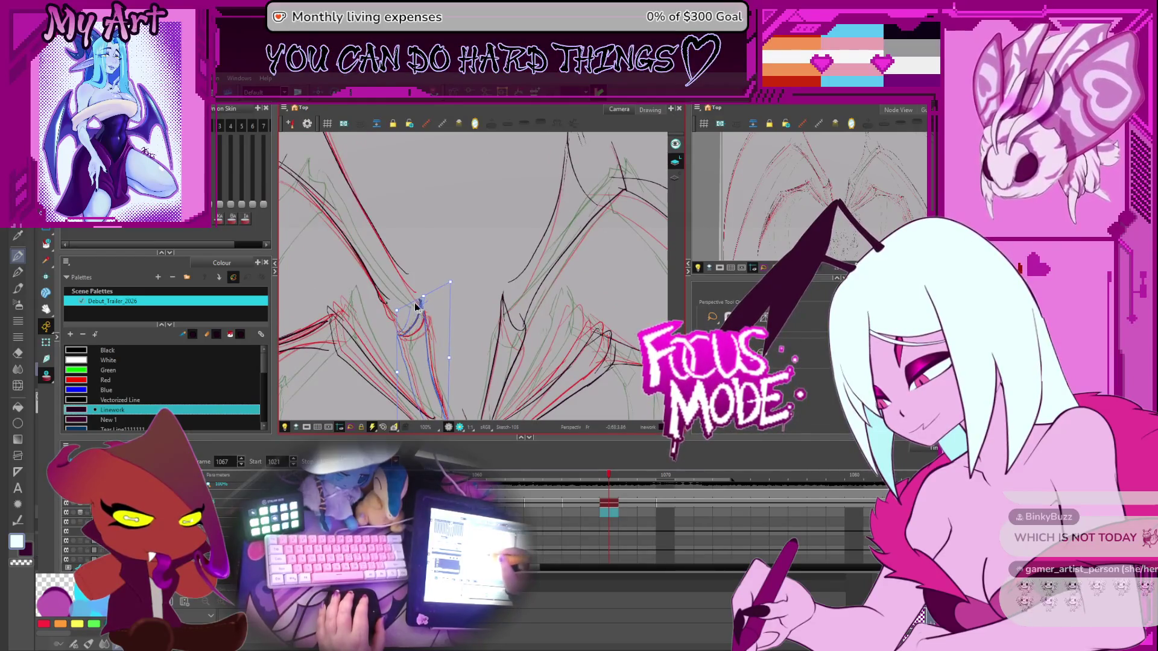
mouse_move(439, 276)
left_mouse_down()
mouse_move(462, 236)
mouse_move(497, 278)
mouse_move(472, 322)
left_mouse_up()
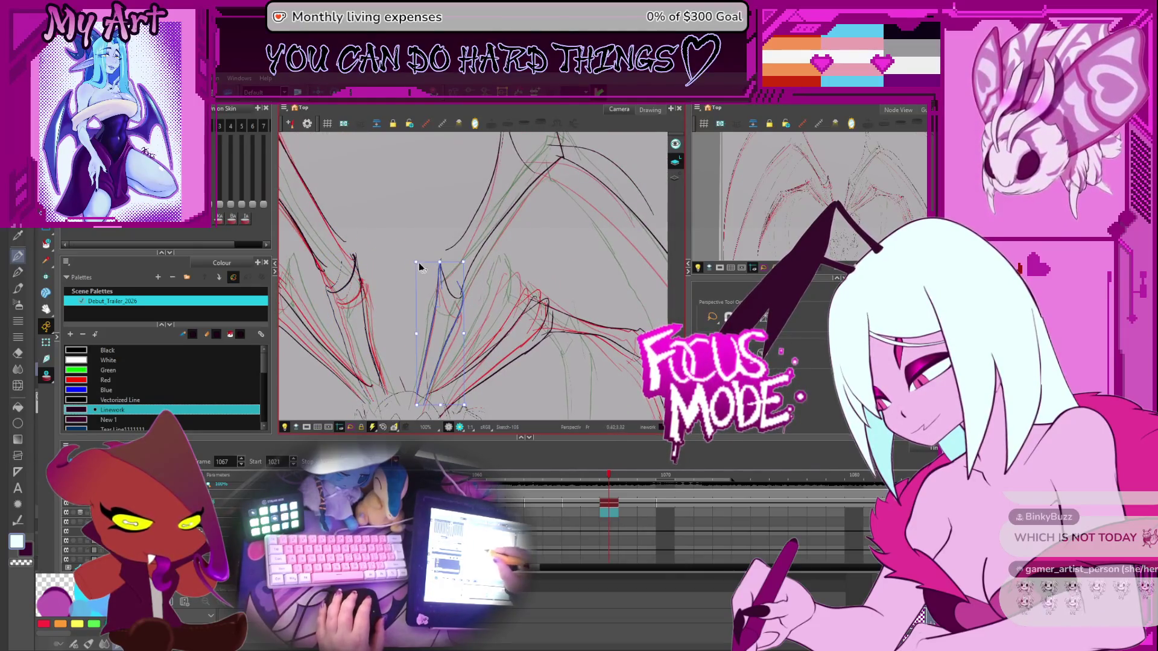
left_click_drag(413, 257, 408, 246)
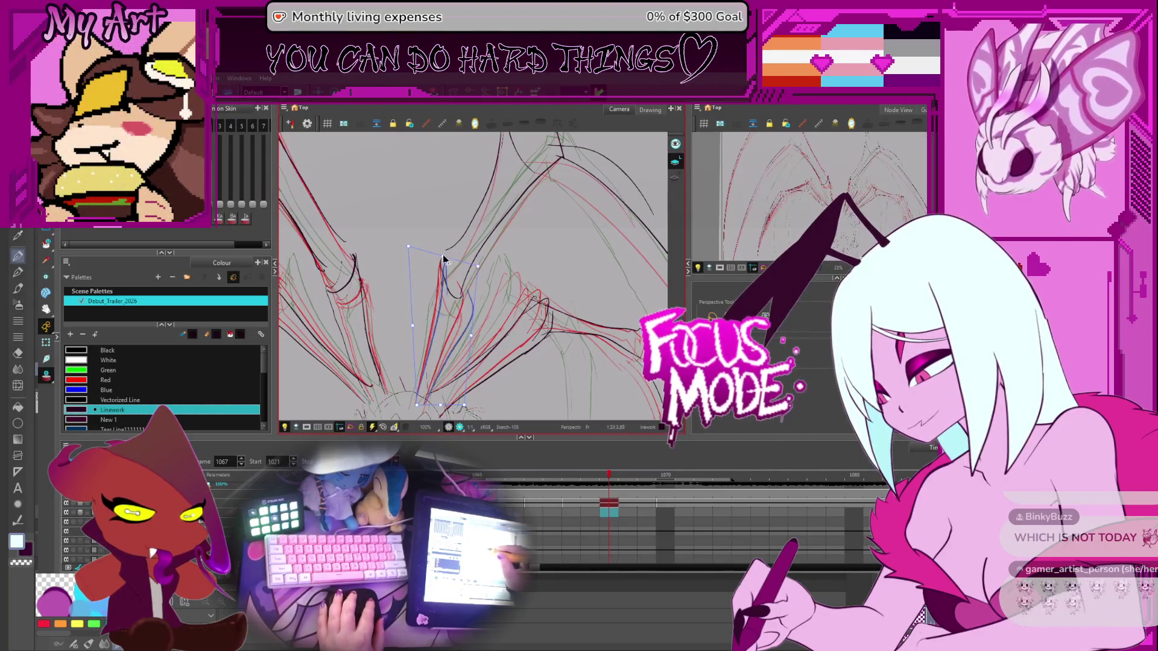
key("2")
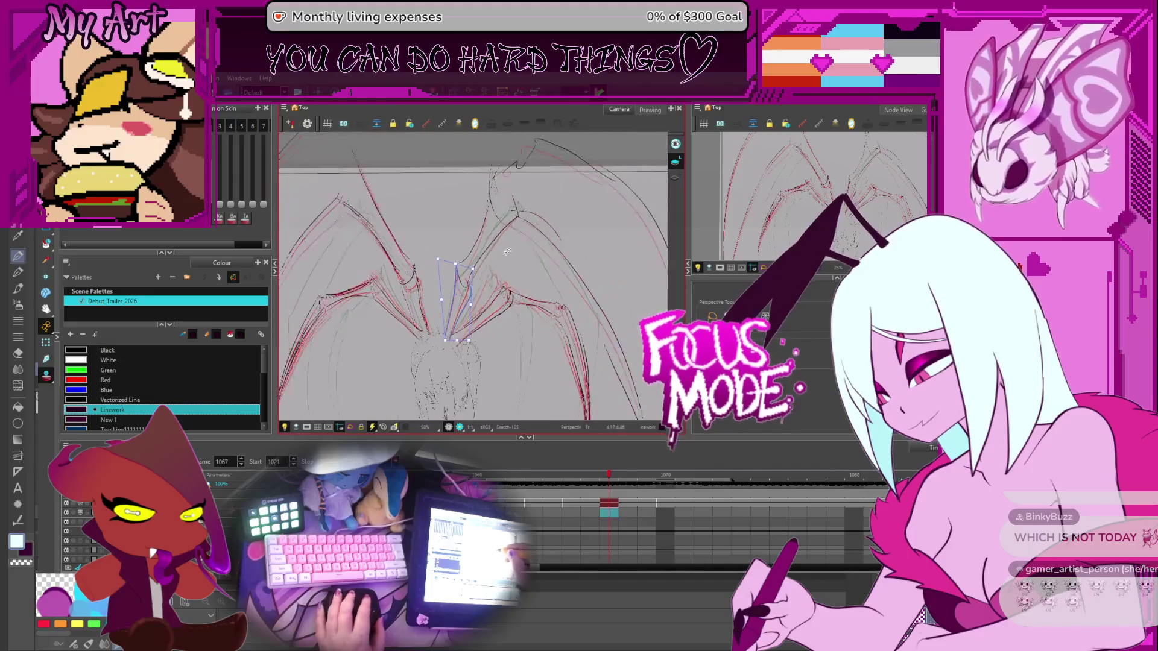
key("2")
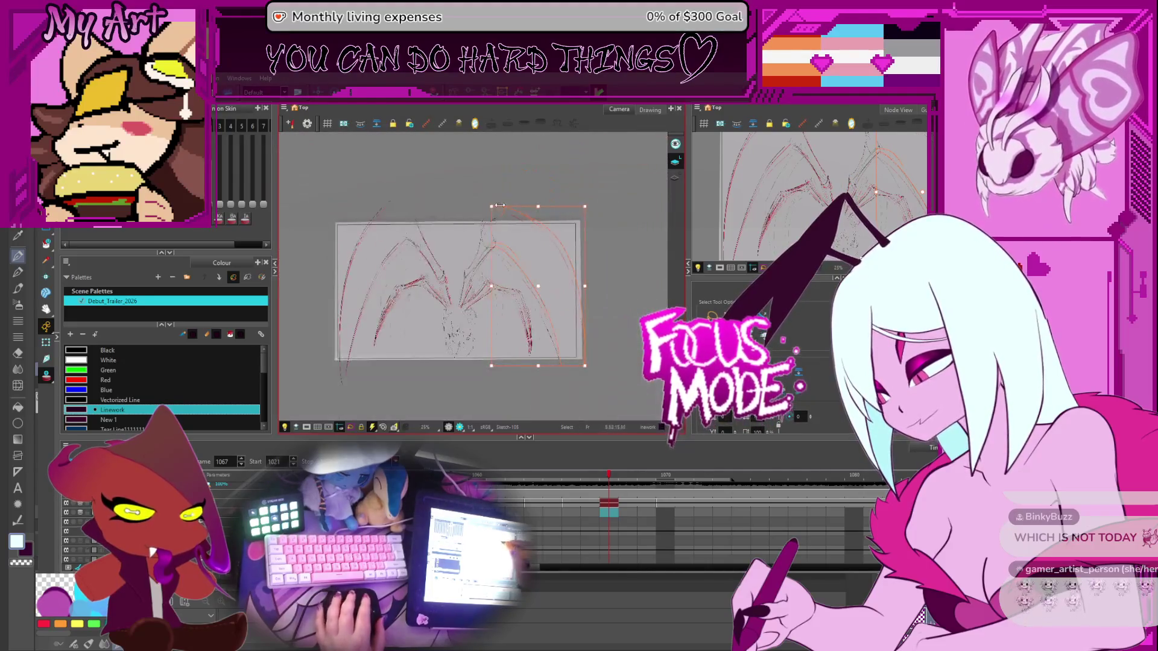
key("1")
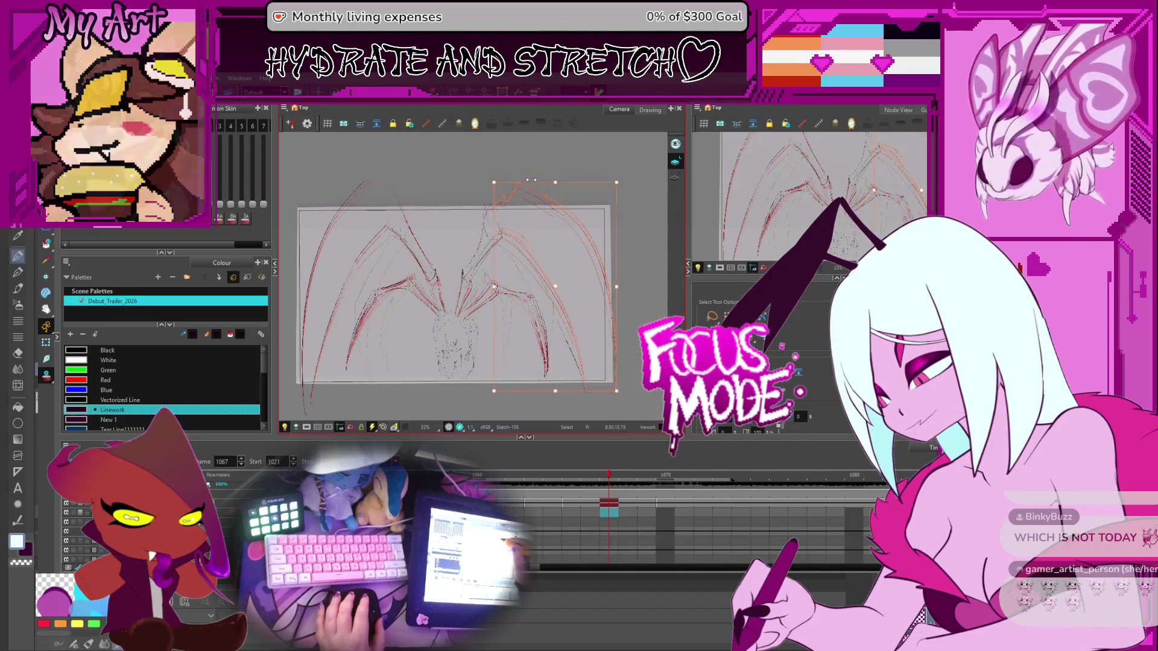
key("1")
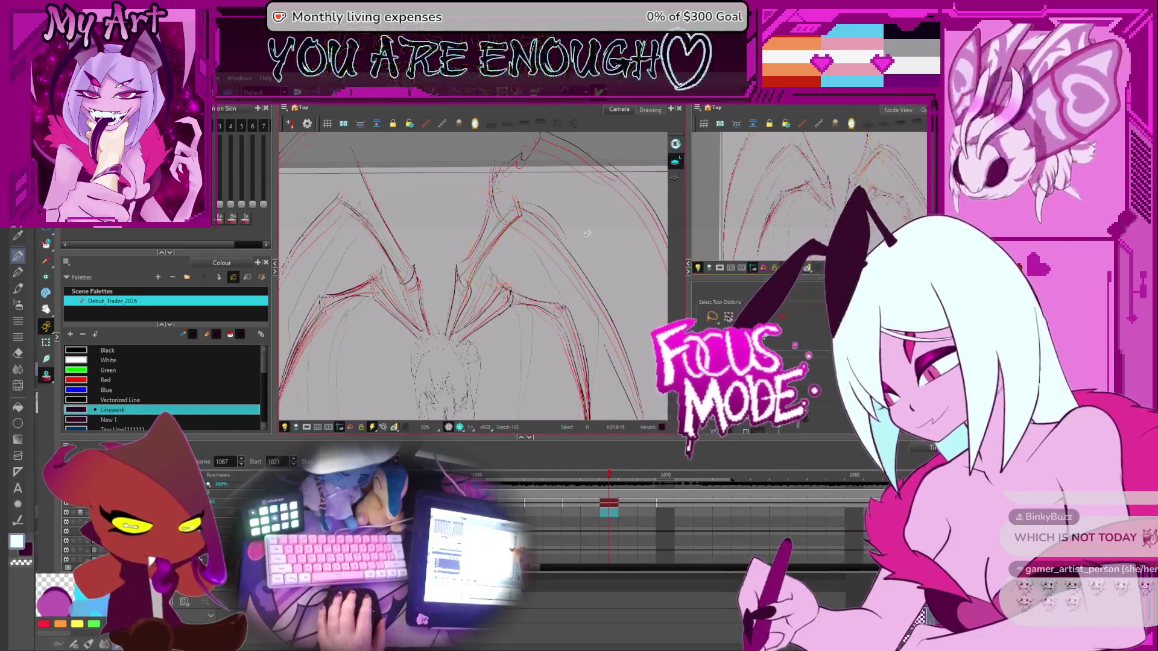
scroll(532, 339, "down", 1)
Step between frames 1060 and 1066, then play the animation from frame 1021
key("comma")
key("comma")
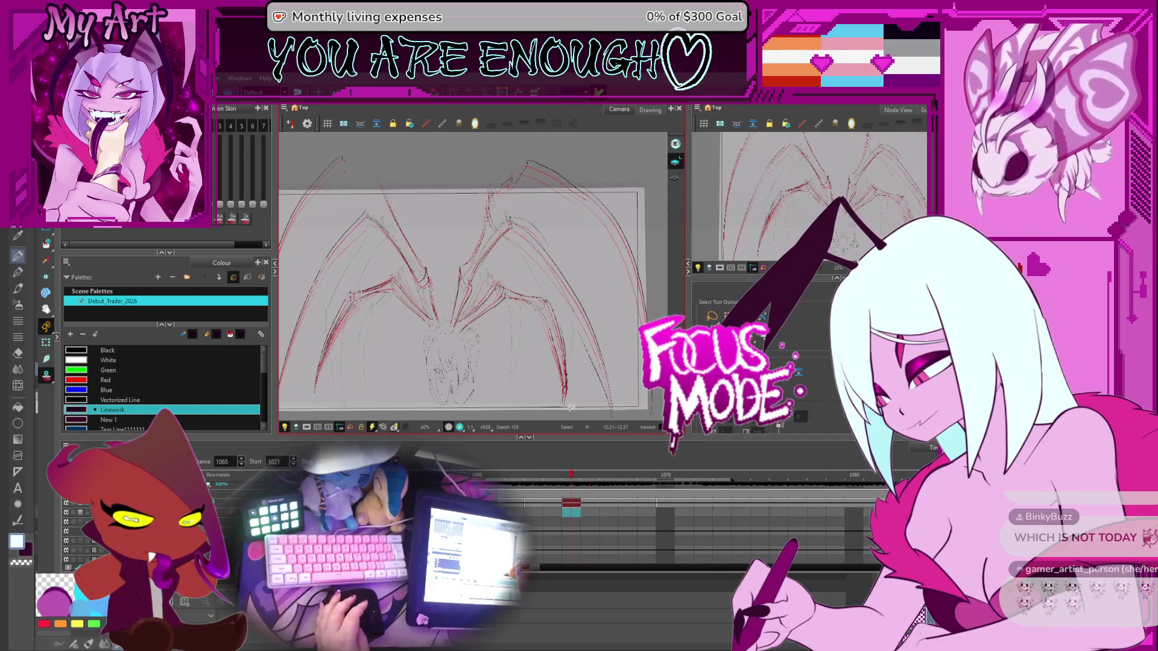
key("comma")
key("comma")
key("comma")
key("period")
key("period")
key("period")
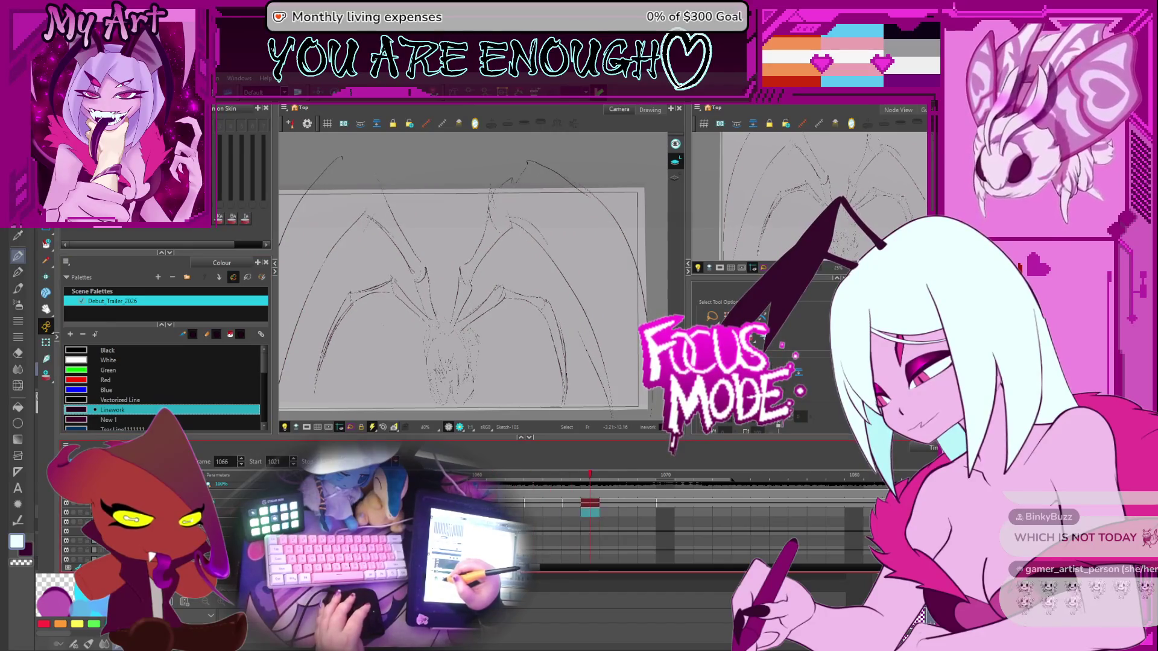
key("shift+comma")
key("Return")
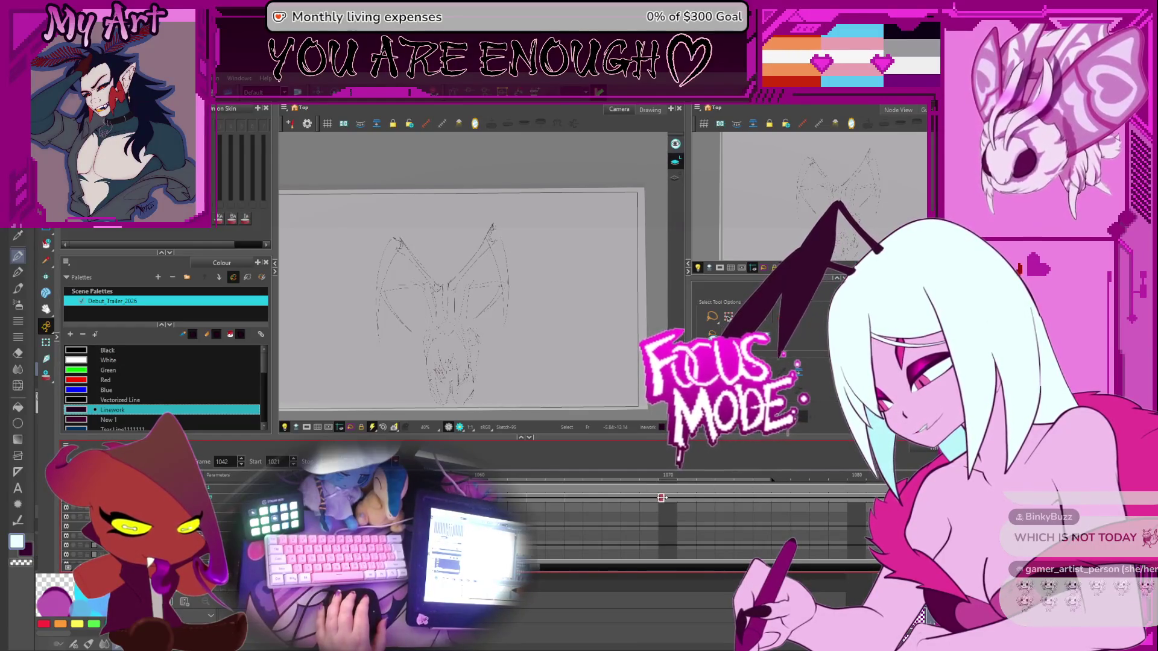
left_click(667, 478)
Scrub back to frame 1065 and briefly inspect the left wing's orange strokes
mouse_move(631, 486)
left_mouse_down()
mouse_move(555, 492)
mouse_move(606, 493)
left_mouse_up()
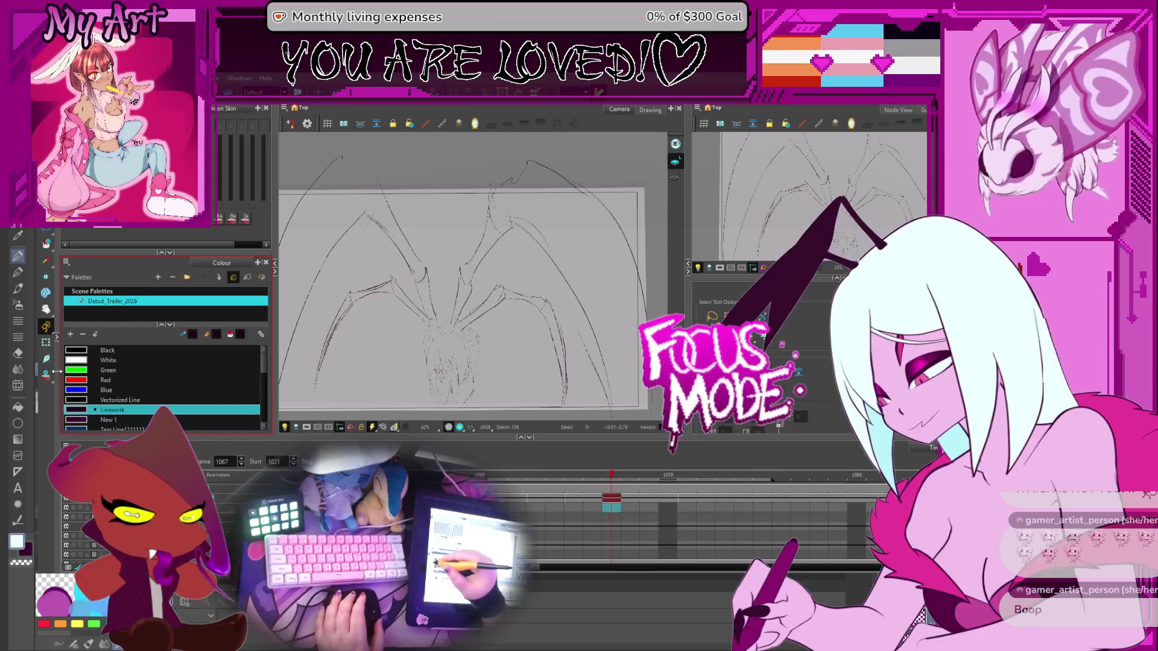
scroll(329, 297, "up", 3)
scroll(329, 297, "down", 2)
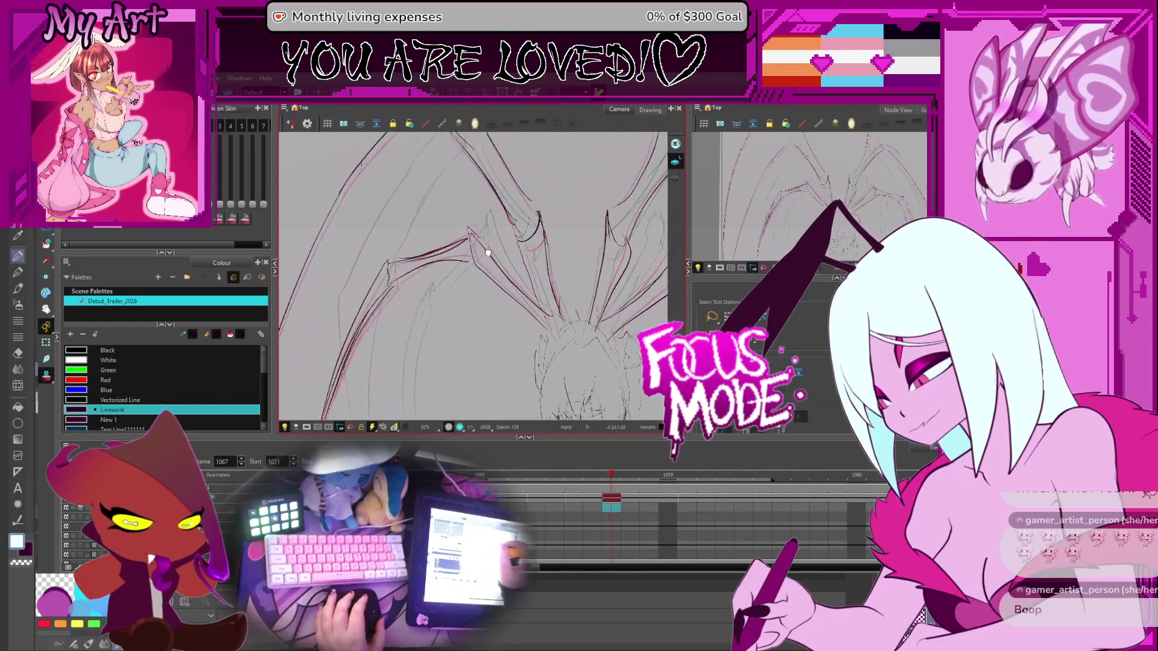
left_click(369, 367)
scroll(362, 314, "down", 1)
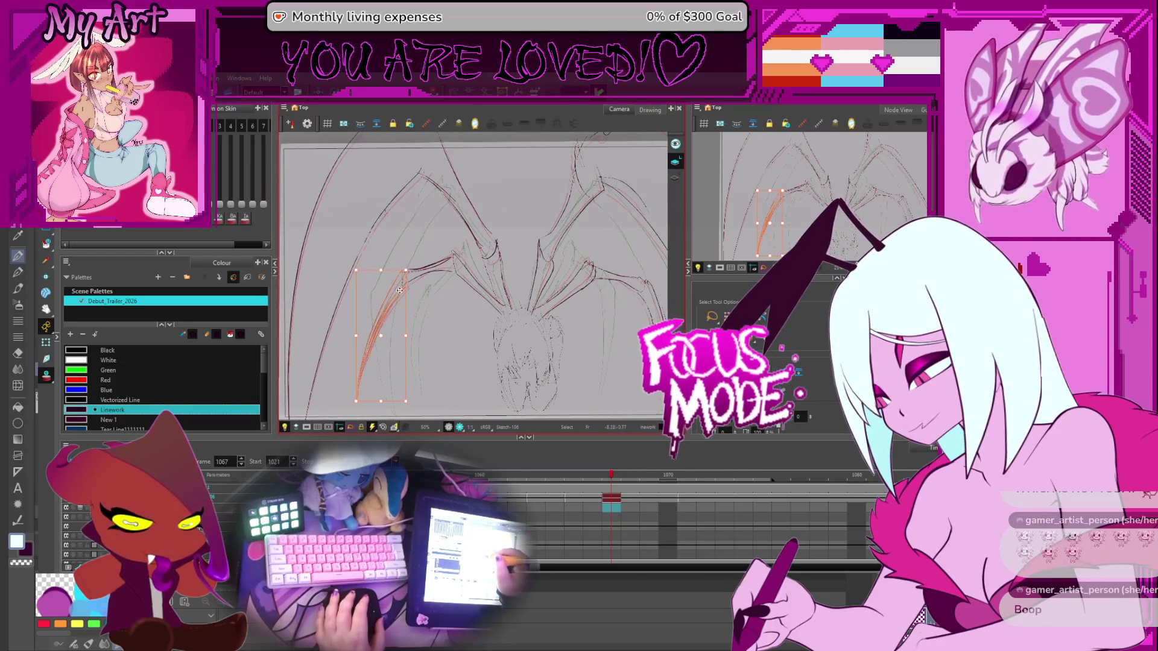
left_click(455, 300)
scroll(455, 300, "down", 1)
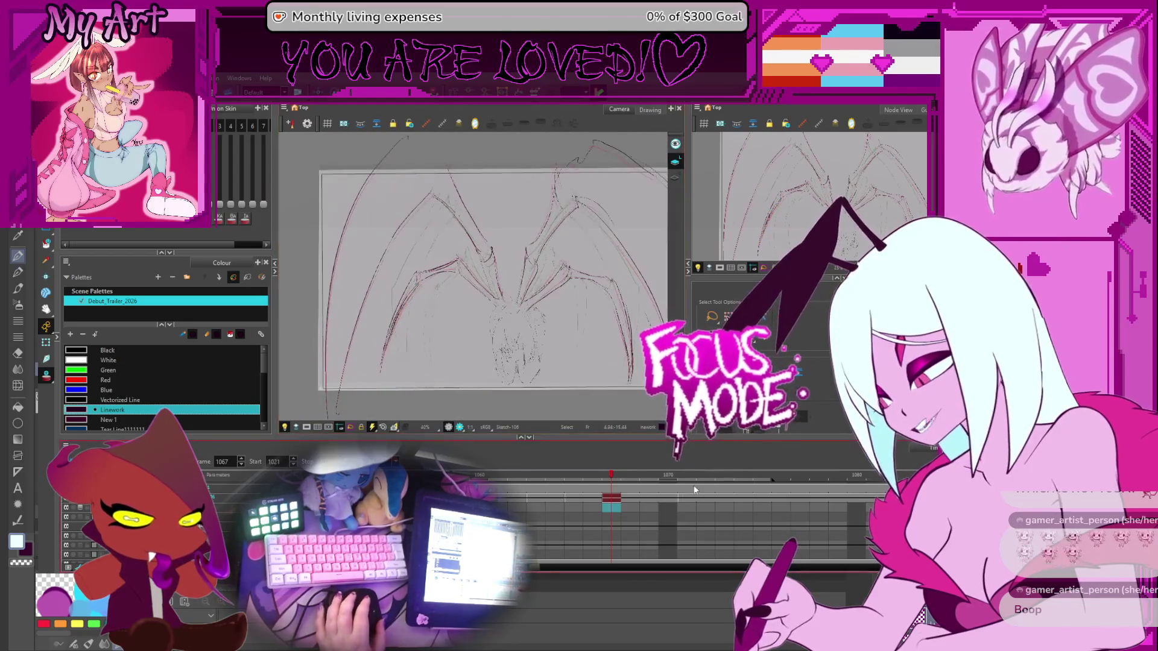
Step back to frame 1027 with the wide wings, then jump to frame 1005
key("a")
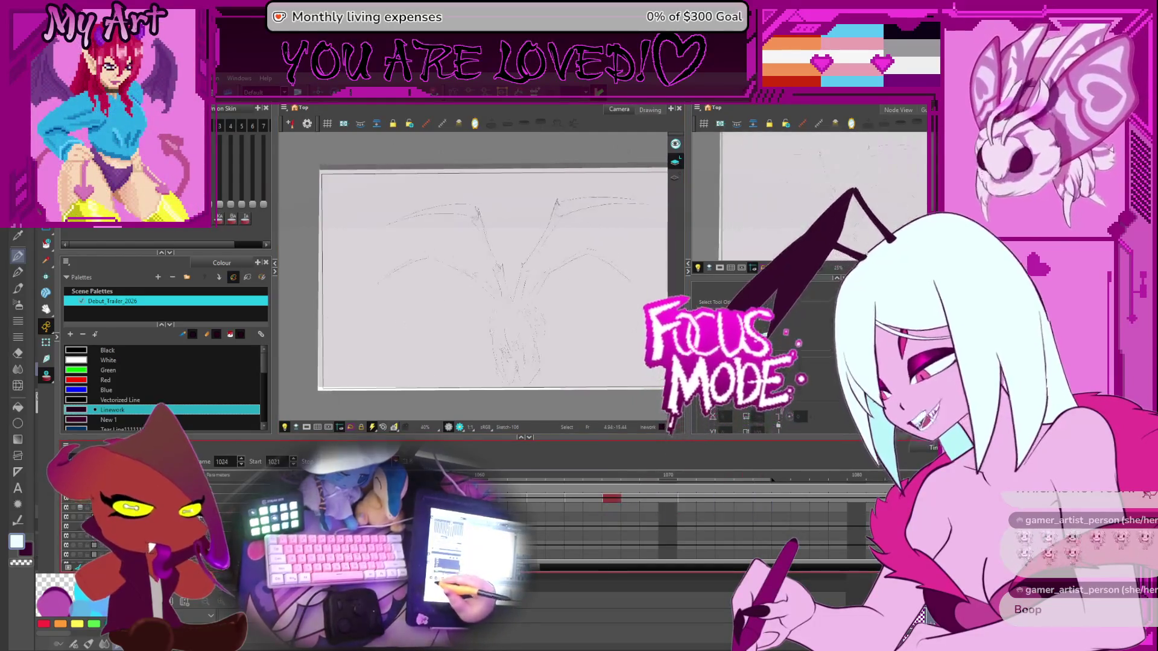
key("a")
key("a")
key("a")
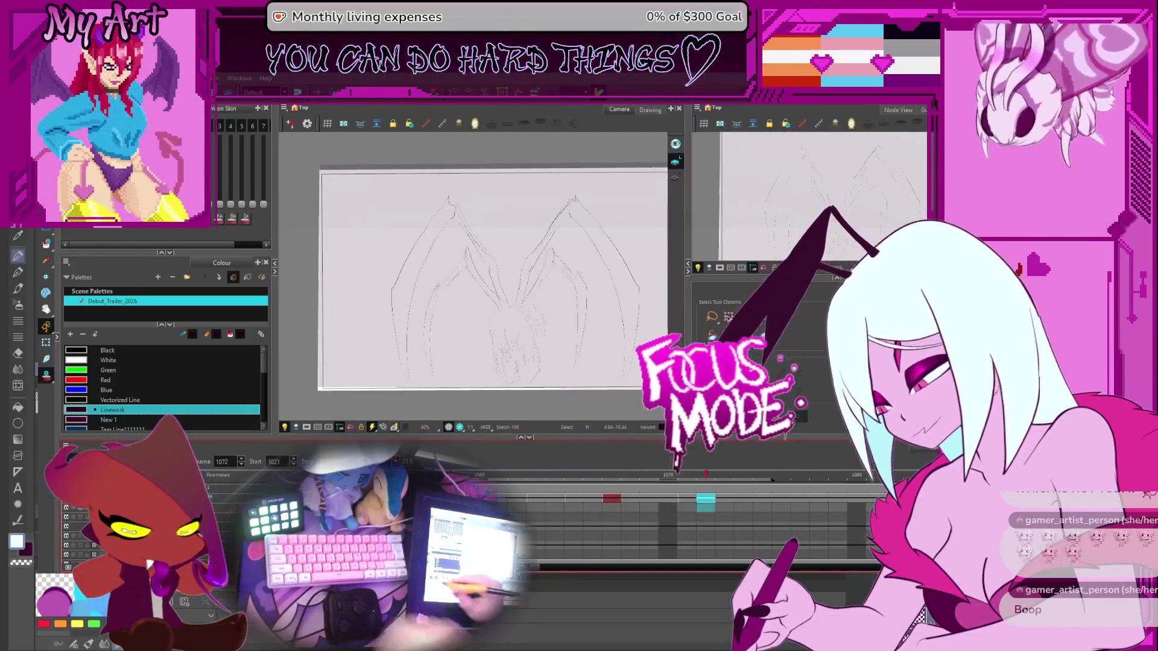
scroll(614, 474, "down", 3)
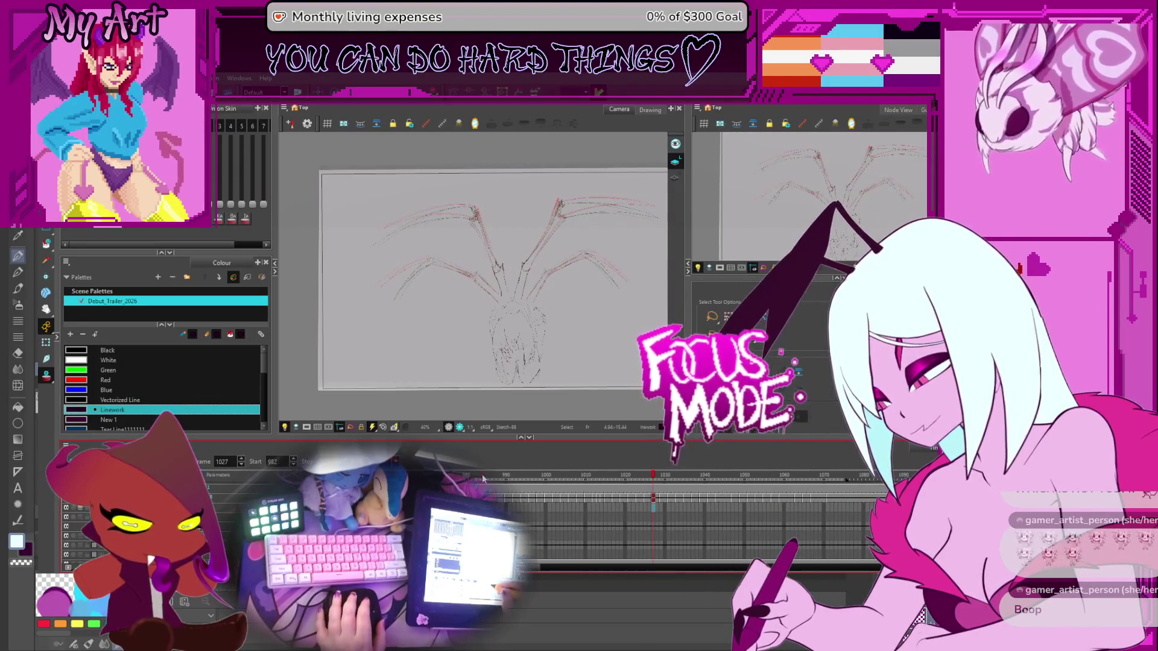
left_click(566, 498)
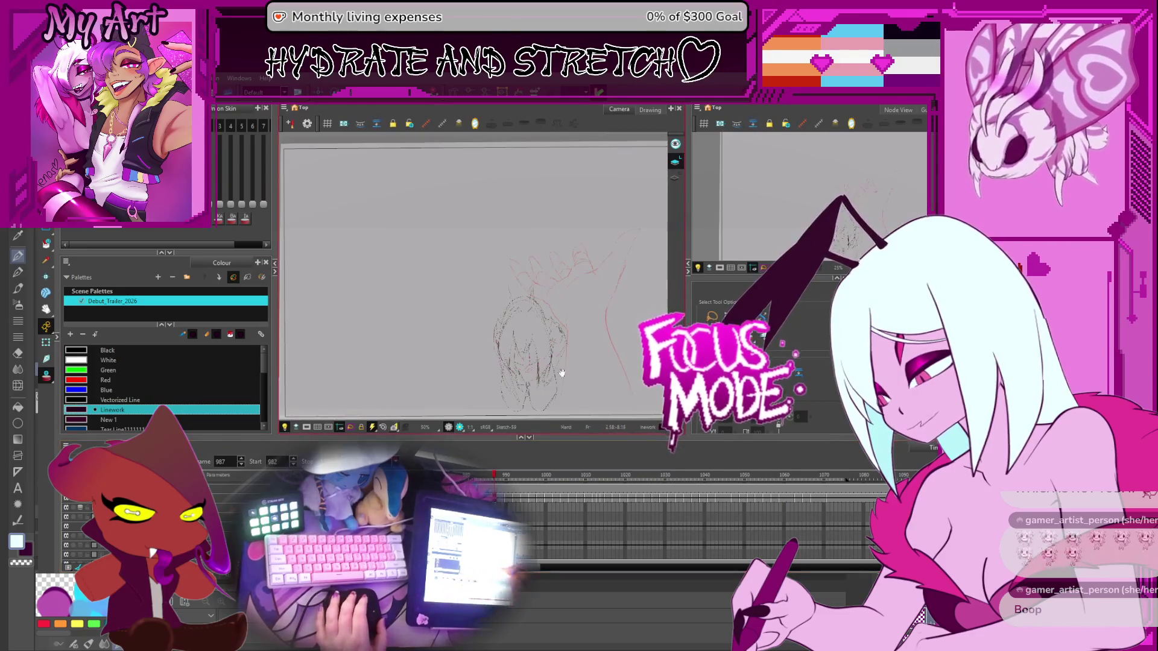
Pan across the hair sketch and get the Pencil tool ready for tracing
left_click_drag(559, 370, 509, 372)
key("2")
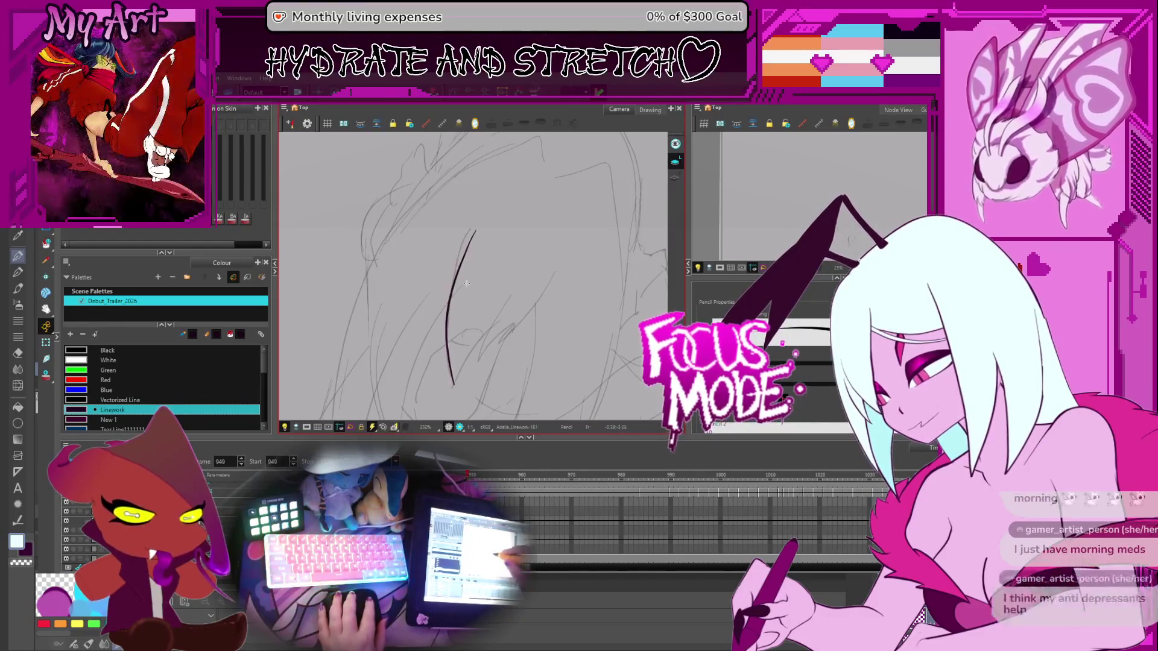
key("alt+s")
key("alt+/")
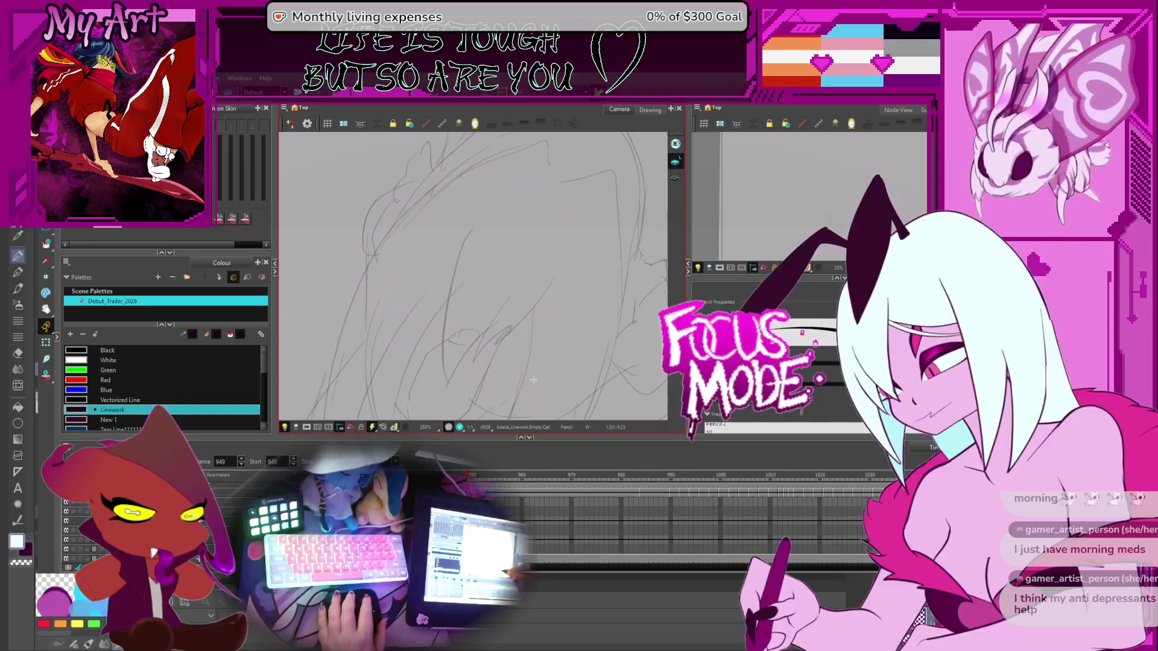
Undo a trial hair stroke, rotate the canvas nearly upright, recentre and zoom out to 125%
left_click_drag(449, 384, 480, 222)
key("ctrl+z")
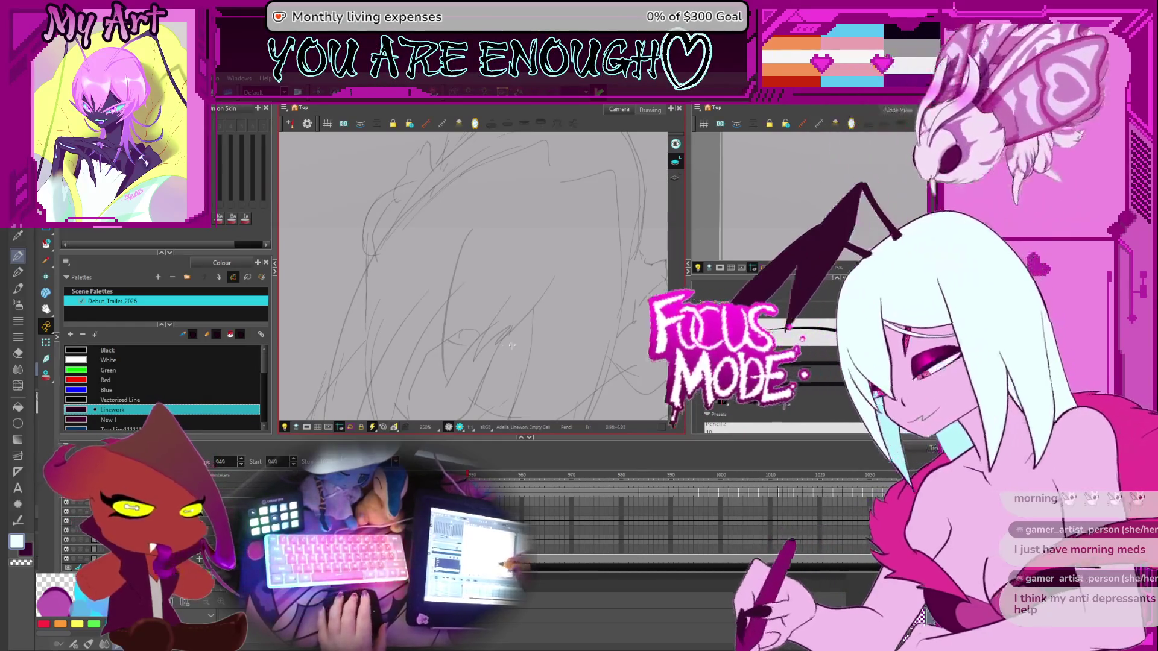
key("shift+l")
left_click_drag(566, 329, 391, 343)
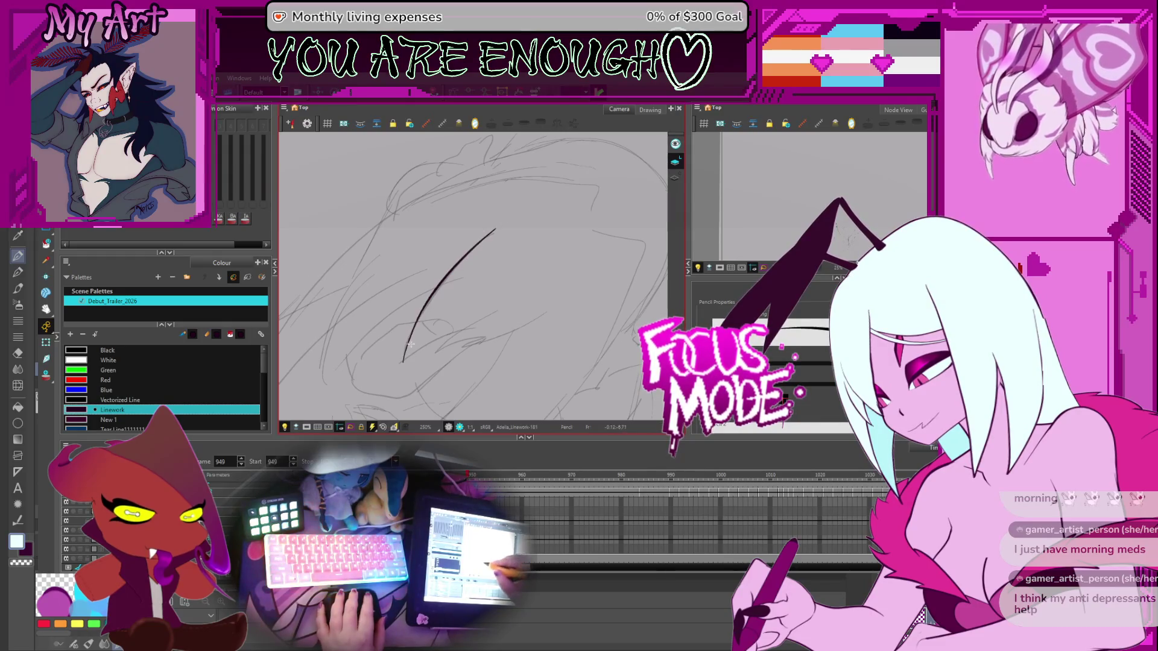
key("shift+l")
mouse_move(408, 344)
left_mouse_down()
mouse_move(458, 289)
mouse_move(504, 263)
mouse_move(540, 206)
left_mouse_up()
scroll(539, 206, "down", 3)
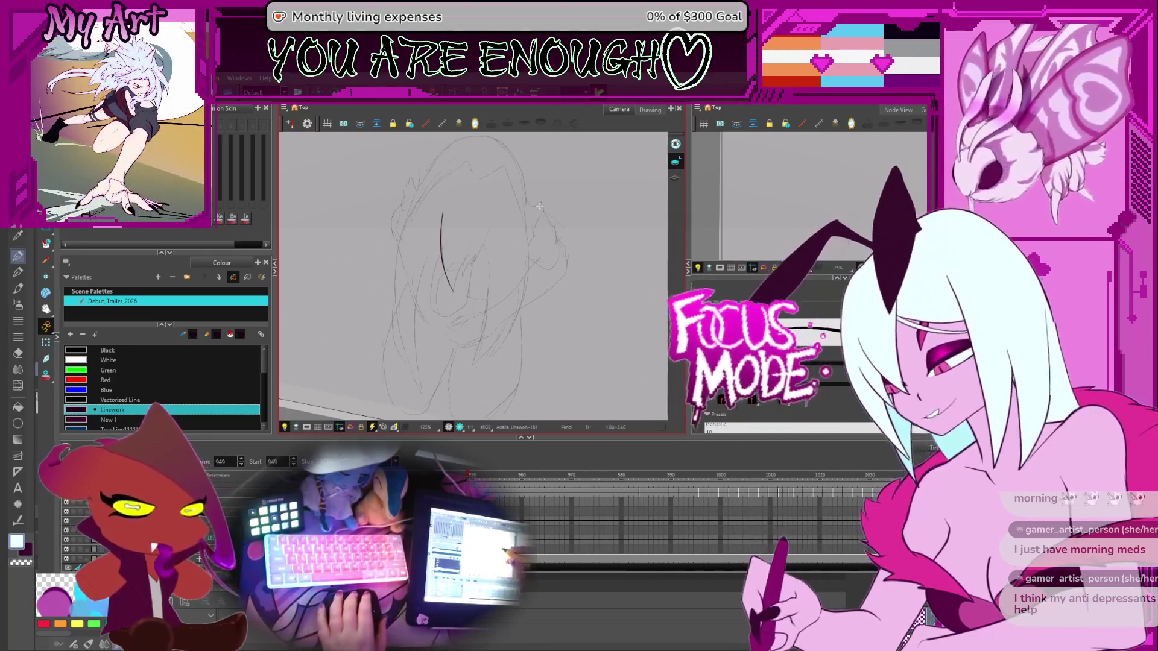
key("ctrl+alt")
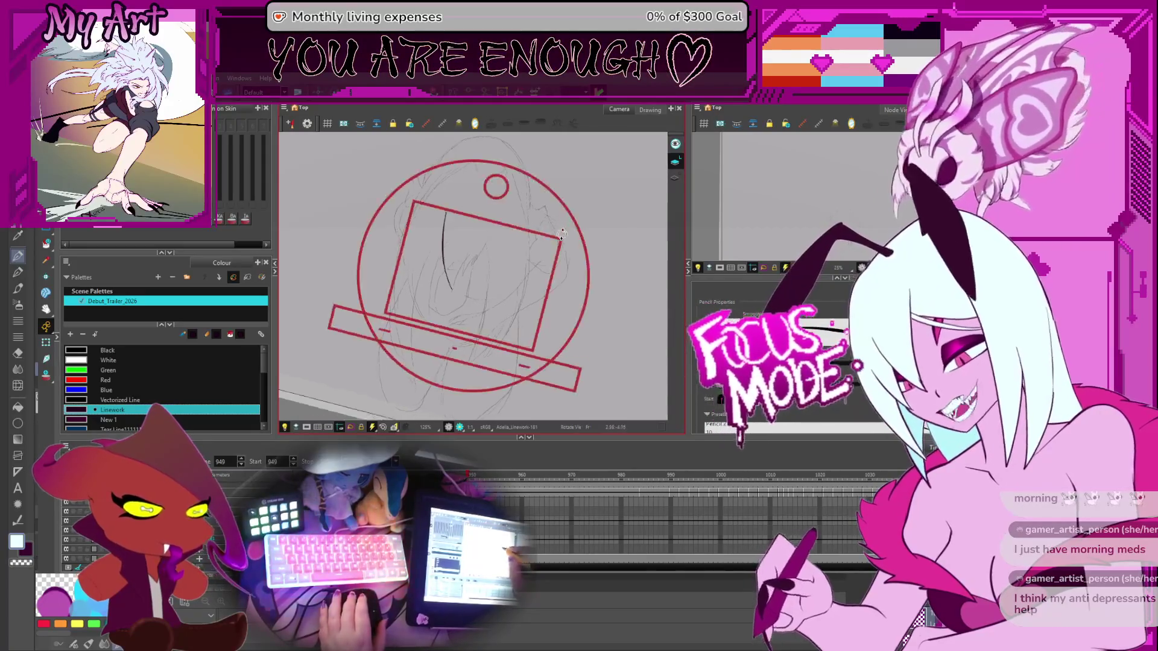
Turn and zoom the canvas to 200%, then undo the stray branching stroke
left_click_drag(562, 234, 435, 275)
scroll(434, 274, "up", 3)
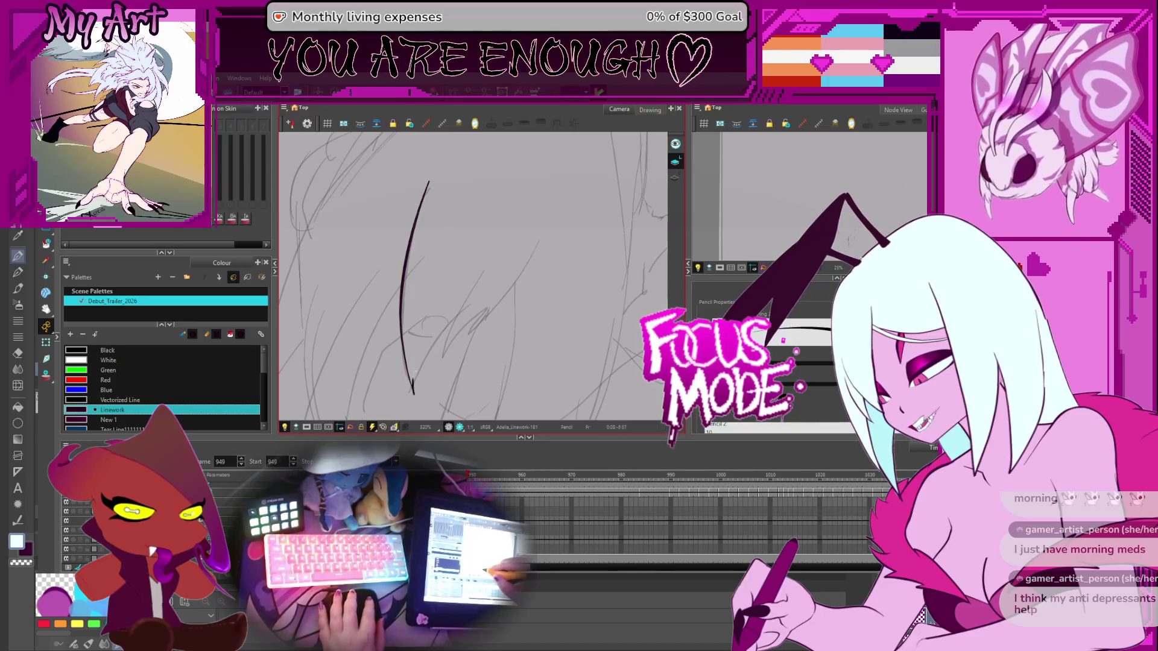
key("ctrl+z")
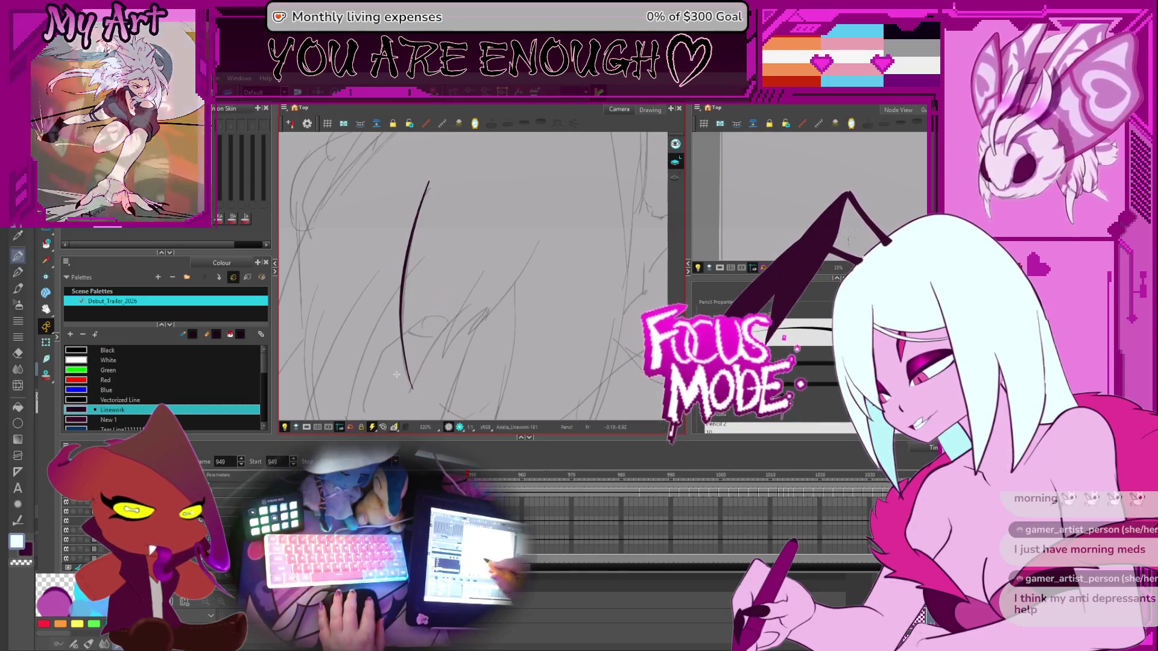
Draw short jagged strands fanning out from the bottom tip of the long hair stroke
left_click_drag(414, 393, 418, 372)
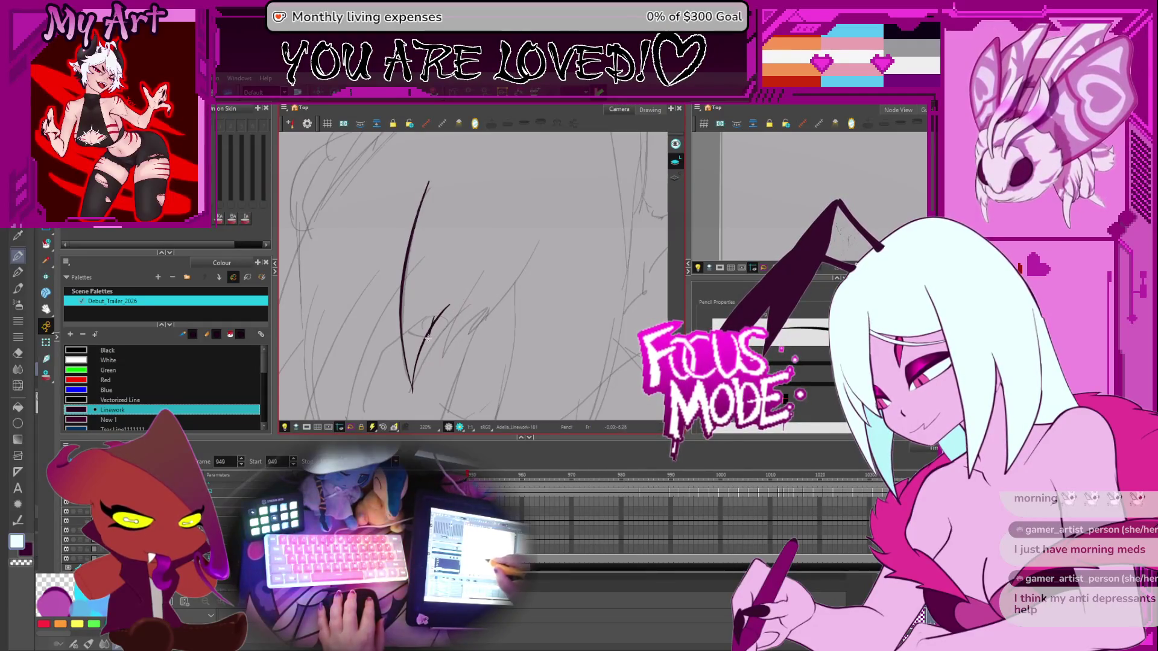
left_click_drag(424, 362, 468, 307)
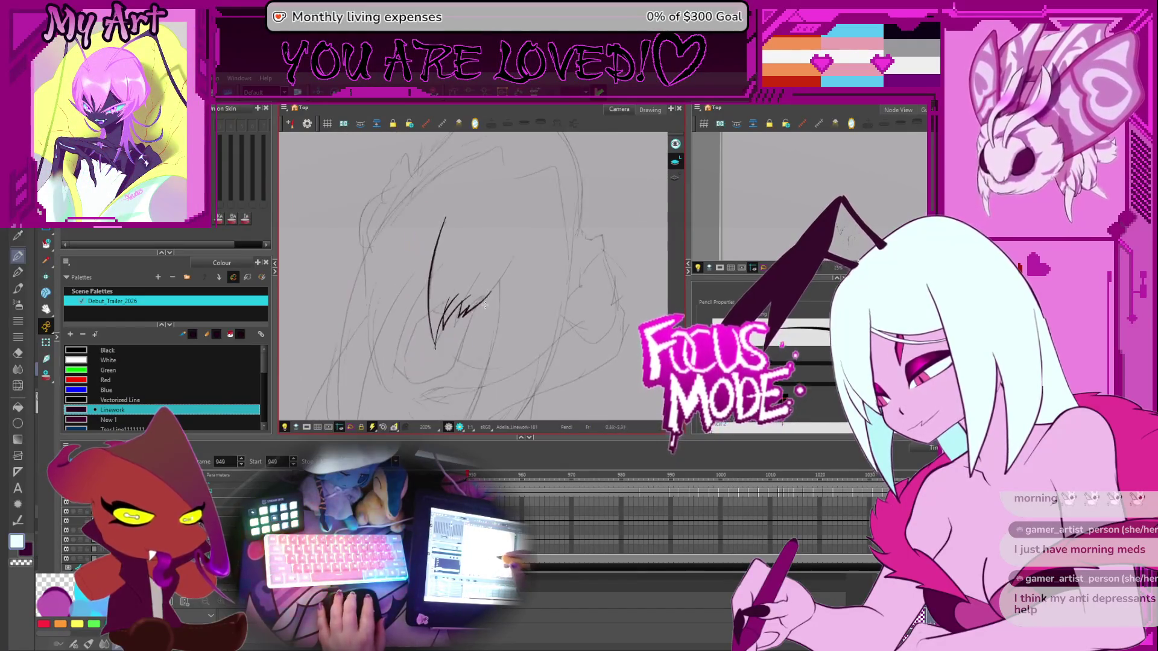
key("alt+q")
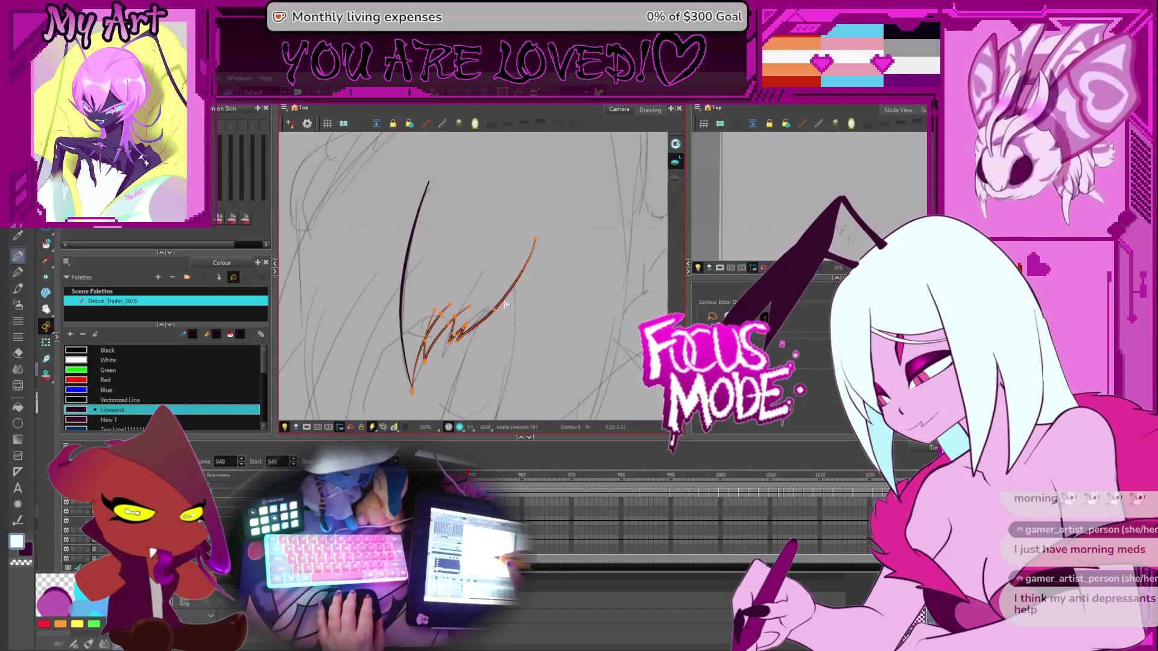
Lasso the new strand strokes, turn the canvas upright, and add a point on the left stroke's curve
left_click_drag(499, 309, 496, 313)
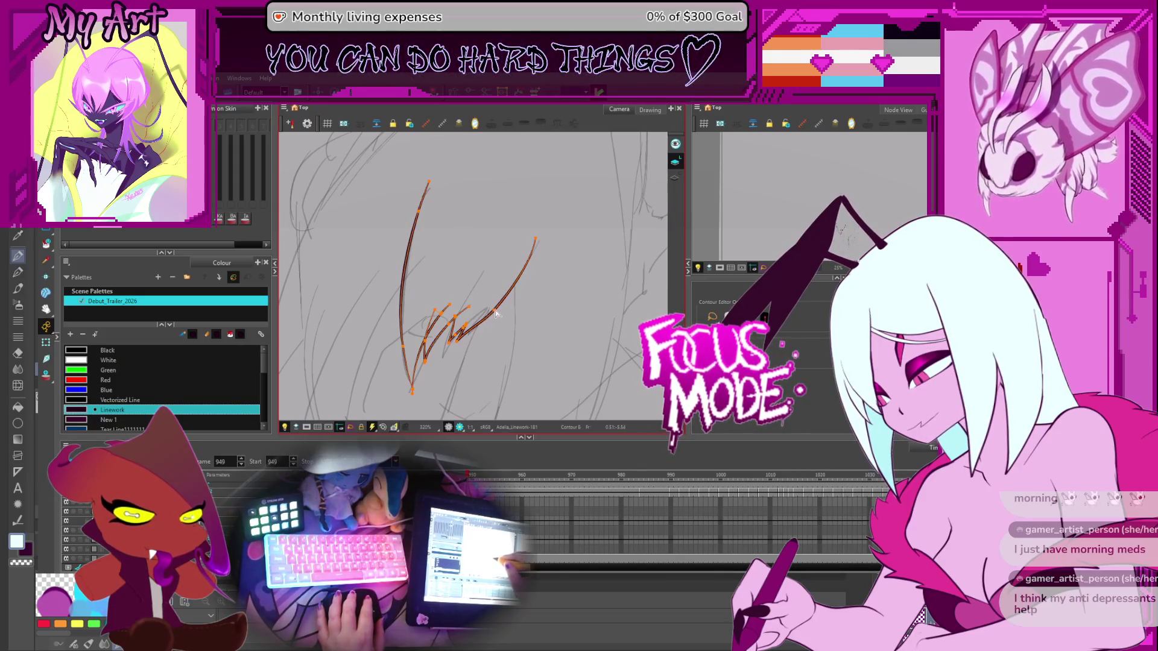
scroll(535, 243, "down", 3)
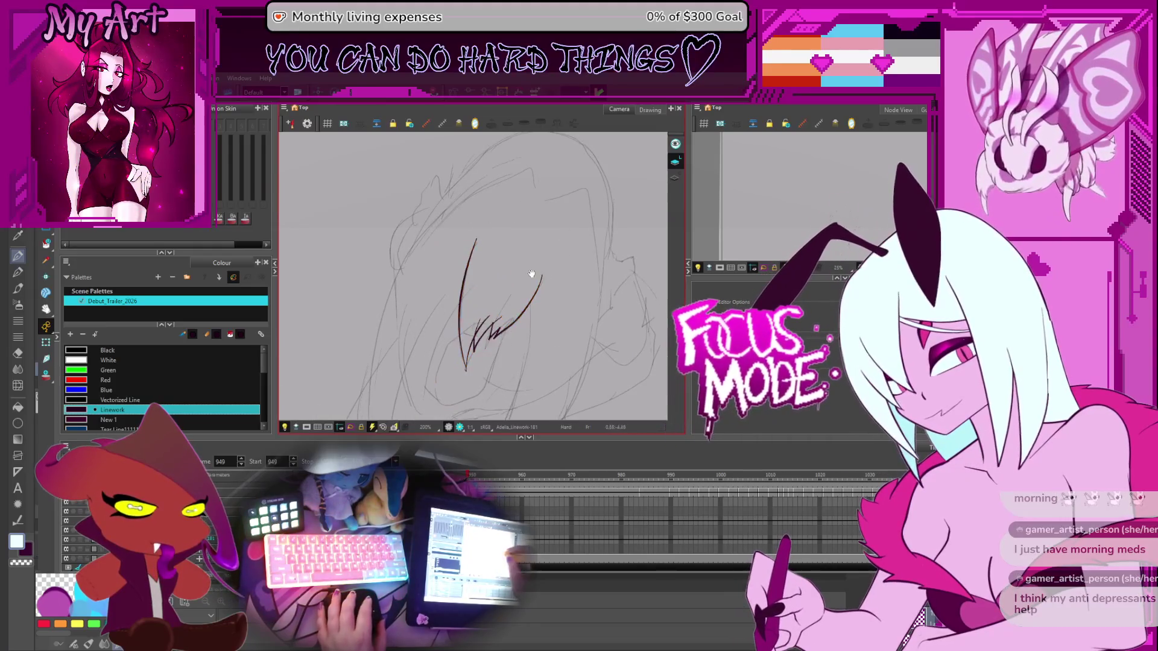
mouse_move(530, 266)
left_mouse_down()
mouse_move(507, 202)
mouse_move(473, 222)
left_mouse_up()
scroll(473, 222, "up", 3)
left_click(456, 224)
left_click_drag(471, 186, 480, 223)
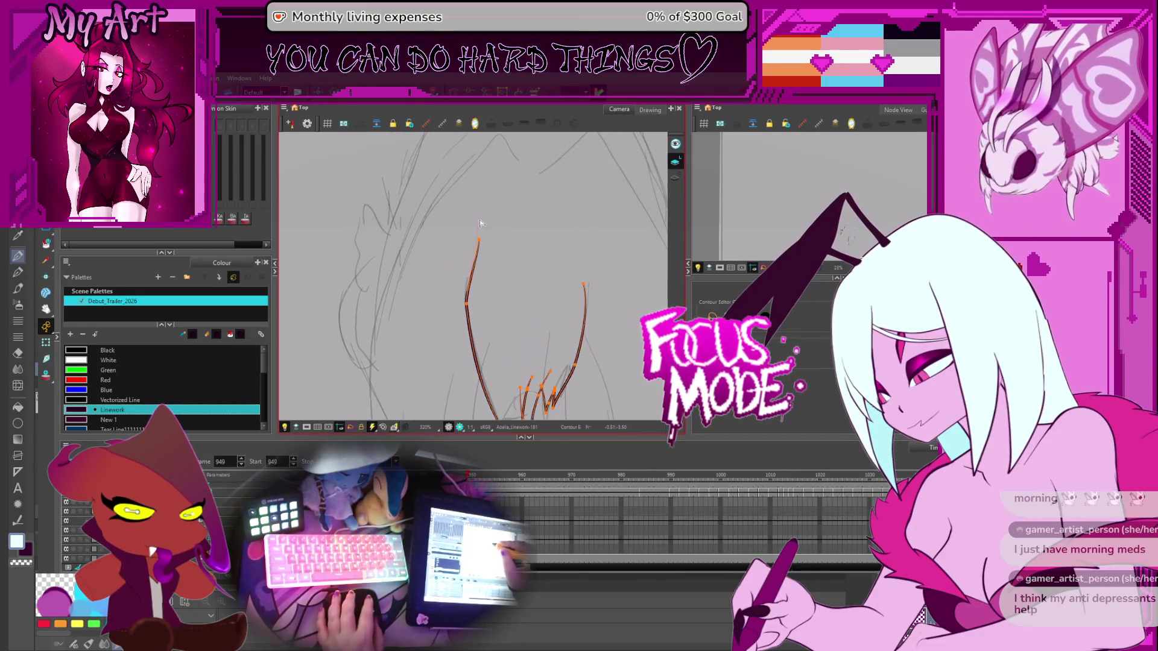
left_click(465, 313)
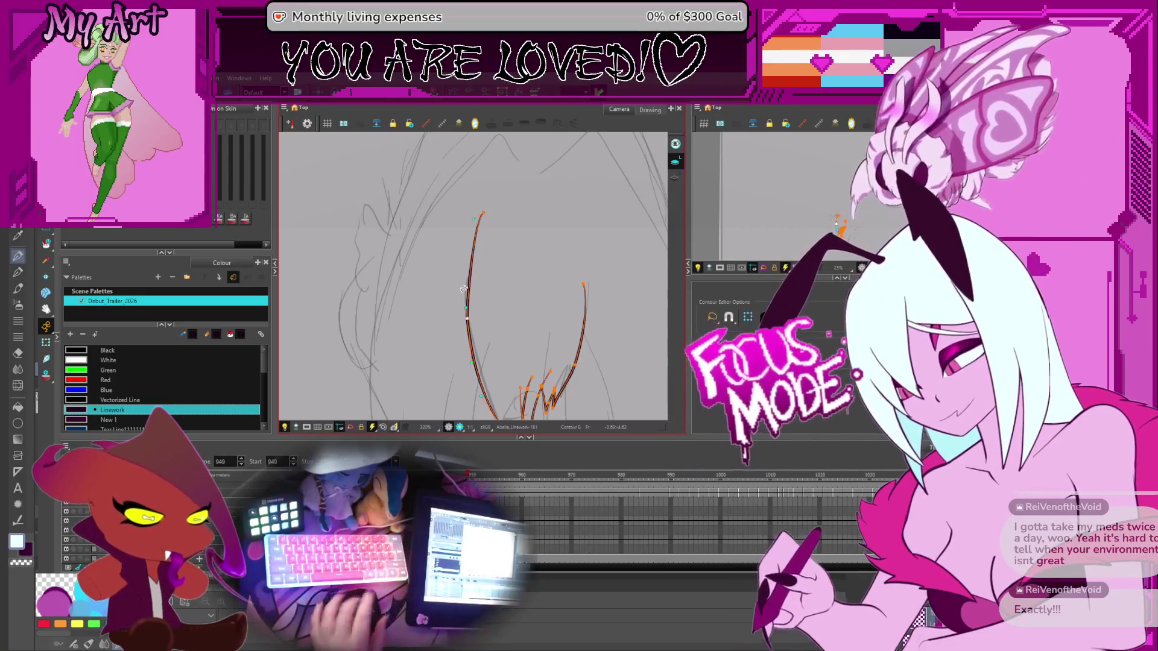
Deselect, zoom in on the bangs, and select the zigzag strand plus both outline strokes
left_click(531, 262)
key("1")
key("1")
key("1")
key("2")
key("2")
left_click_drag(530, 352, 521, 316)
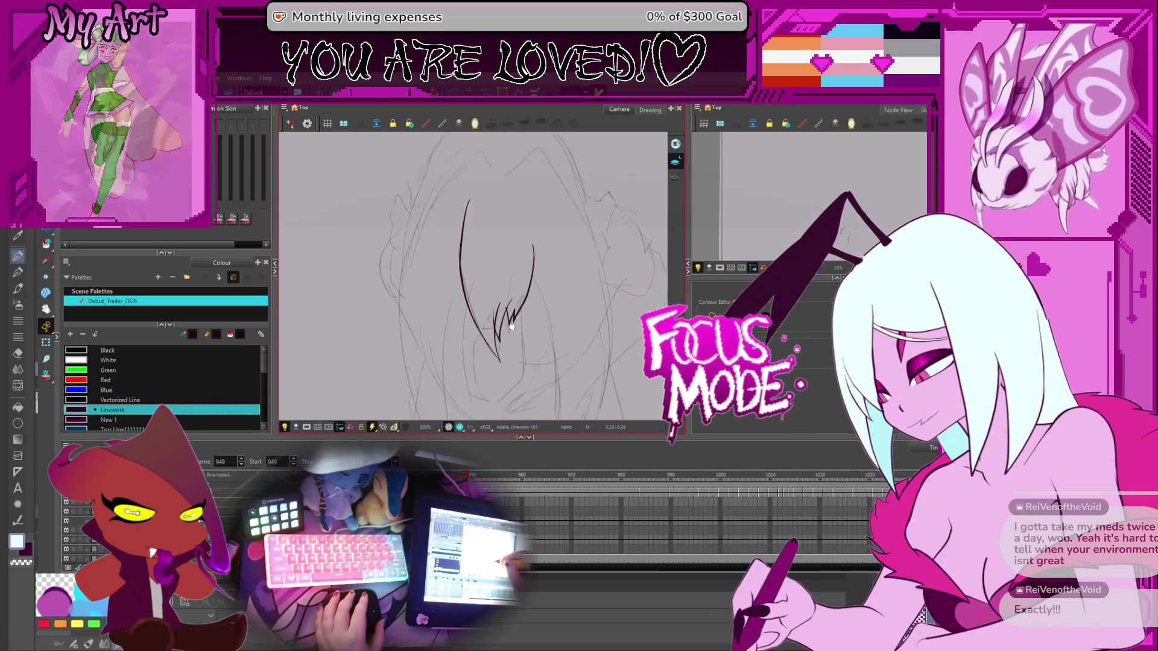
key("2")
key("2")
left_click(543, 324)
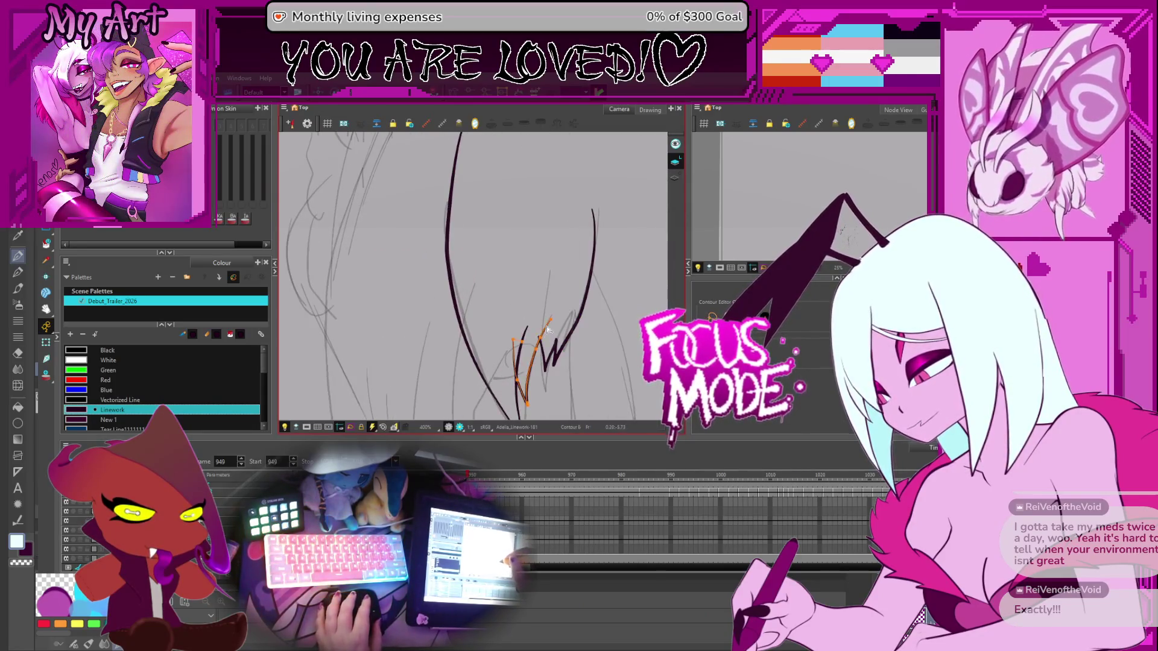
left_click(582, 311, "shift")
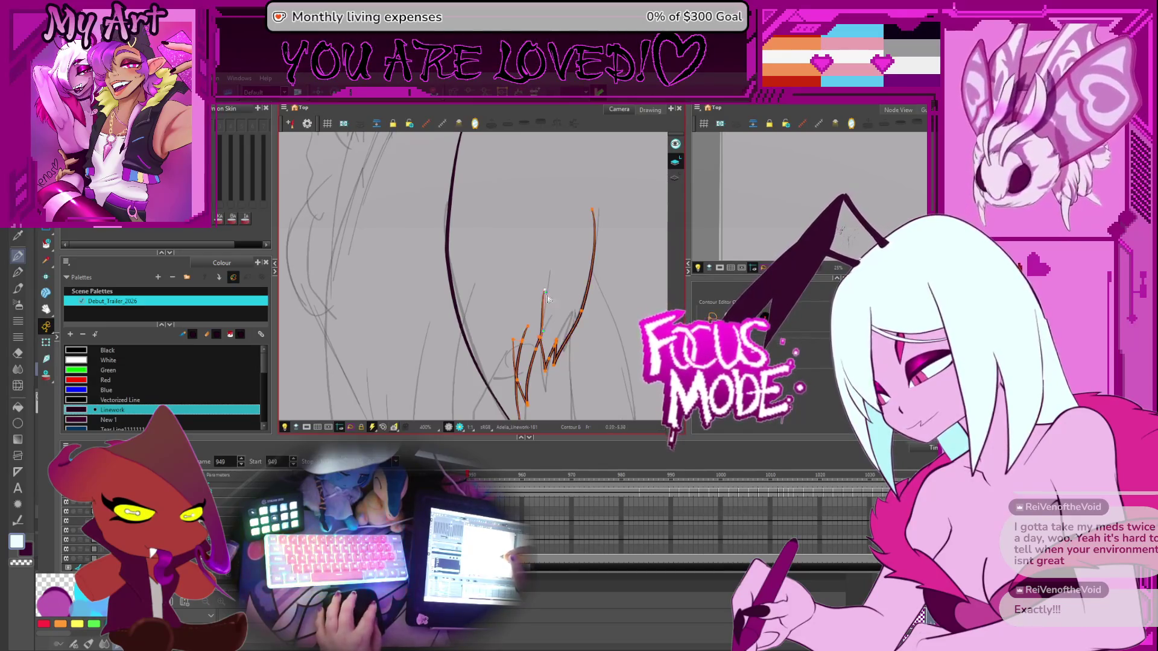
left_click(458, 271, "shift")
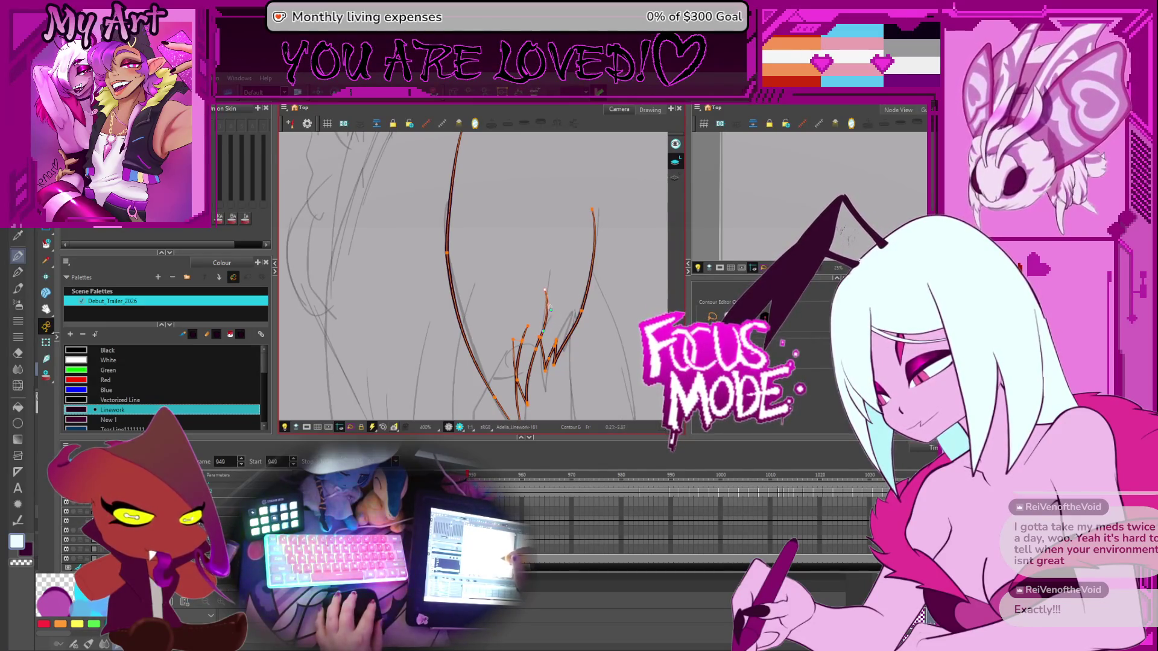
Switch to the Cutter tool and zoom to 800% on the strand tips
key("alt+t")
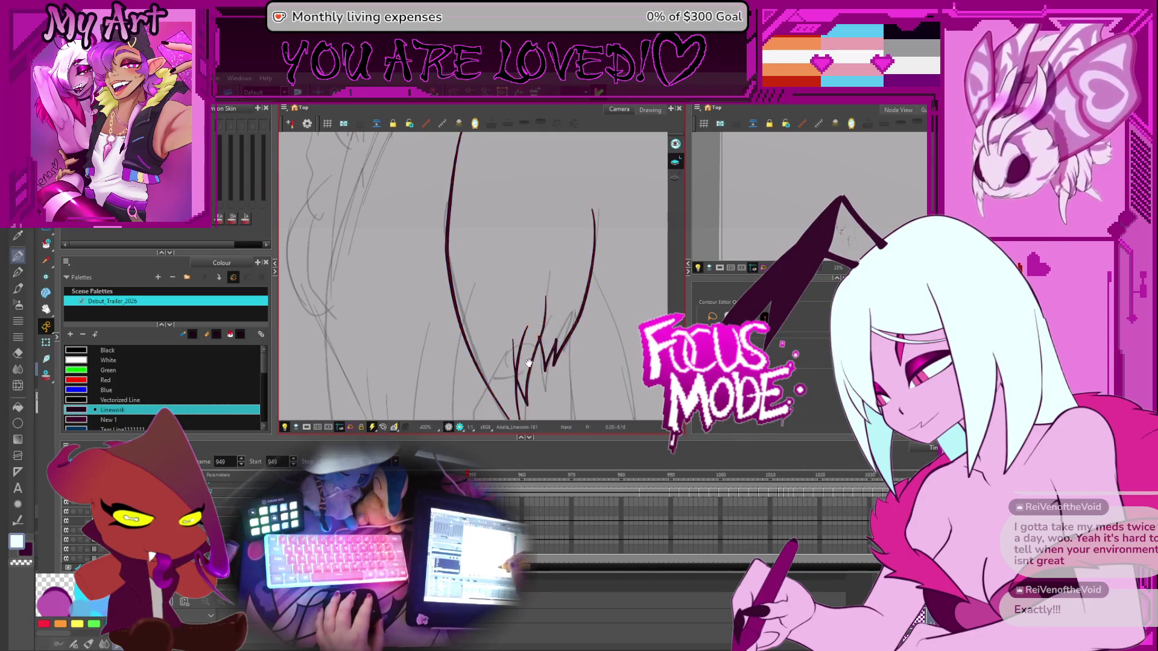
scroll(525, 301, "down", 3)
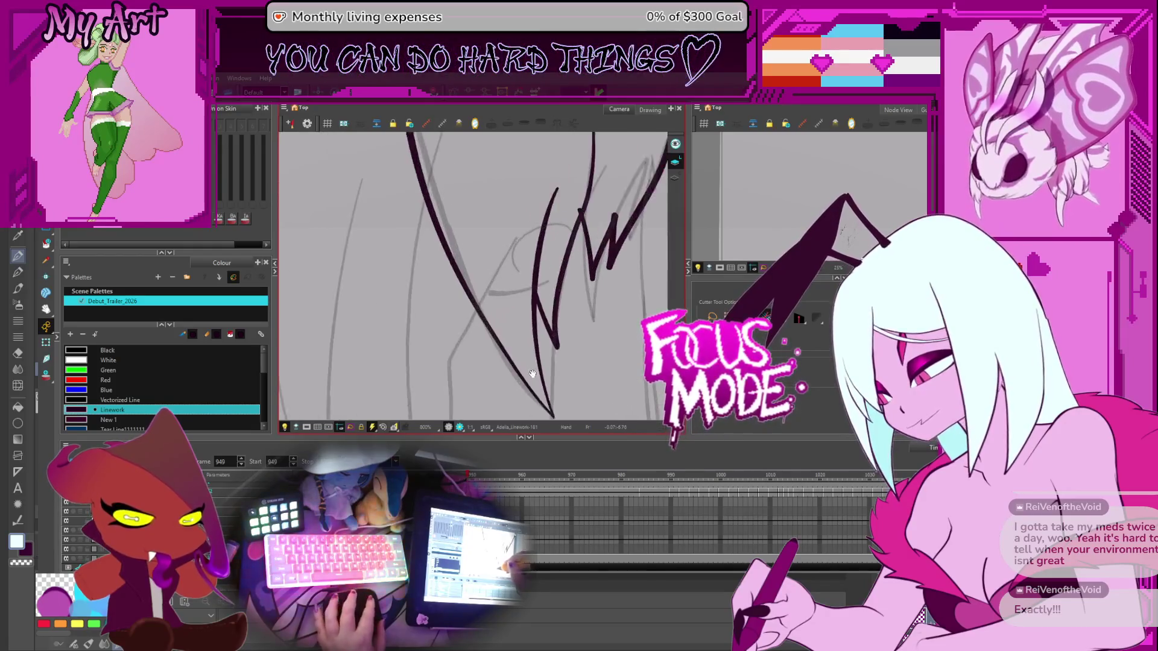
scroll(526, 337, "up", 3)
mouse_move(563, 172)
left_mouse_down()
mouse_move(547, 287)
mouse_move(549, 193)
left_mouse_up()
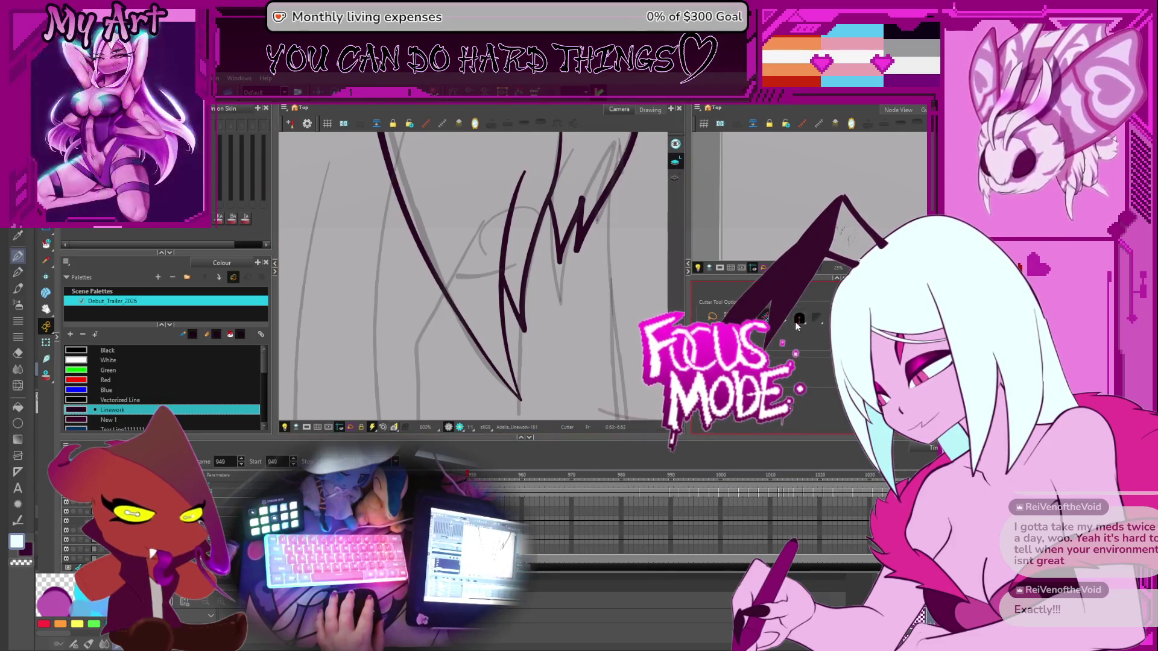
left_click_drag(585, 282, 571, 337)
scroll(570, 336, "down", 4)
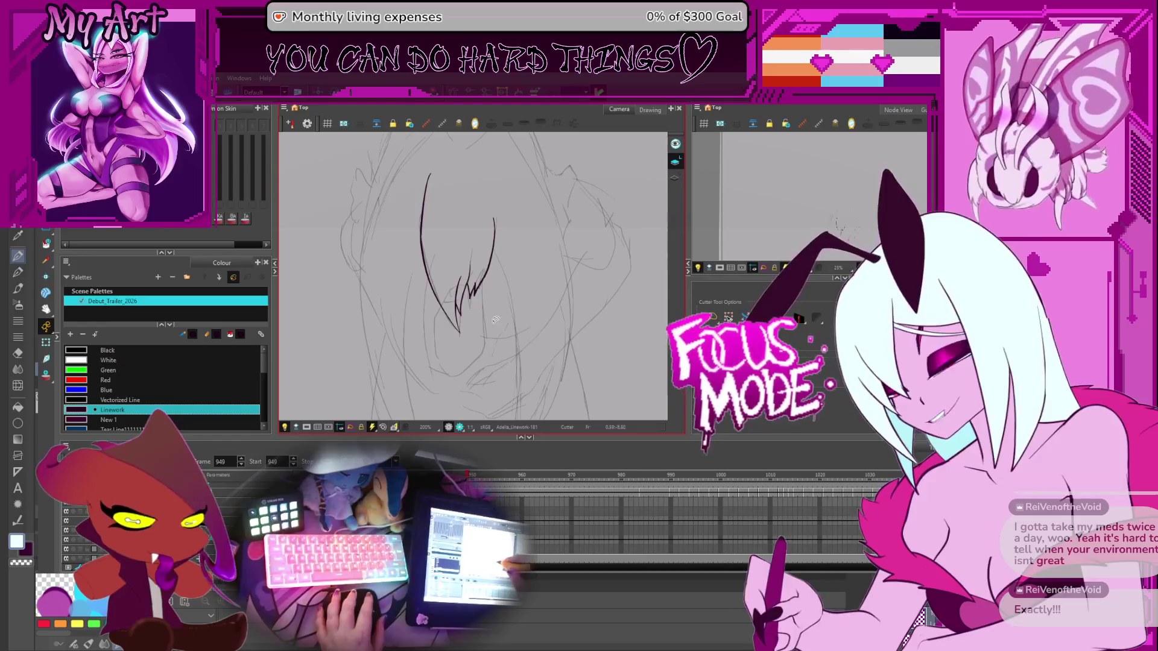
Adjust the contour points of the long left and right hair strokes, then advance one frame
left_click_drag(408, 247, 435, 256)
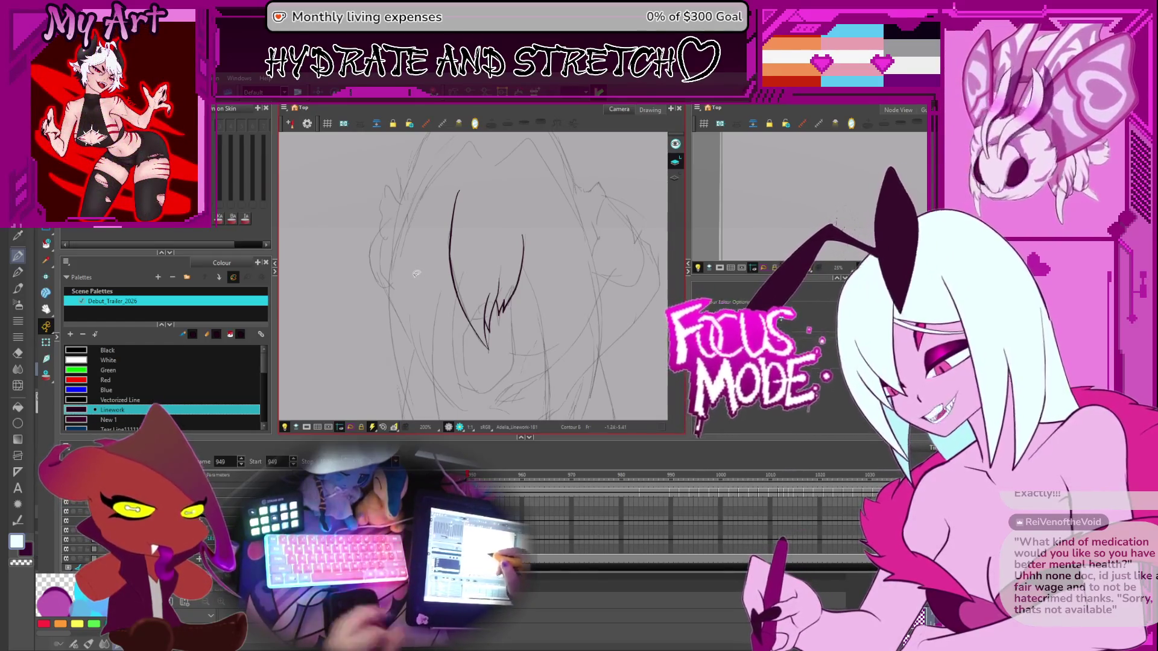
left_click(458, 199)
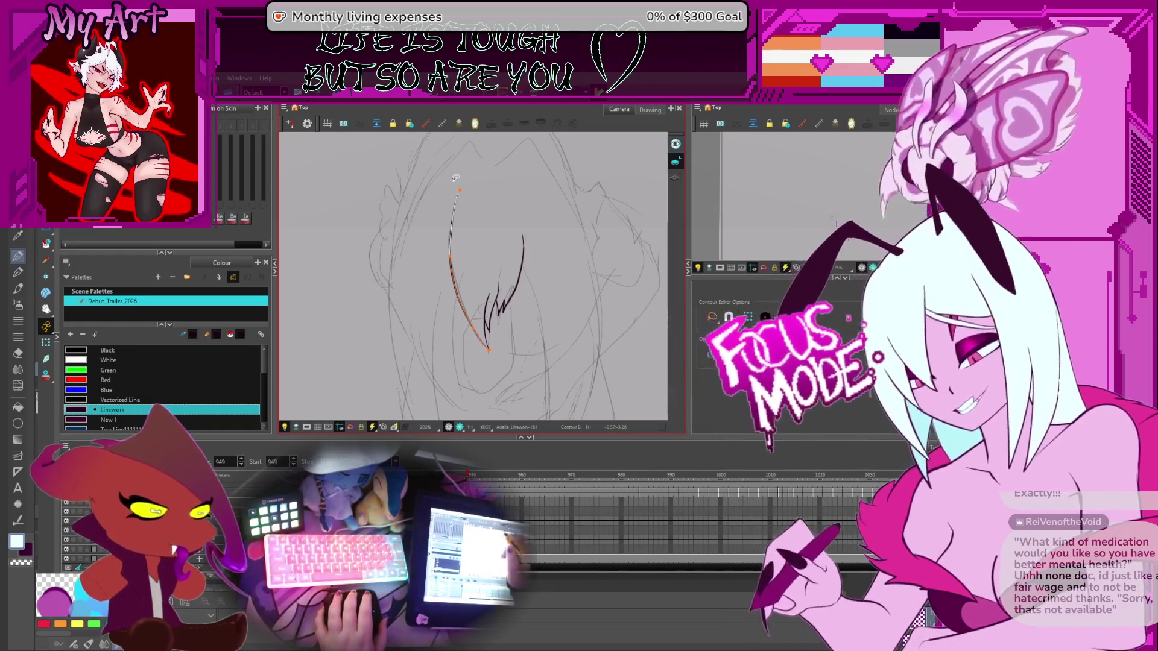
left_click(453, 262)
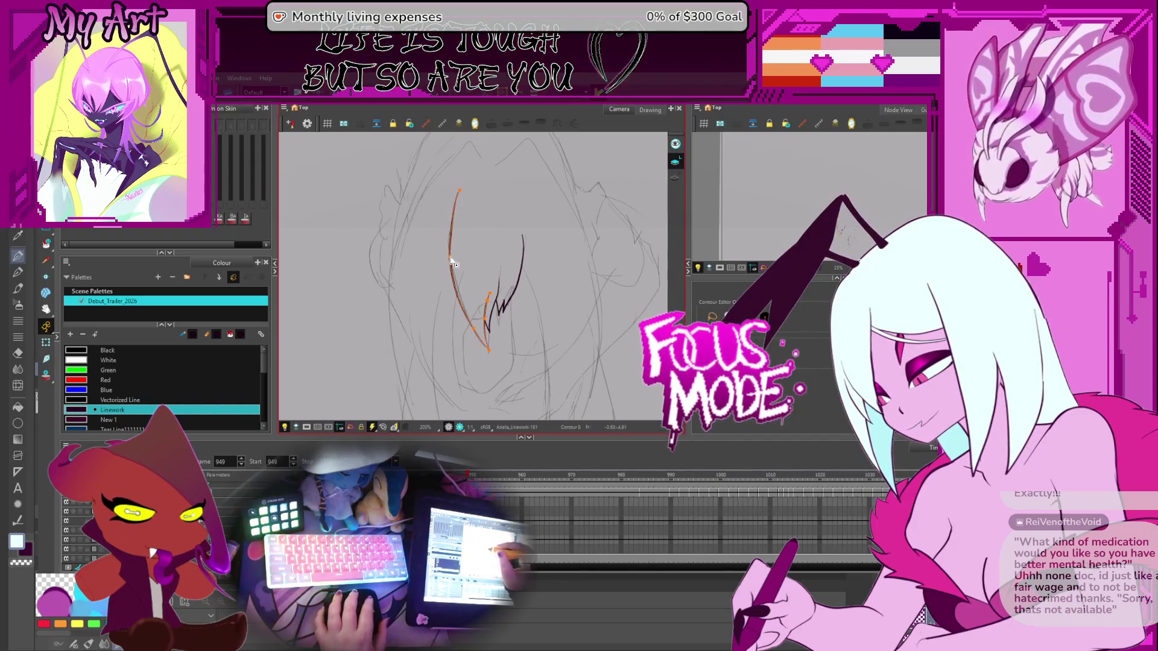
left_click(456, 239)
left_click(458, 200)
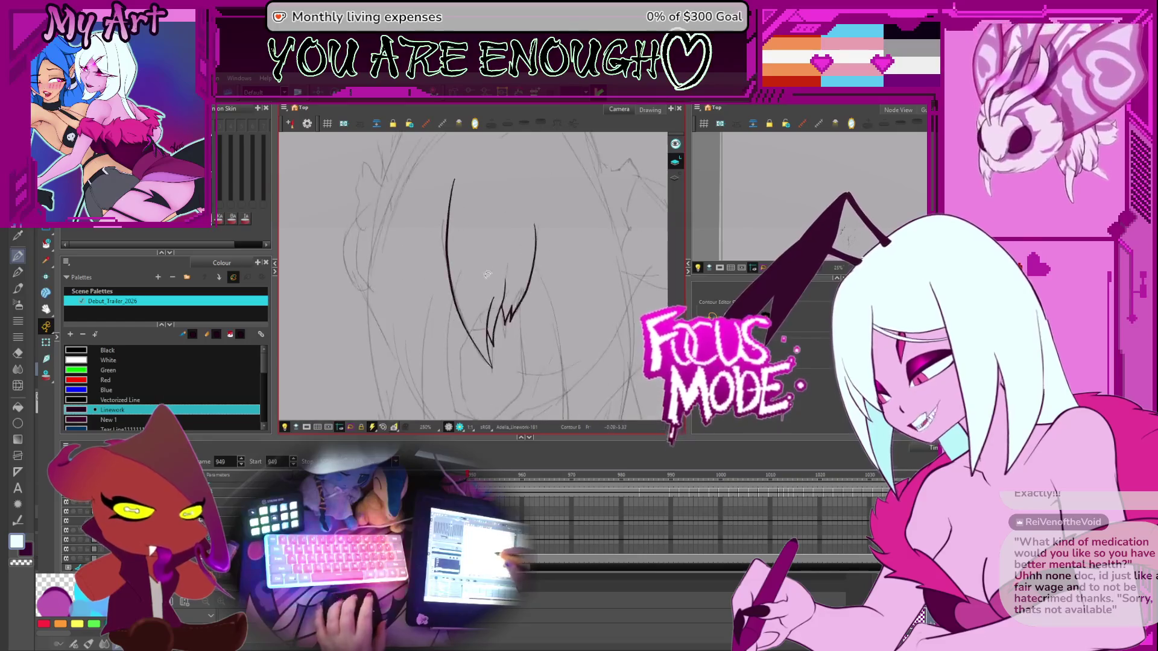
left_click_drag(509, 298, 493, 339)
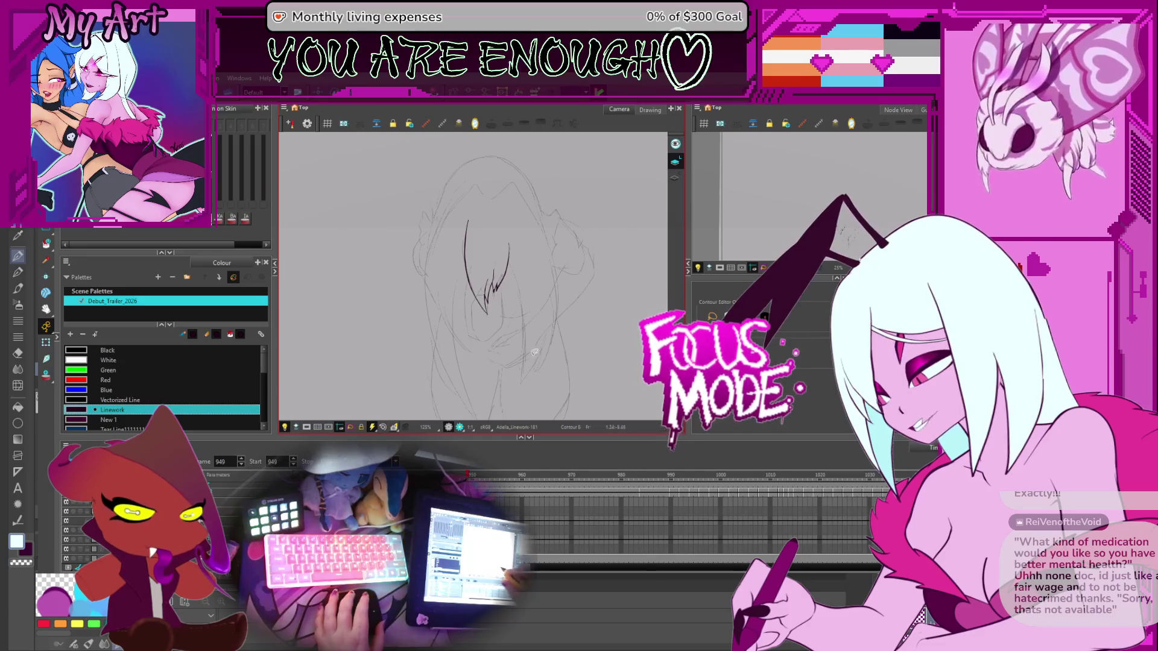
key("period")
key("period")
key("period")
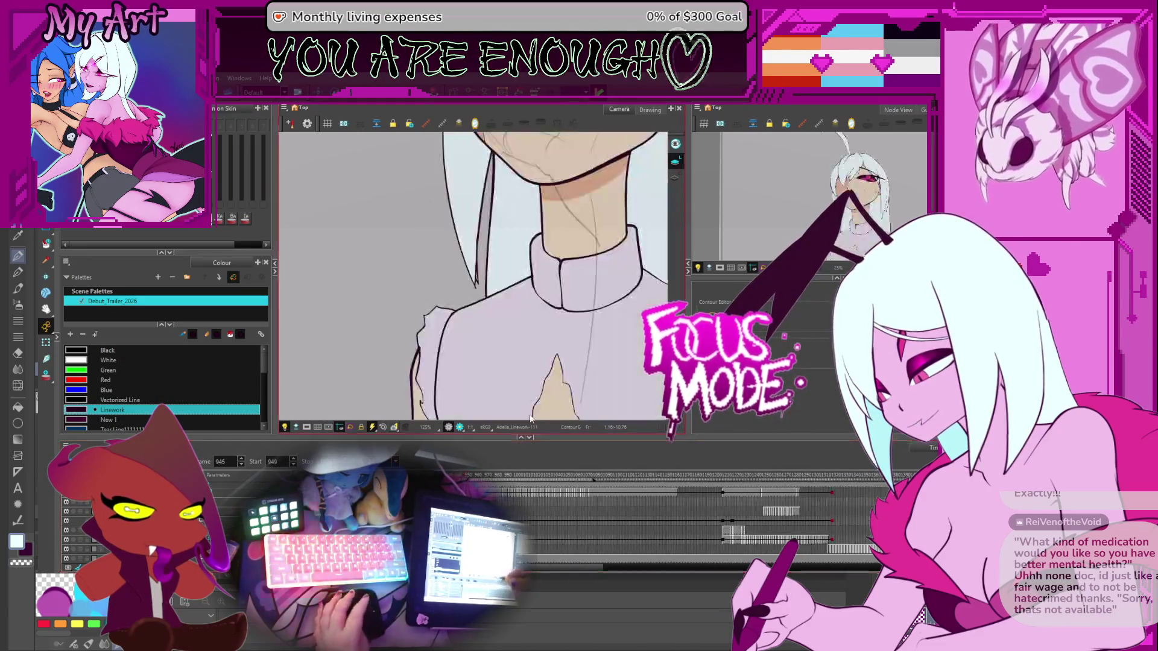
Flip between the coloured frame 946 and the rough sketch frame 949 to compare them
scroll(474, 254, "down", 5)
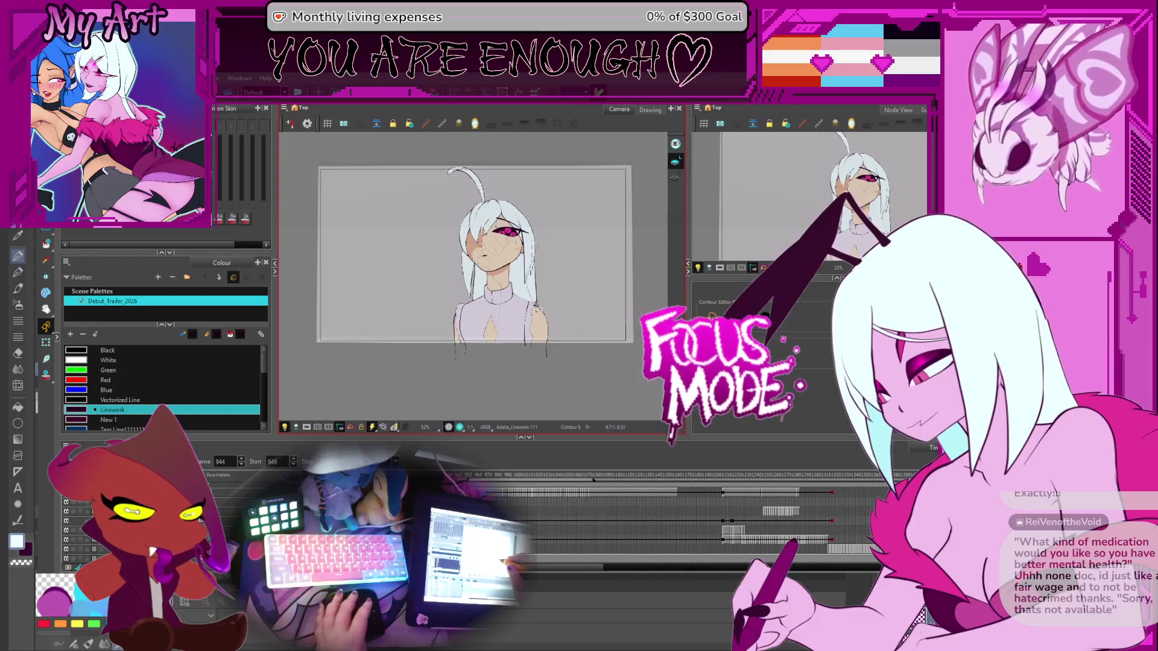
key("period")
key("period")
key("period")
scroll(512, 392, "up", 2)
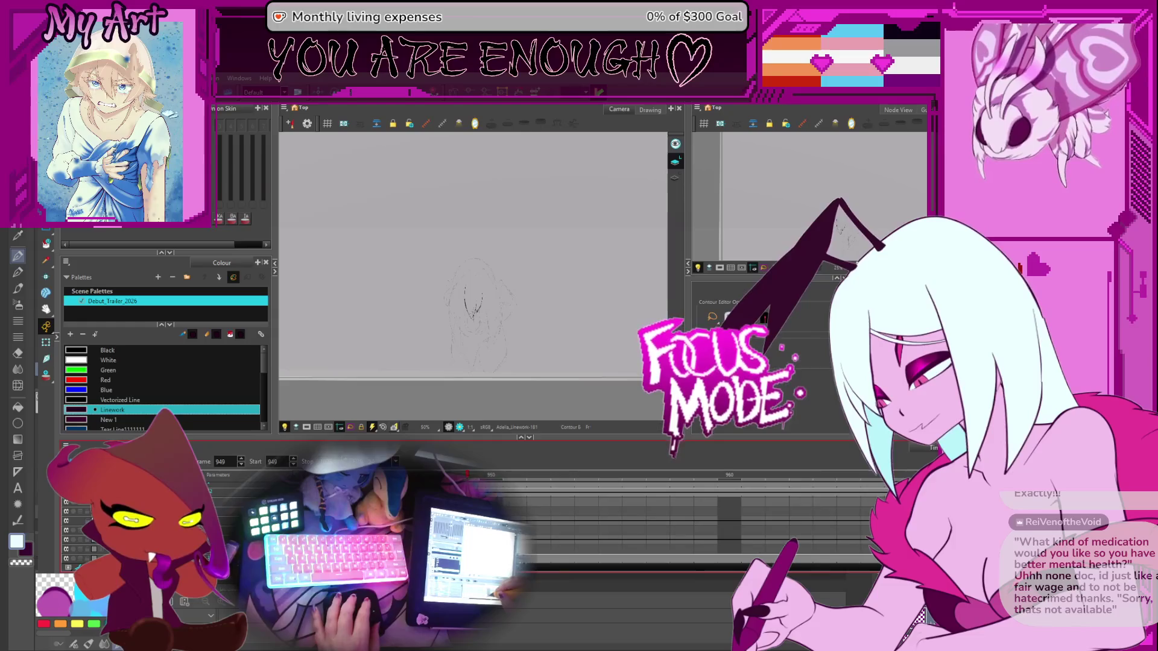
scroll(690, 556, "down", 1)
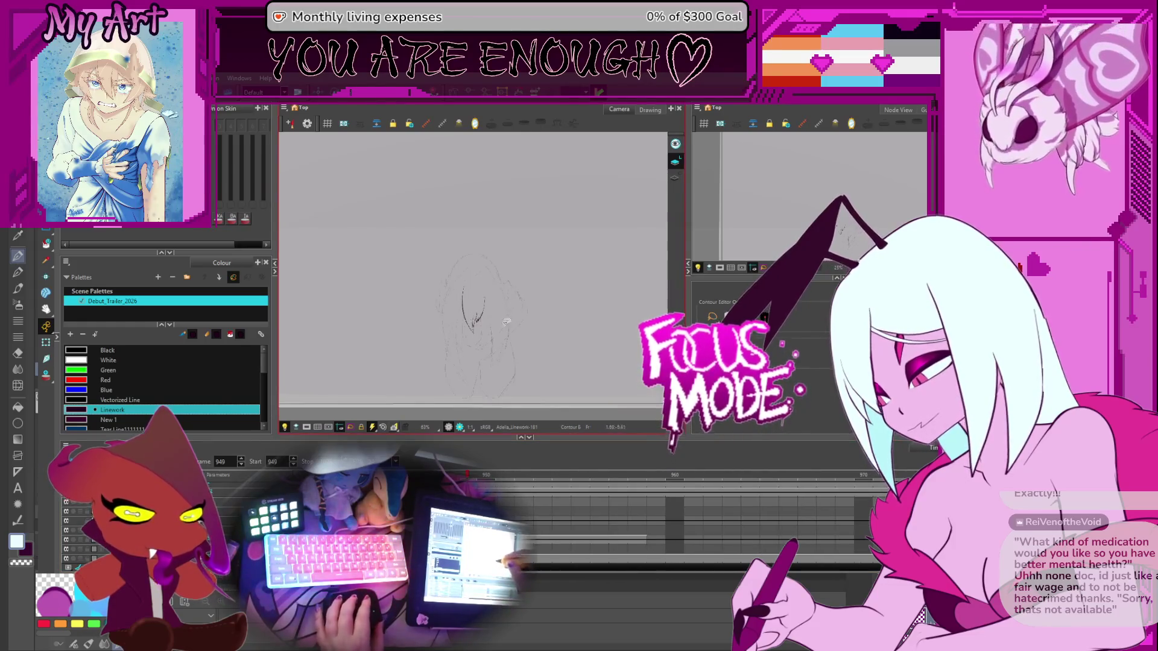
scroll(555, 306, "up", 2)
scroll(543, 304, "down", 2)
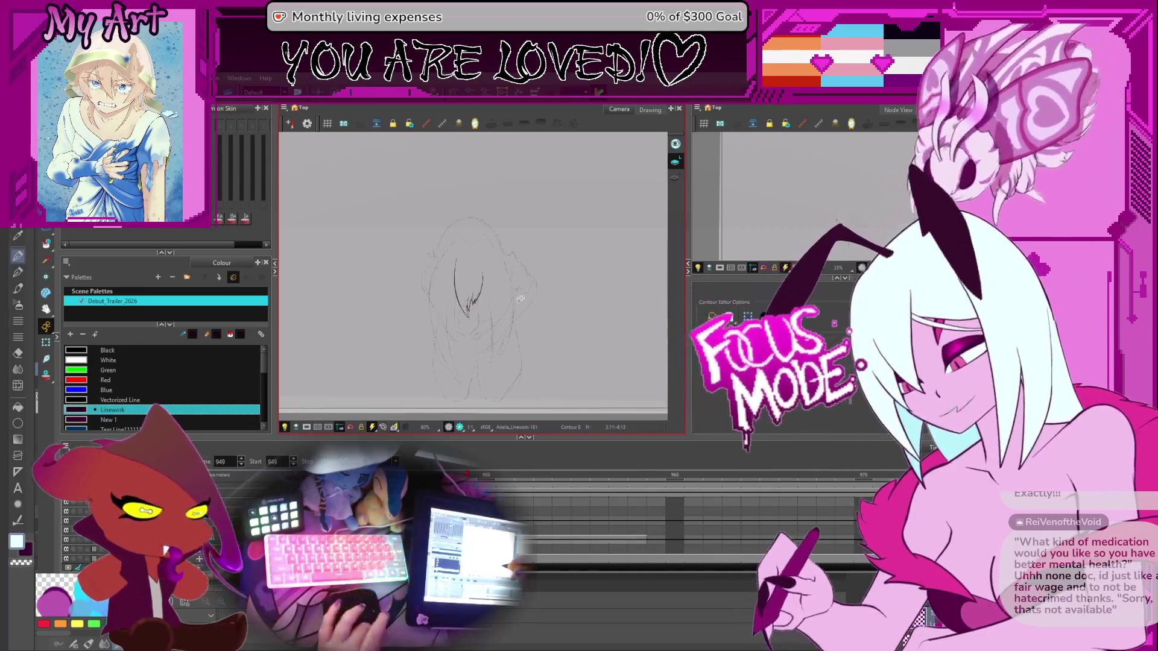
key("comma")
key("comma")
key("comma")
scroll(524, 364, "down", 3)
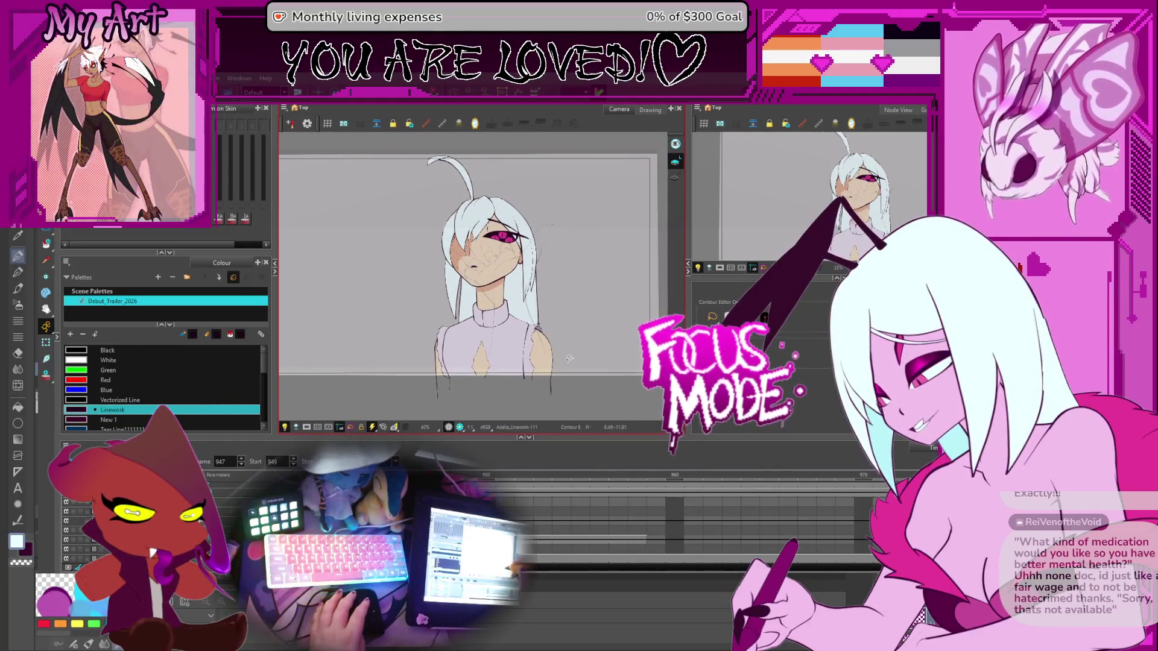
key("period")
key("period")
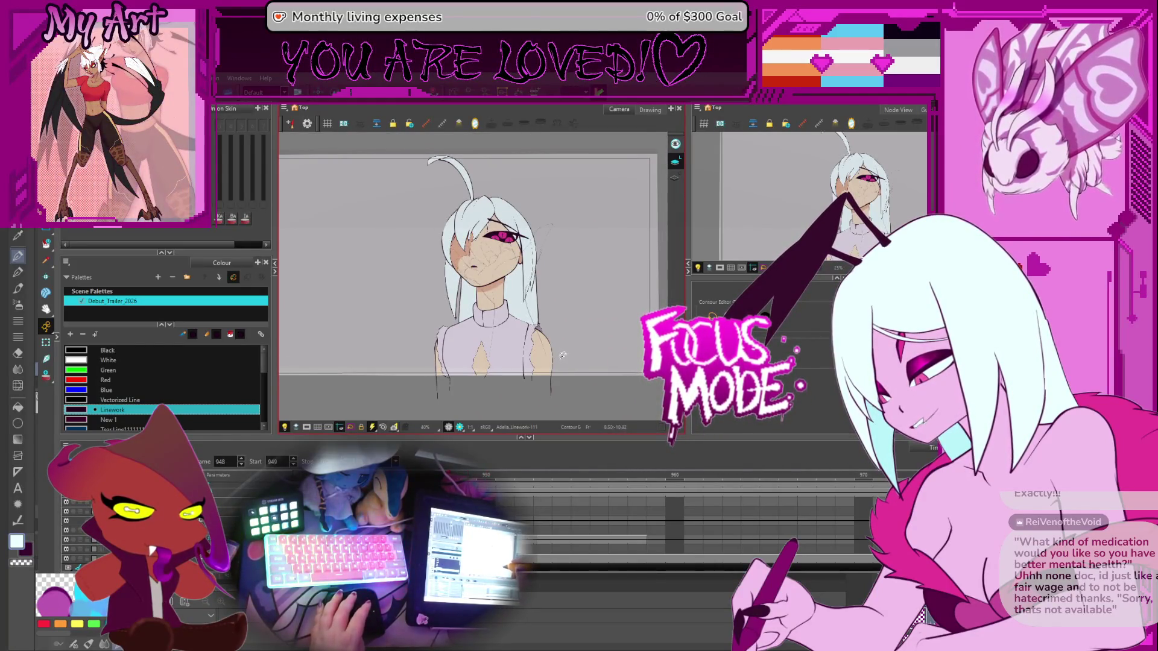
key("period")
key("period")
key("comma")
scroll(560, 361, "up", 1)
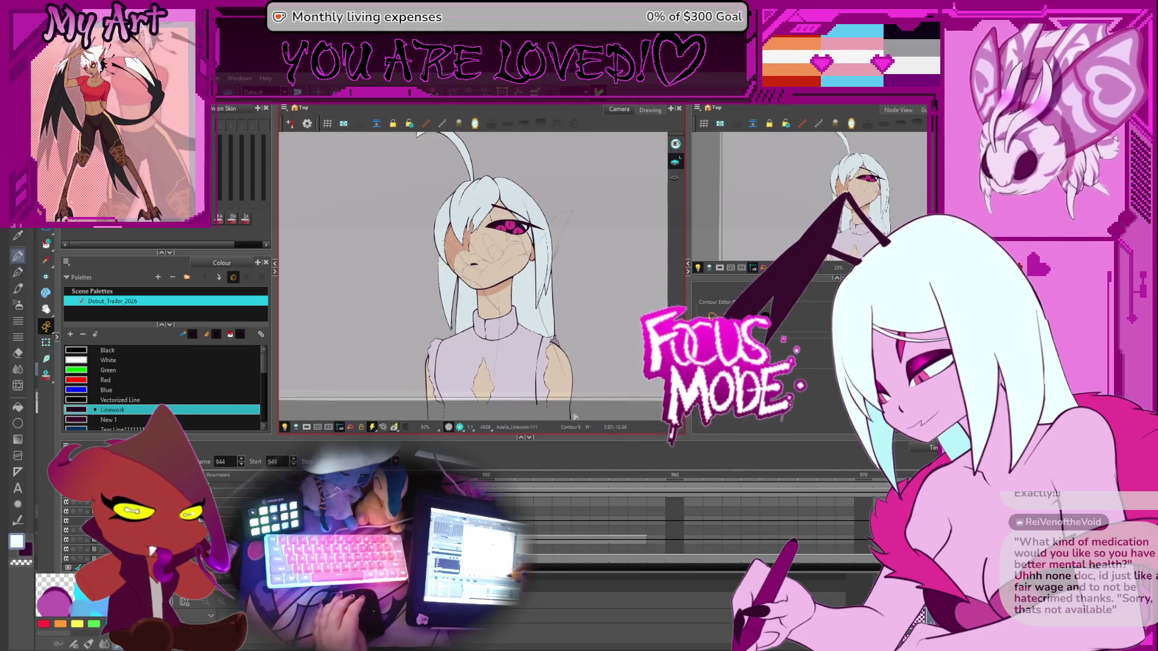
key("period")
key("comma")
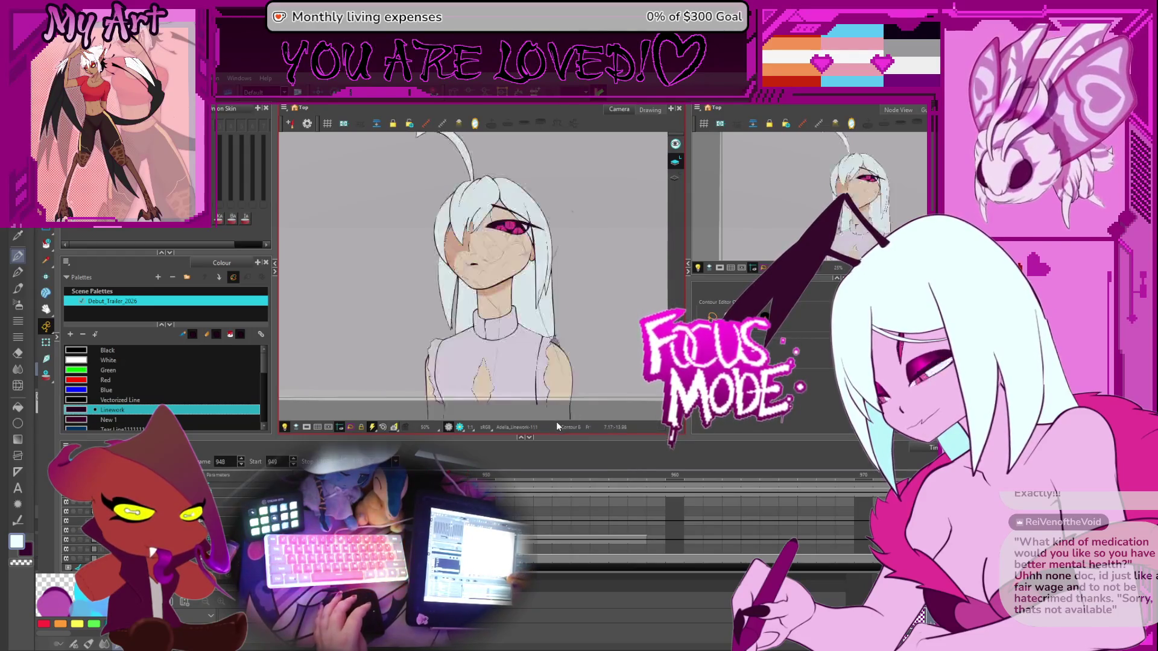
key("period")
key("period")
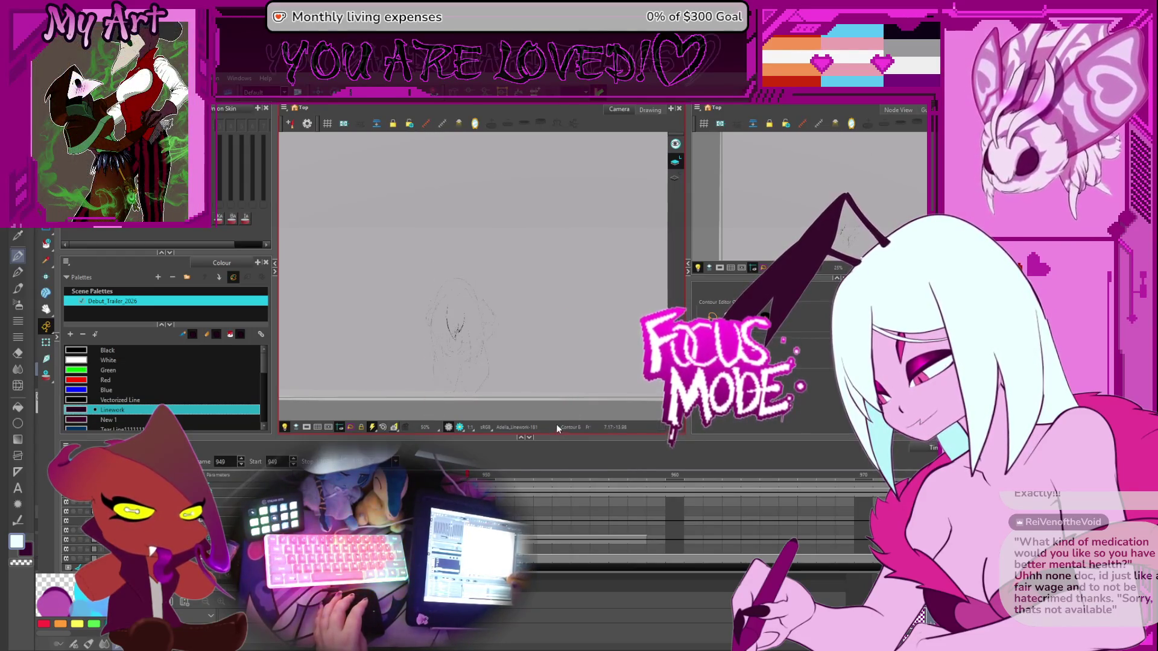
Flip through neighbouring frames to land on the rough sketch frame 952
key("comma")
key("period")
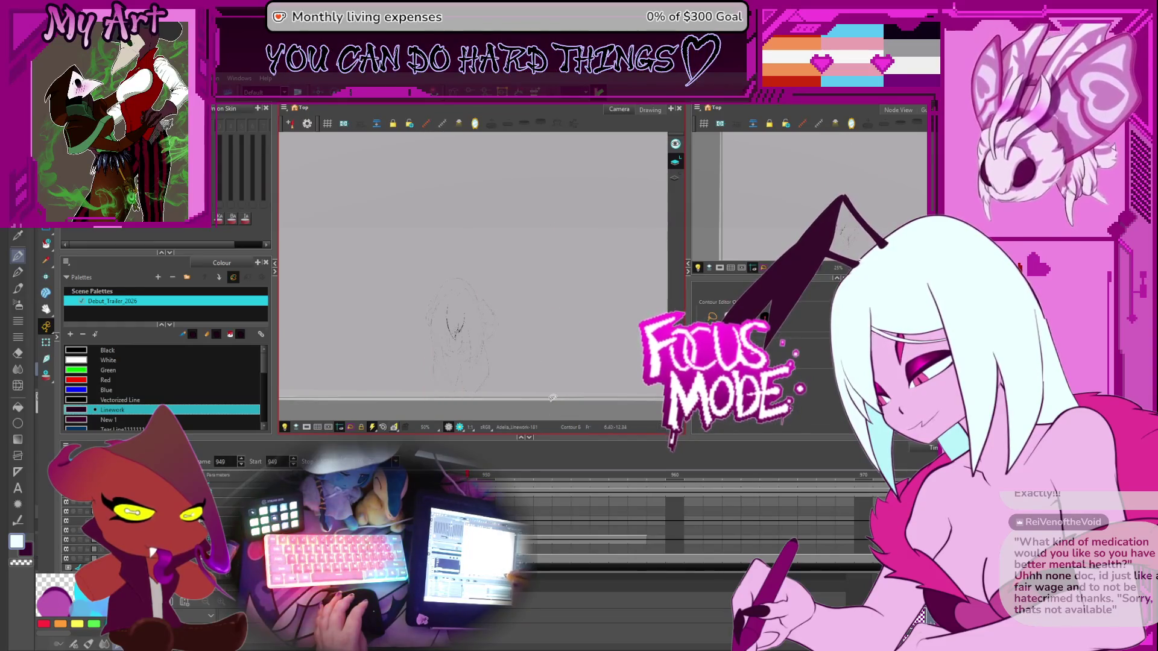
key("comma")
key("period")
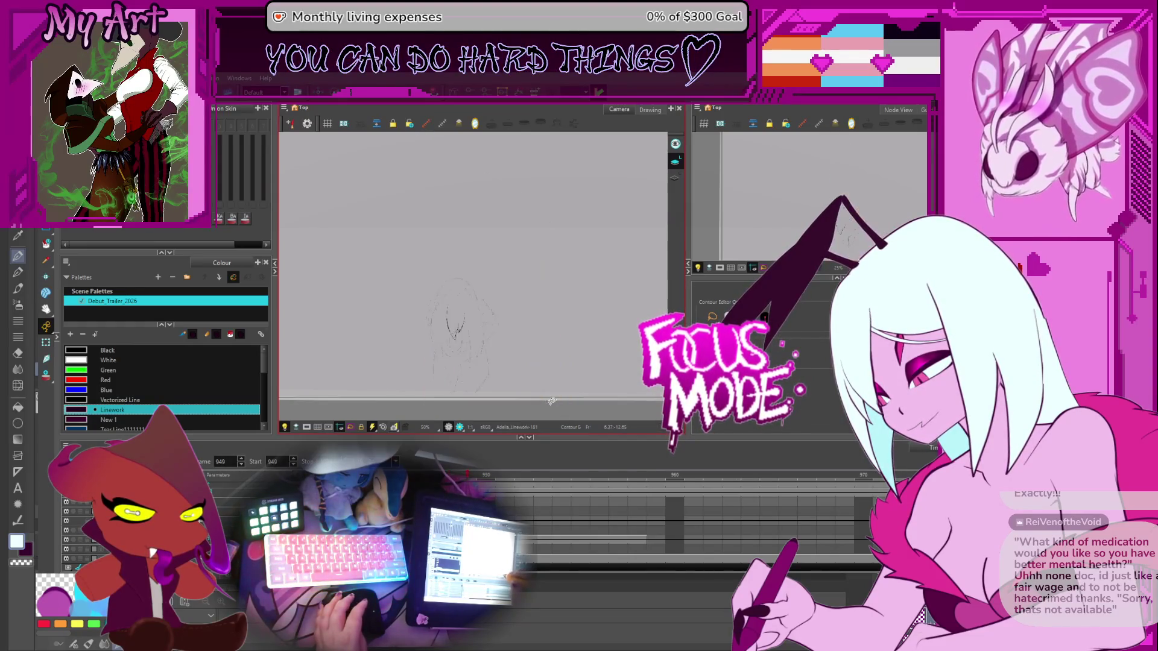
key("comma")
key("period")
key("period")
key("period")
scroll(465, 259, "up", 2)
key("alt+slash")
scroll(465, 258, "up", 2)
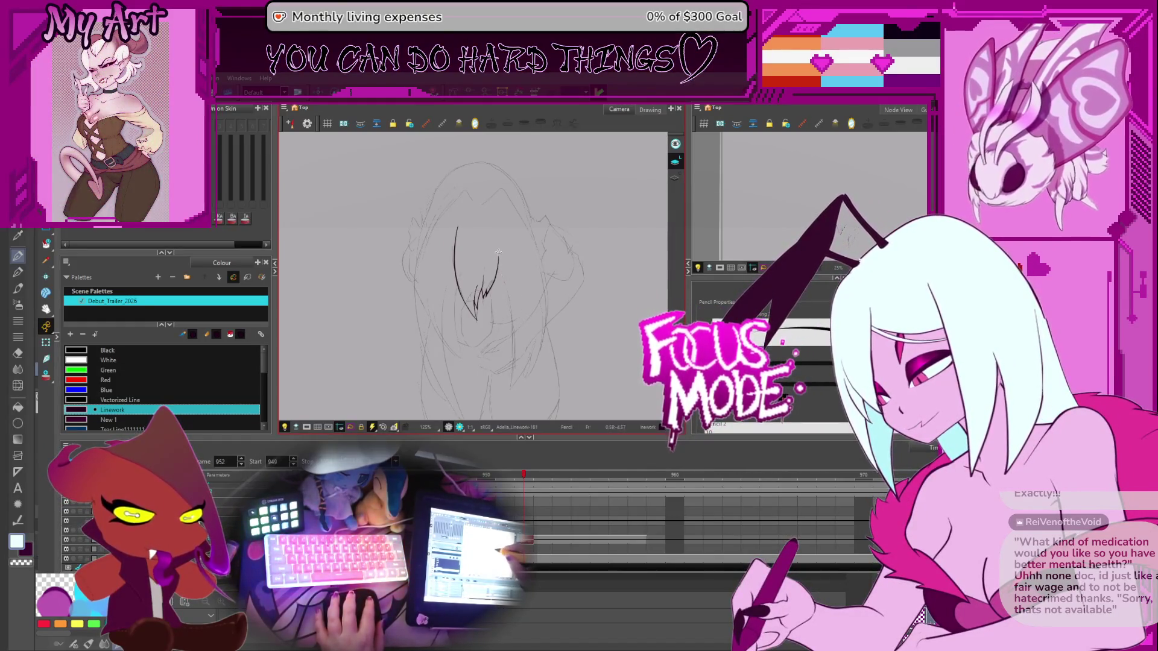
scroll(513, 262, "up", 2)
Select the dark bang stroke and pull the strand's top point lower
key("alt+q")
left_click(514, 265)
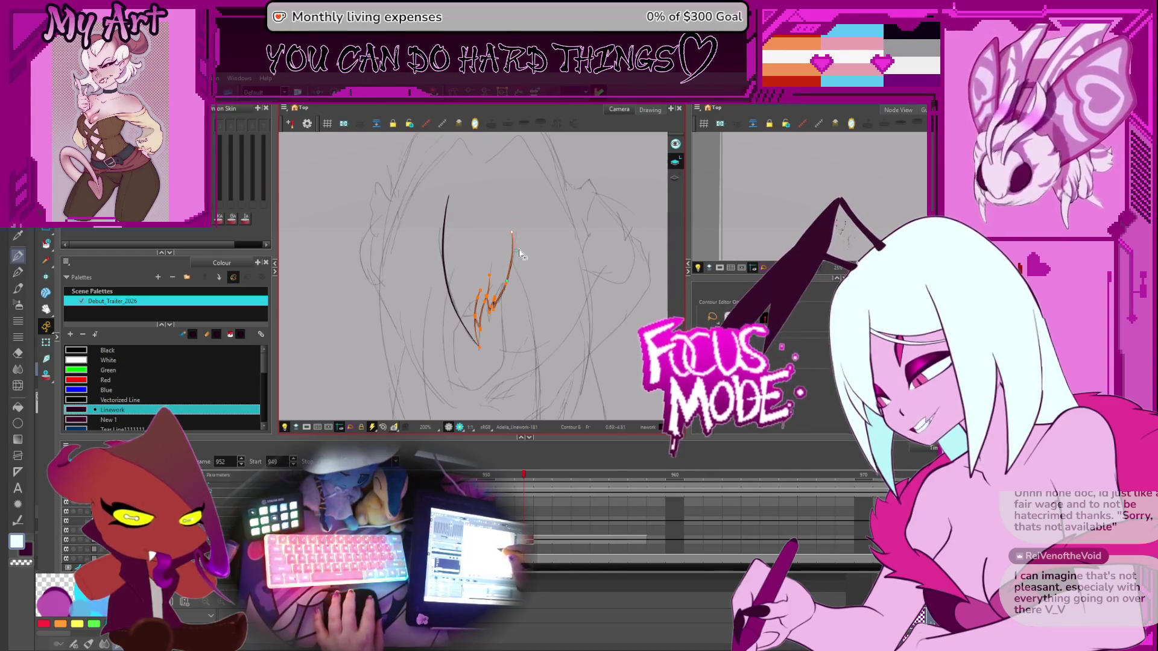
left_click(522, 274)
key("2")
key("2")
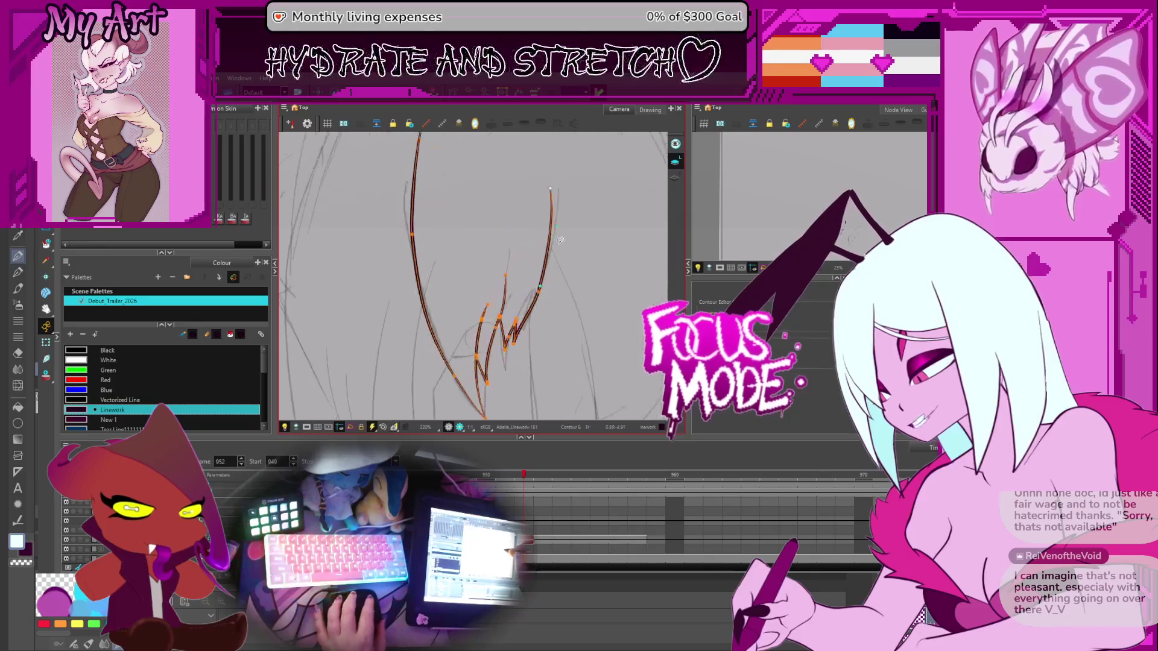
left_click_drag(550, 190, 553, 202)
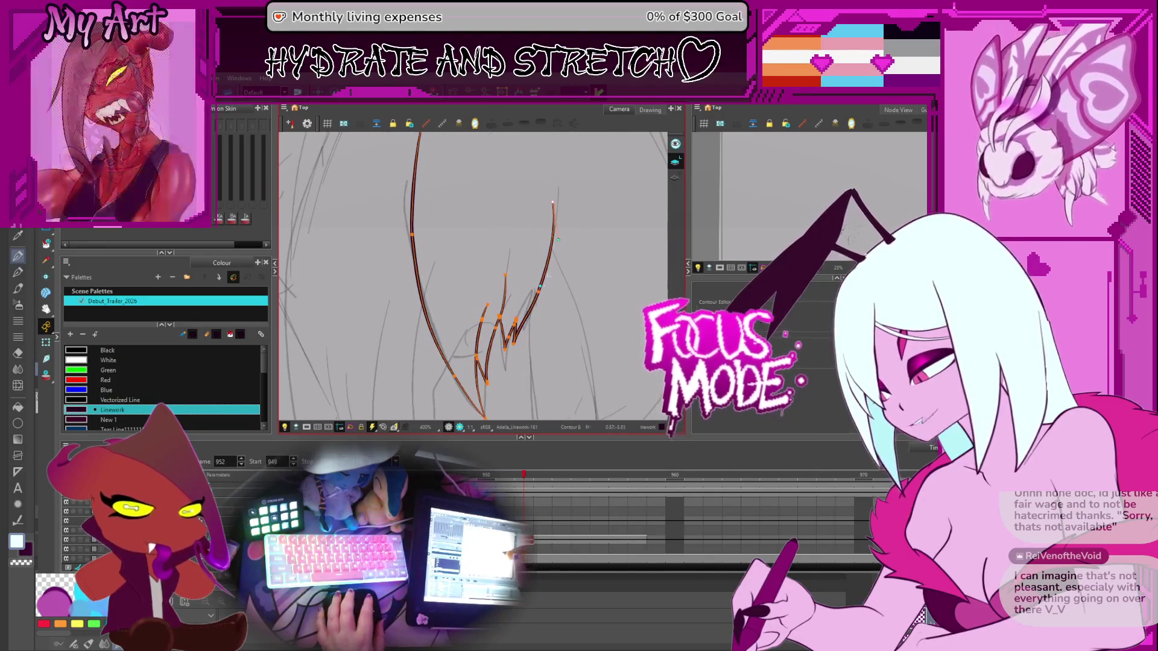
mouse_move(530, 289)
left_mouse_down()
mouse_move(548, 321)
mouse_move(525, 305)
left_mouse_up()
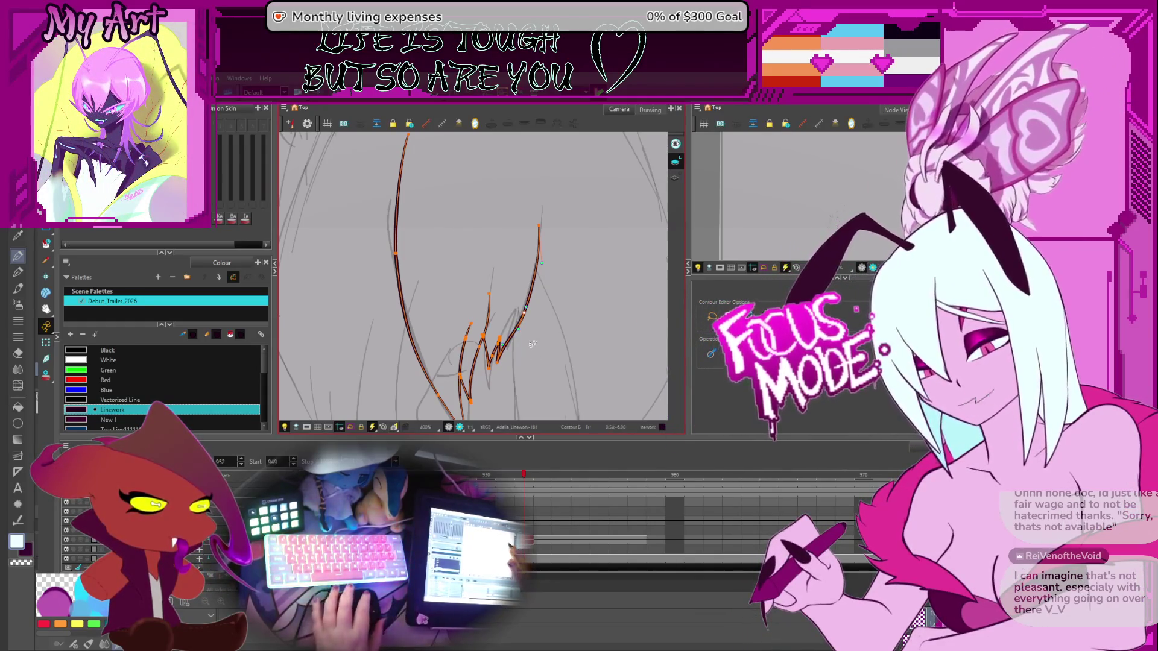
left_click(547, 246)
Select the long strand strokes, rotate the view about 90 degrees, and cut the lower stroke's overlap
left_click(538, 238)
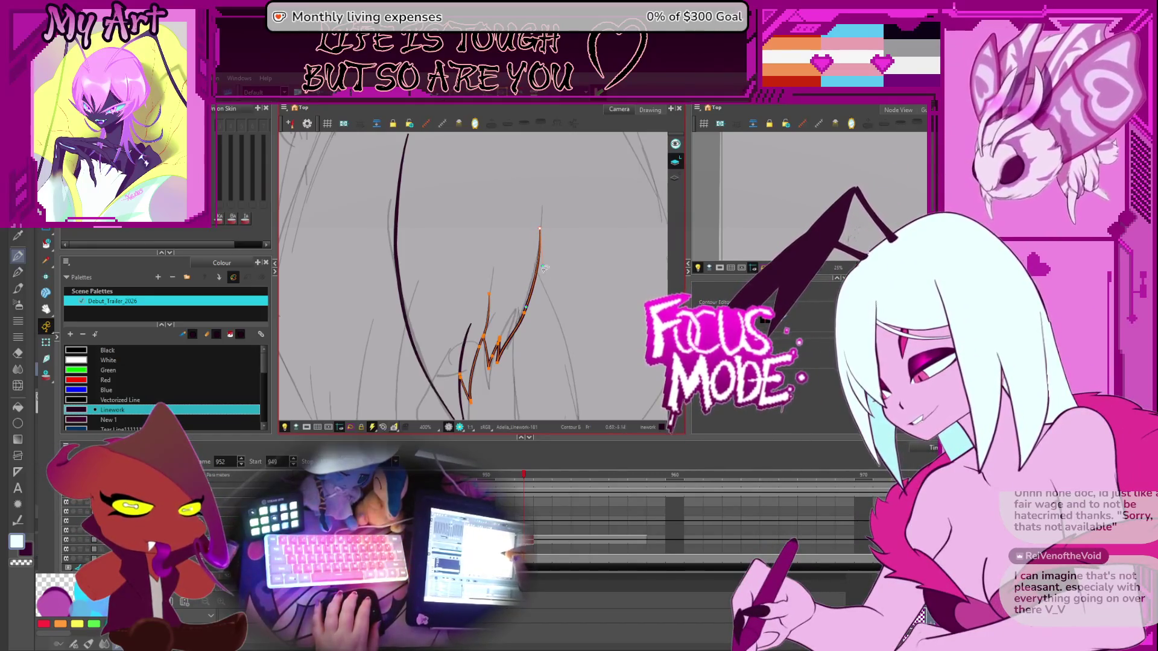
key("ctrl+a")
scroll(575, 301, "down", 3)
key("alt+/")
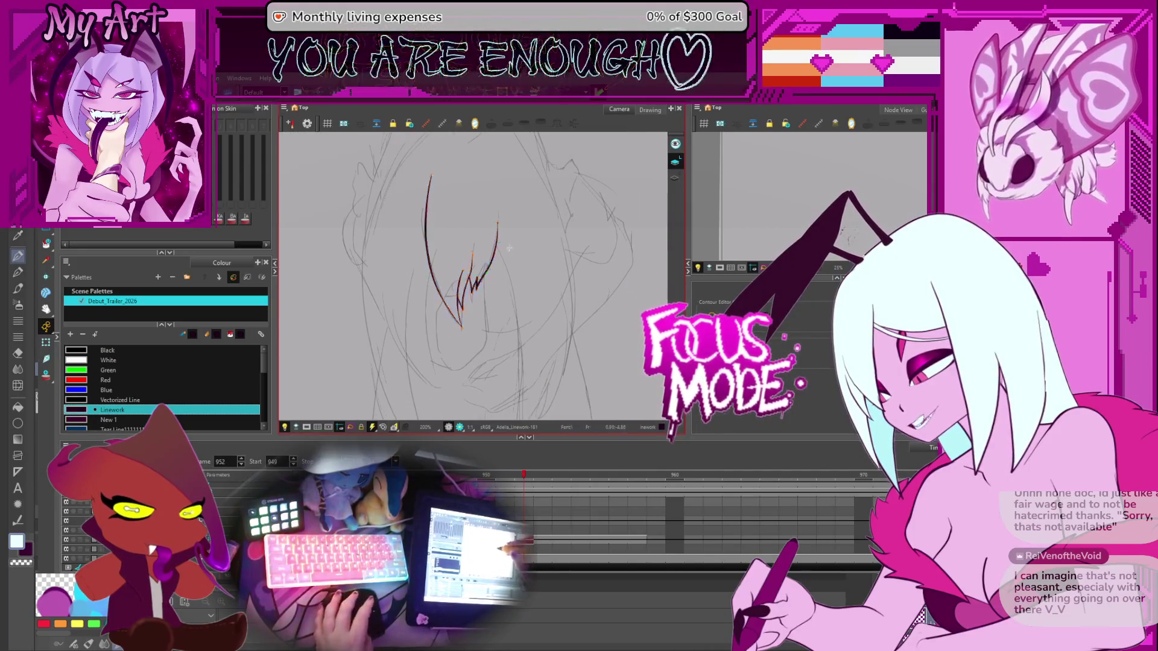
left_click_drag(550, 228, 476, 344)
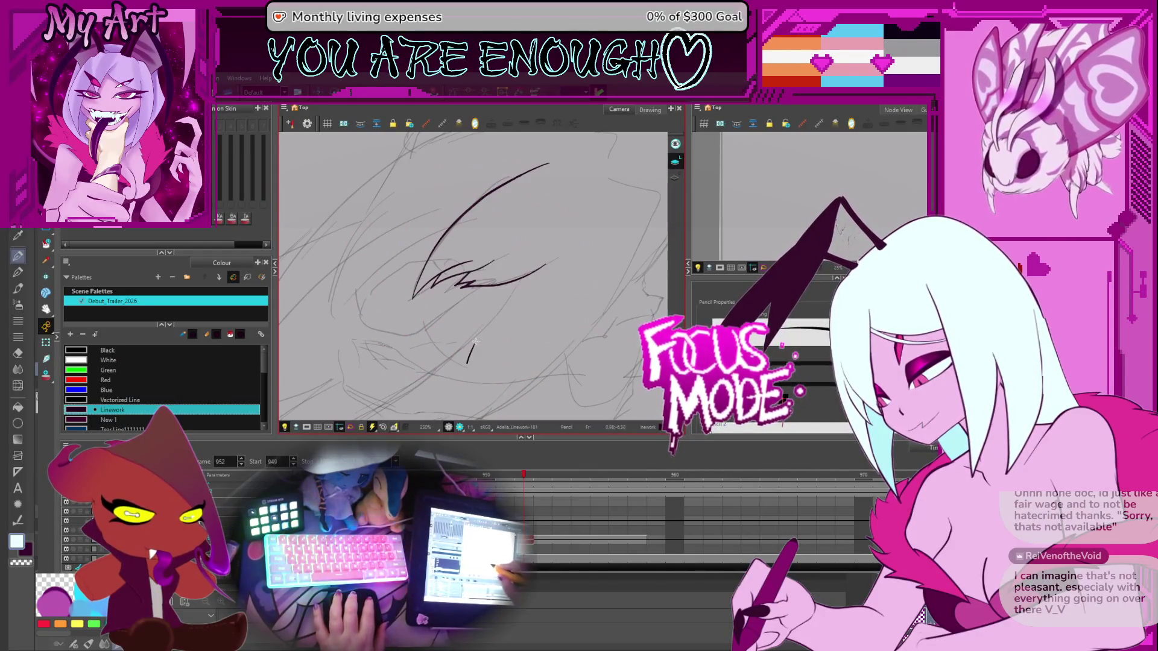
key("alt+t")
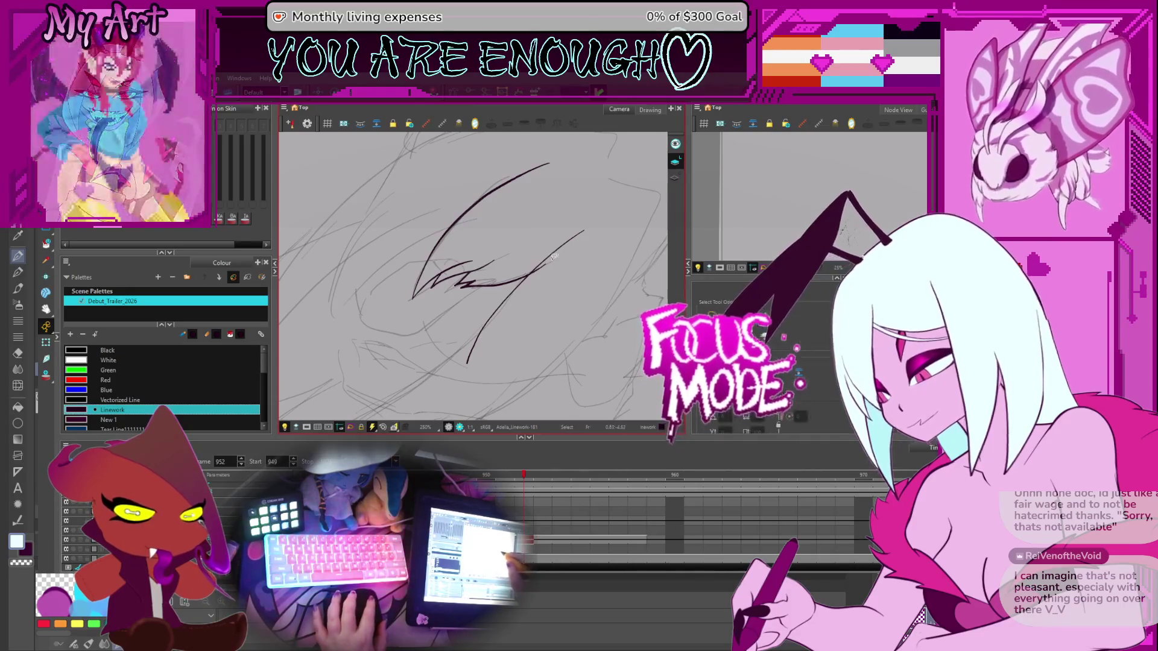
left_click(566, 246)
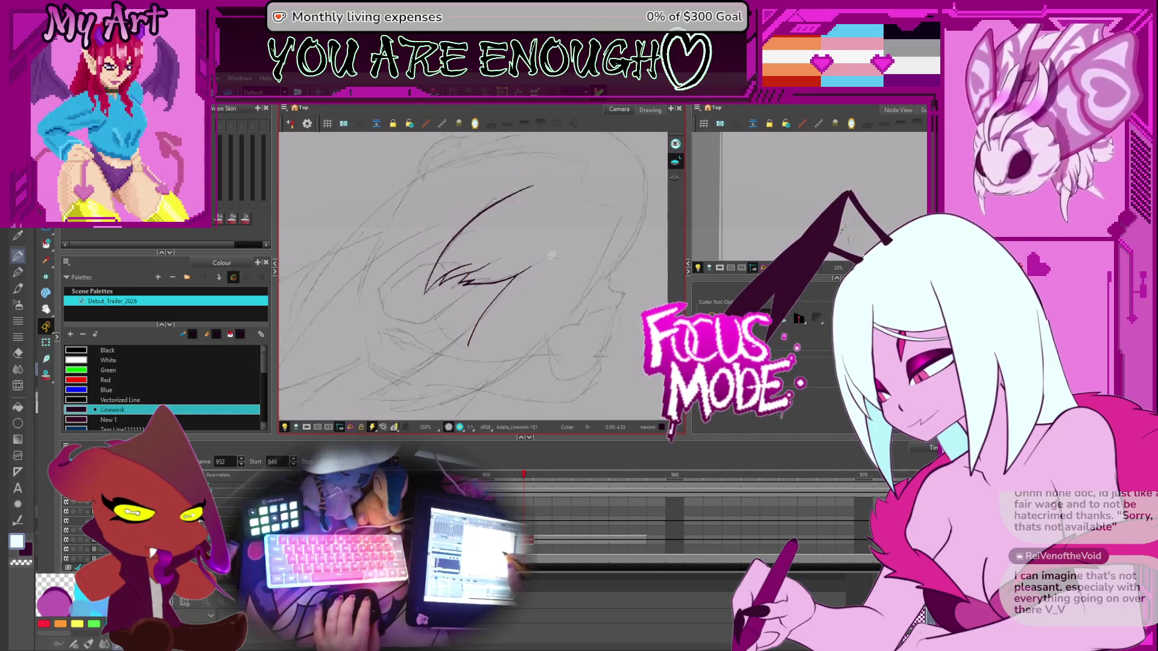
scroll(565, 246, "down", 4)
left_click_drag(543, 241, 526, 244)
scroll(527, 245, "up", 4)
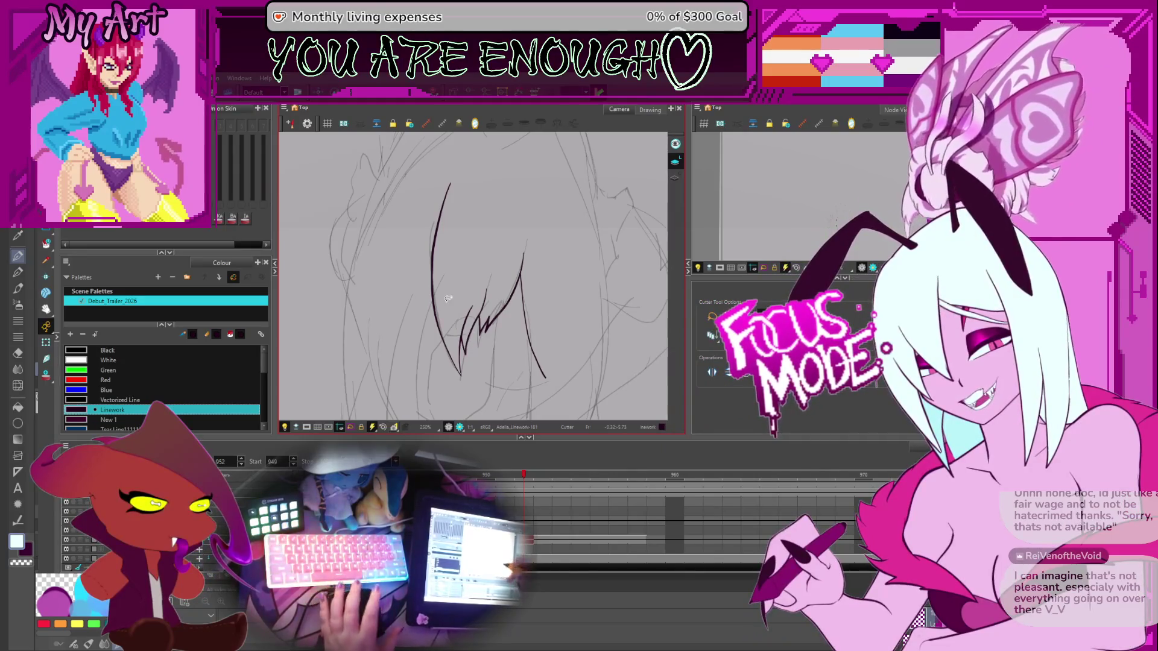
Zoom in on the stroke join and cut away a short stray stroke piece
key("2")
key("2")
key("2")
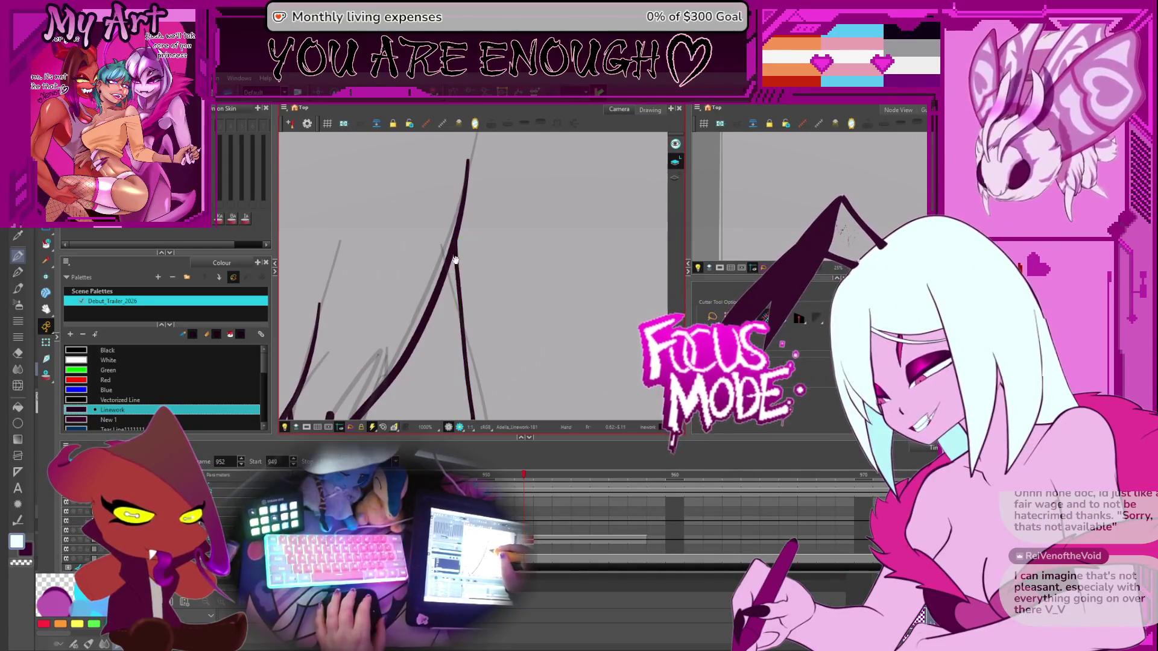
key("2")
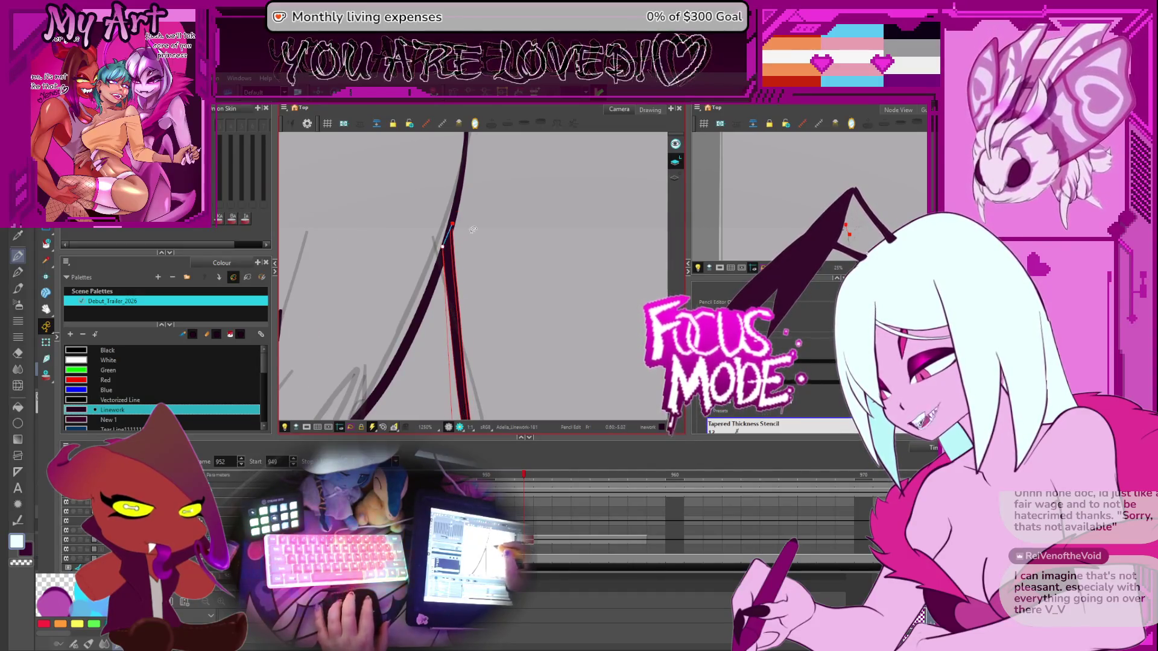
key("1")
key("1")
key("1")
left_click(477, 278)
key("2")
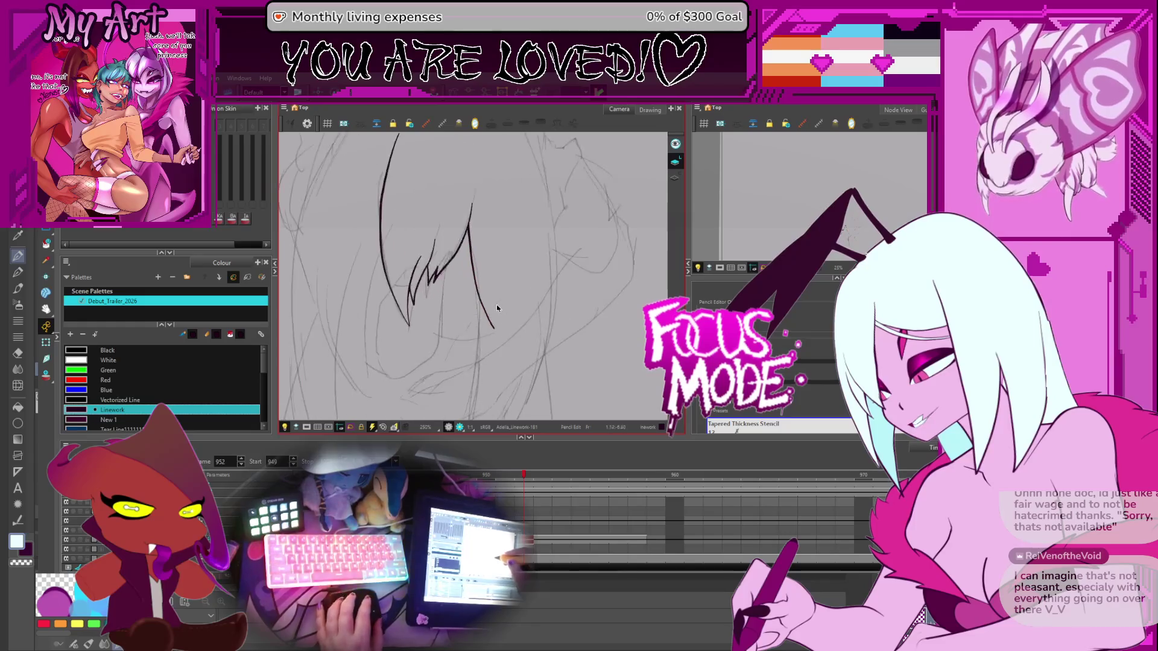
key("1")
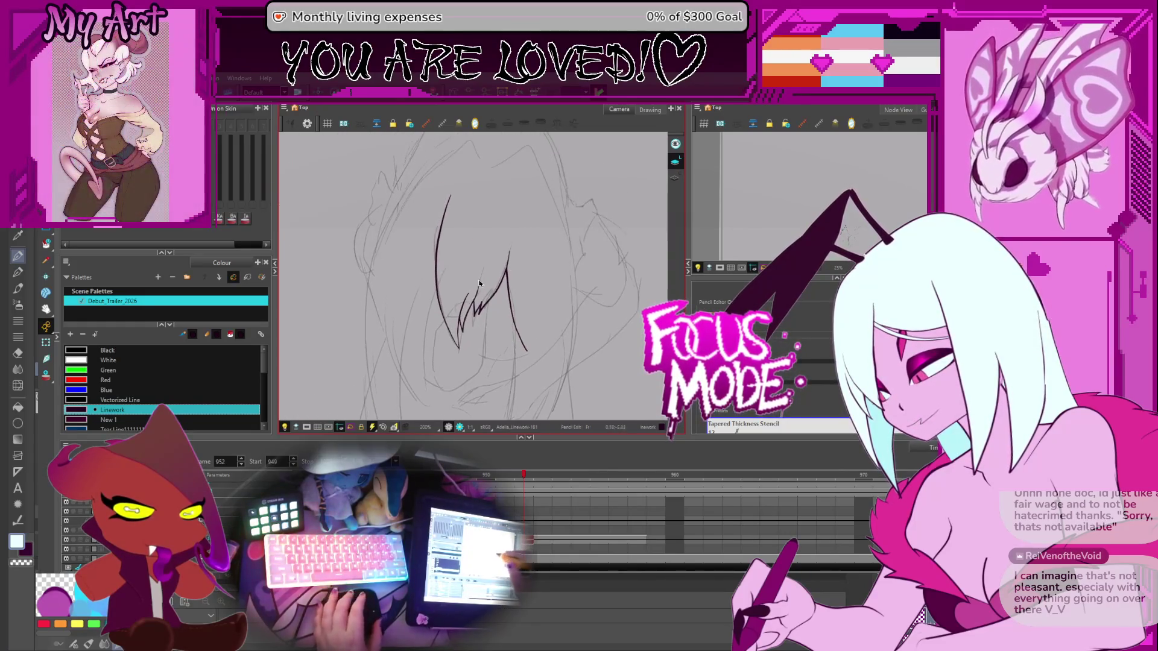
key("1")
key("1")
key("2")
key("2")
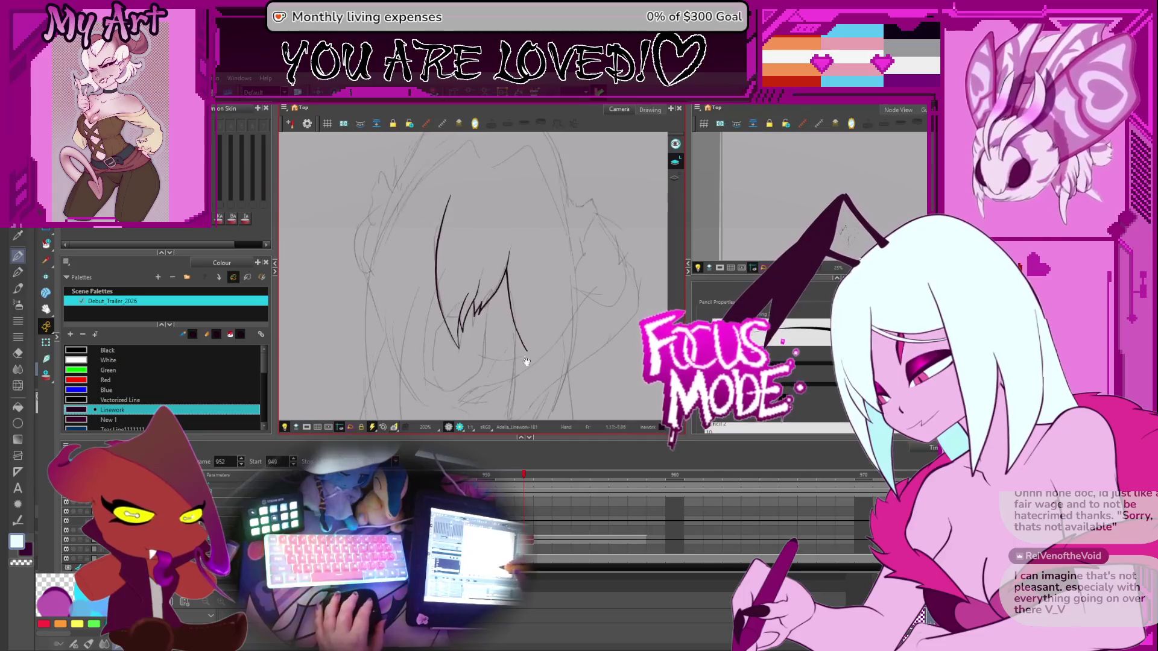
key("v")
key("v")
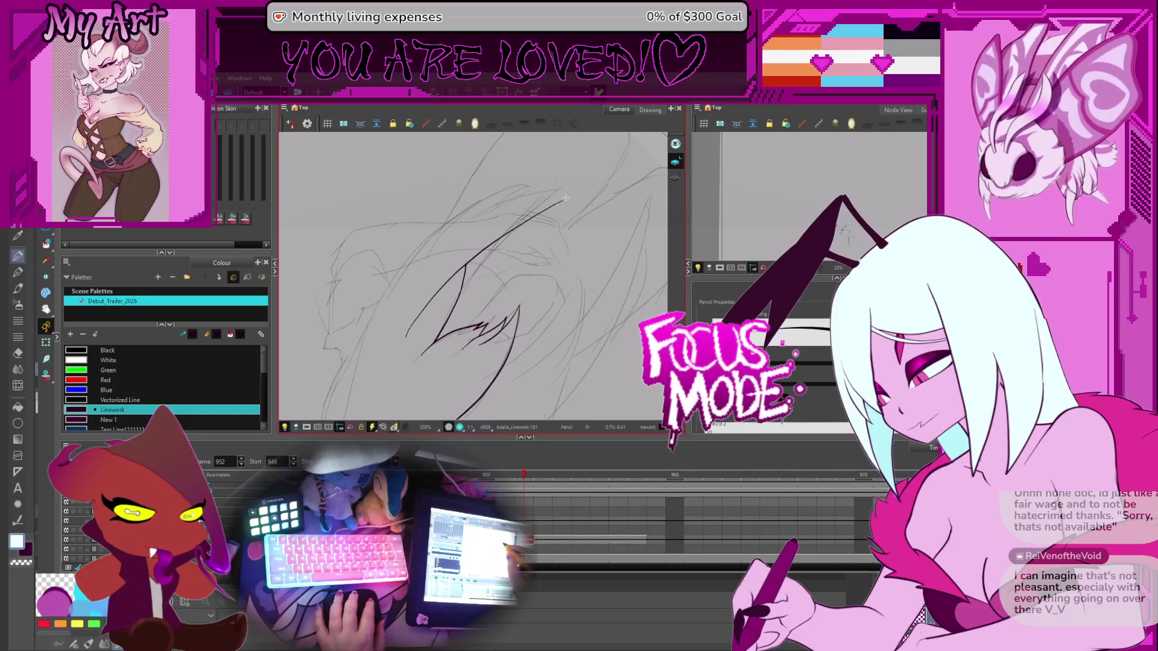
Redraw the long strand line up-right beside the existing curve, then select the long outline curve
left_click_drag(413, 323, 575, 184)
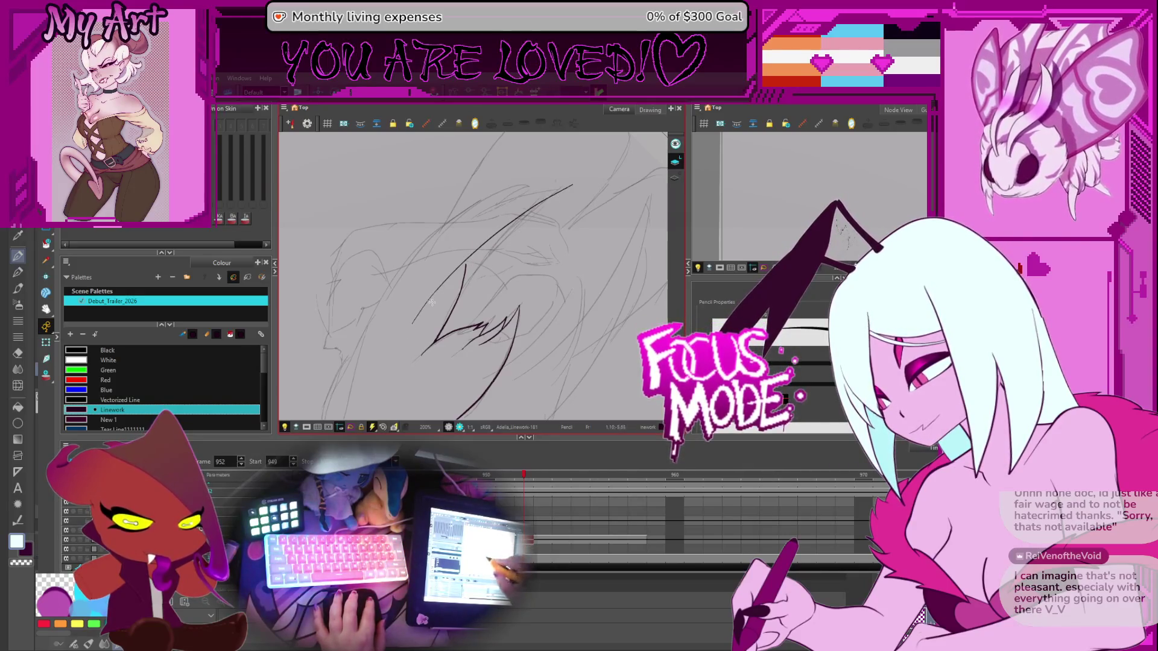
key("ctrl+z")
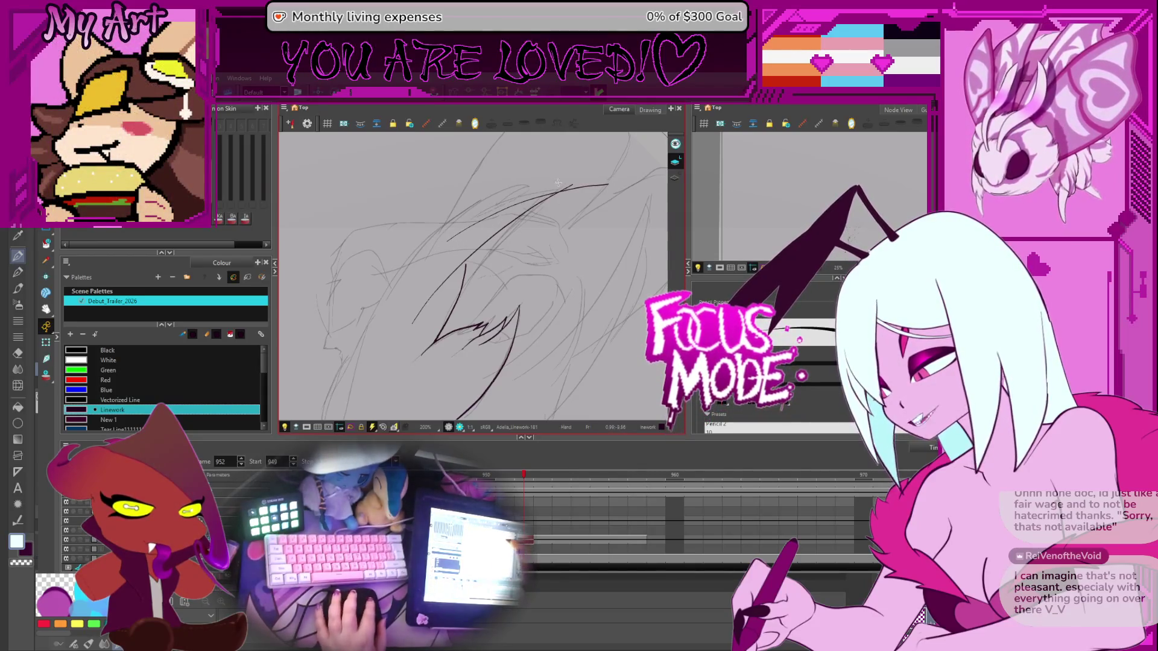
key("alt+x")
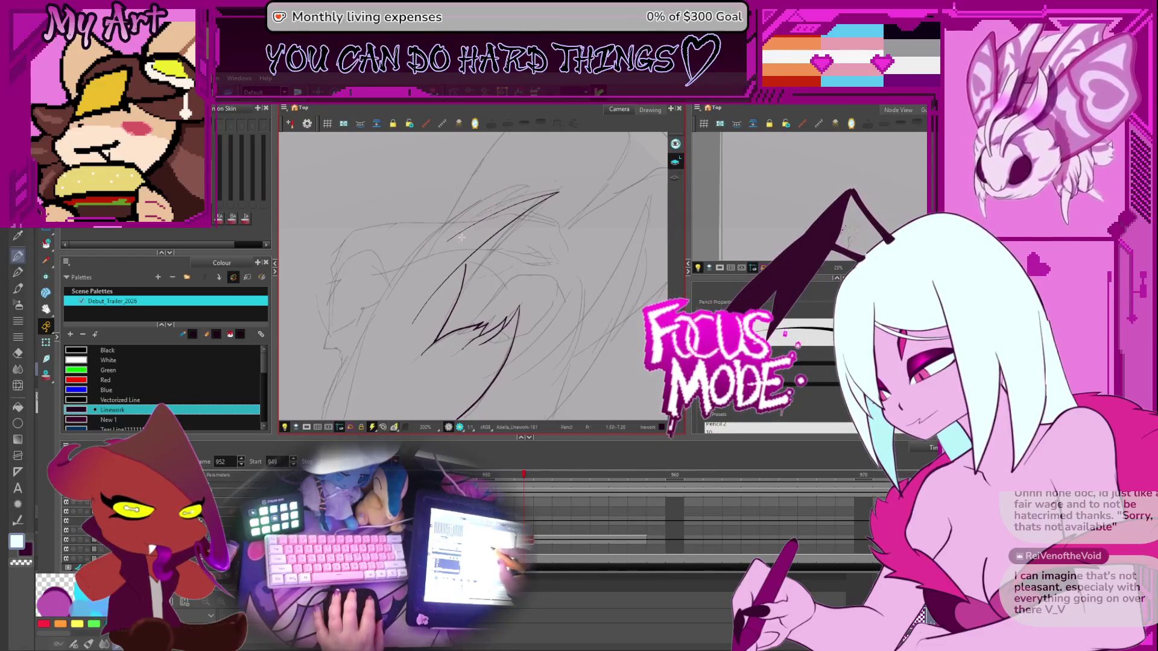
left_click_drag(451, 242, 548, 188)
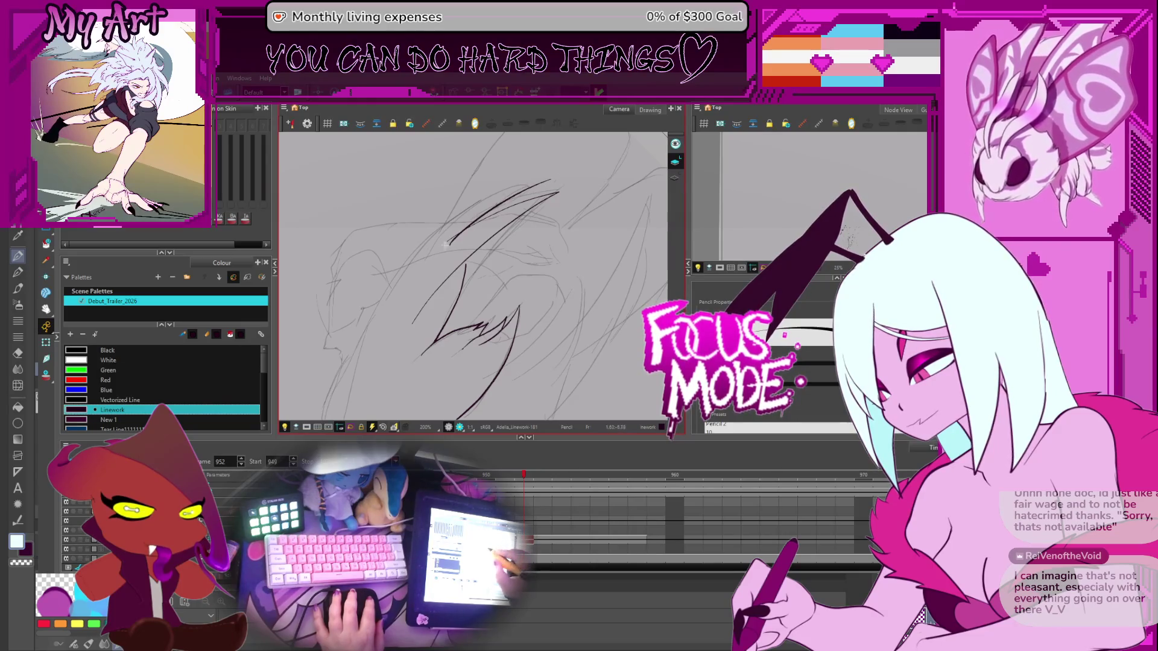
mouse_move(415, 246)
left_mouse_down()
mouse_move(422, 271)
mouse_move(402, 336)
mouse_move(422, 342)
mouse_move(395, 361)
left_mouse_up()
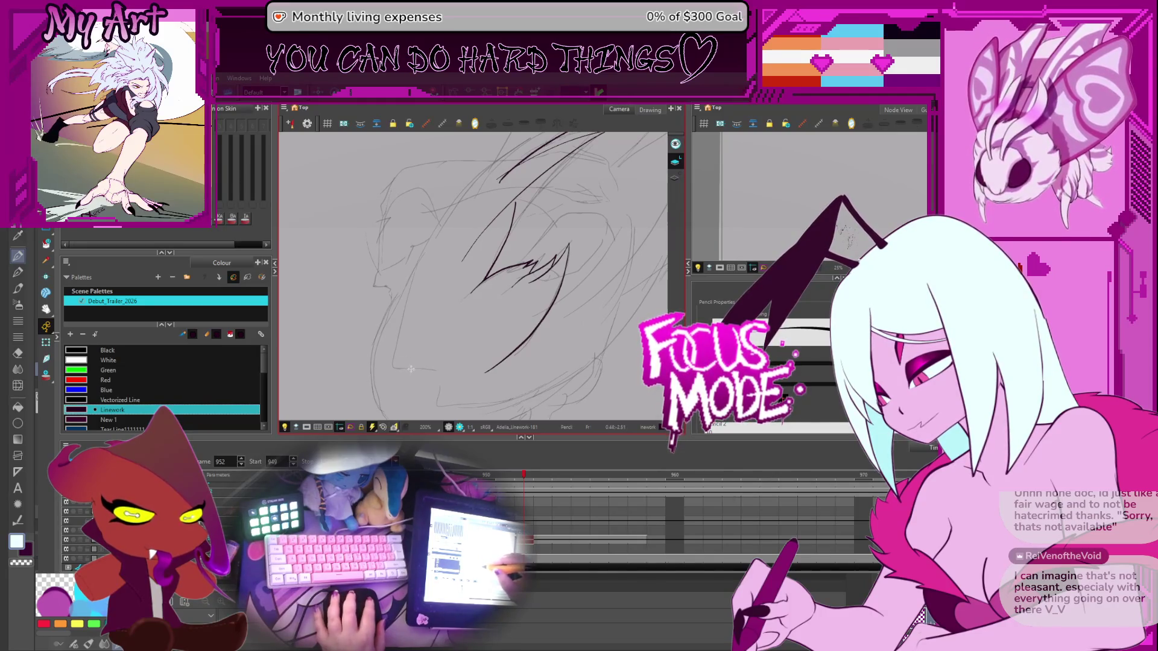
mouse_move(512, 147)
left_mouse_down()
mouse_move(458, 217)
mouse_move(543, 175)
left_mouse_up()
key("alt+q")
left_click(415, 262)
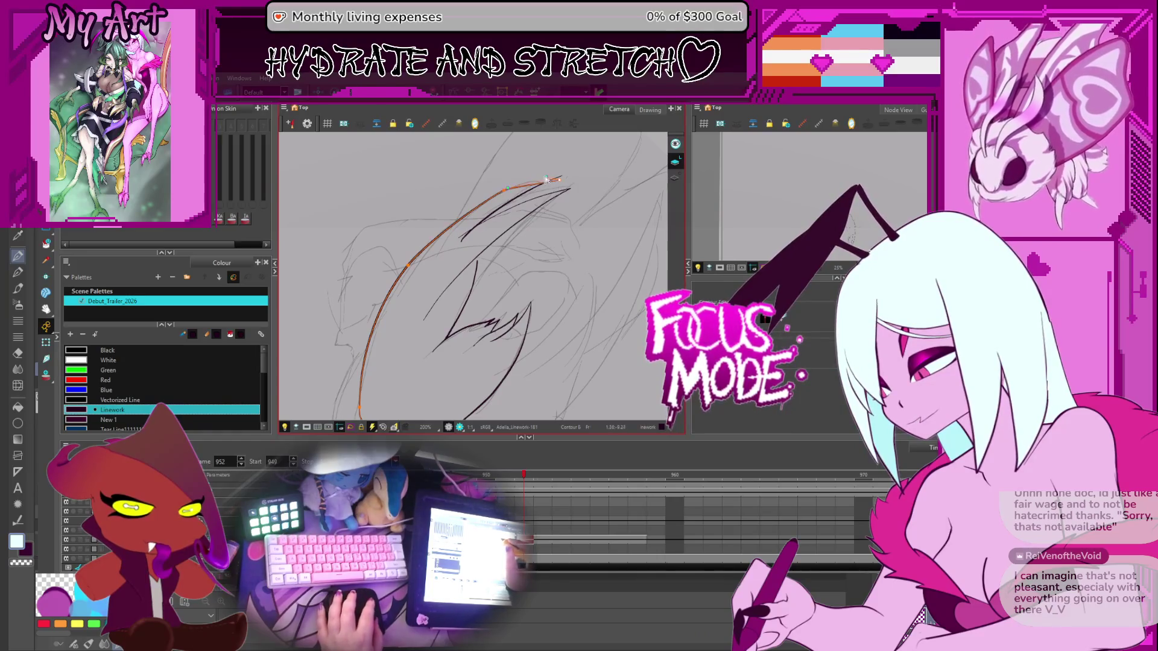
Rotate the view upright and move the right outline's end point onto the crown curve
left_click_drag(612, 182, 548, 304)
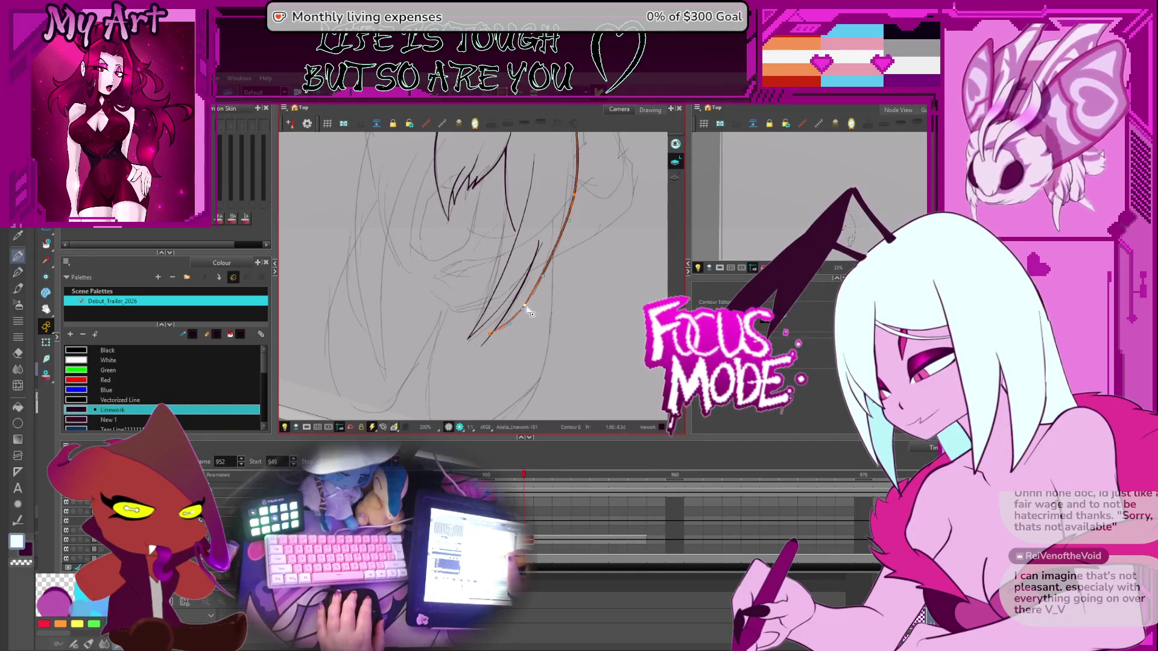
left_click_drag(529, 312, 529, 264)
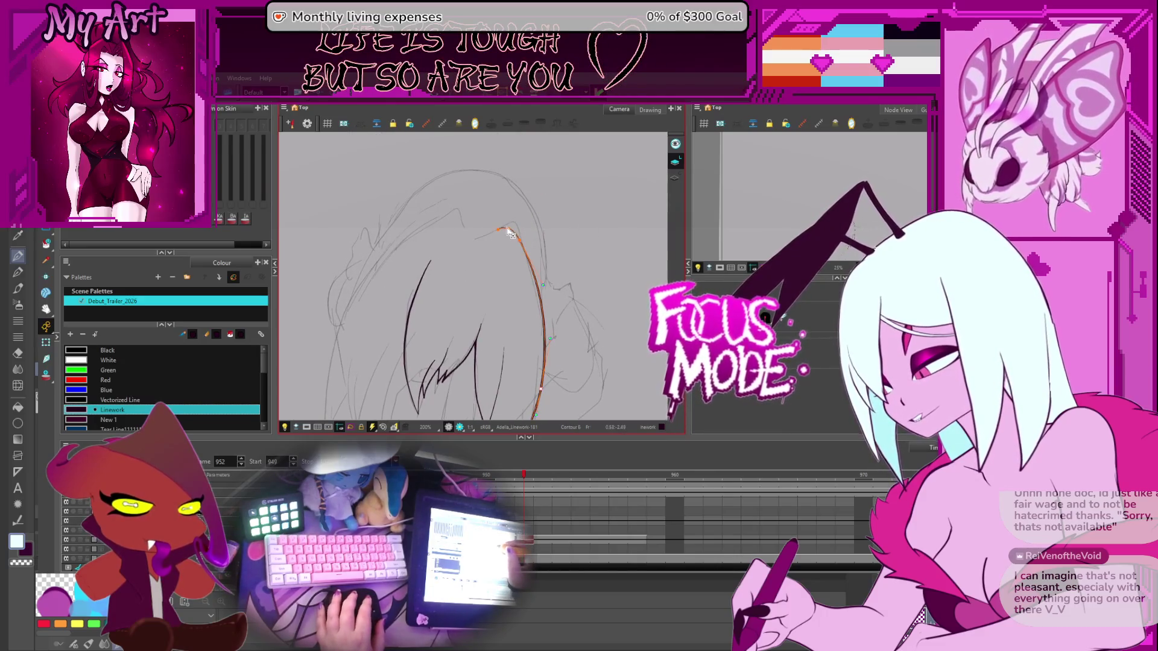
scroll(514, 231, "up", 2)
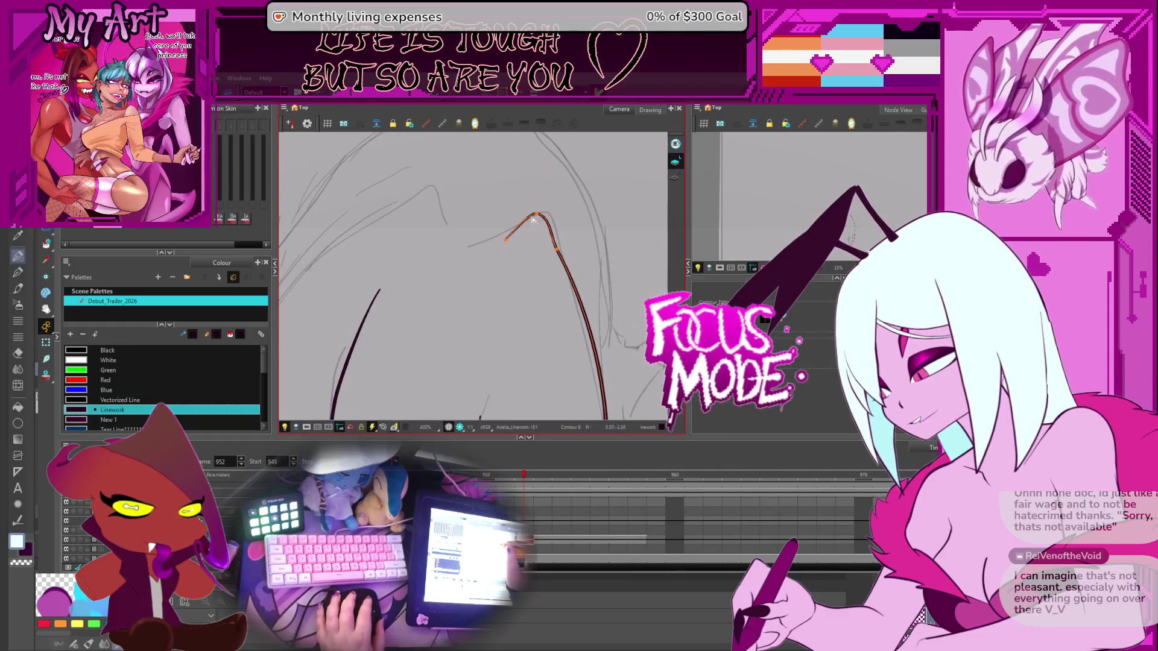
left_click(510, 240)
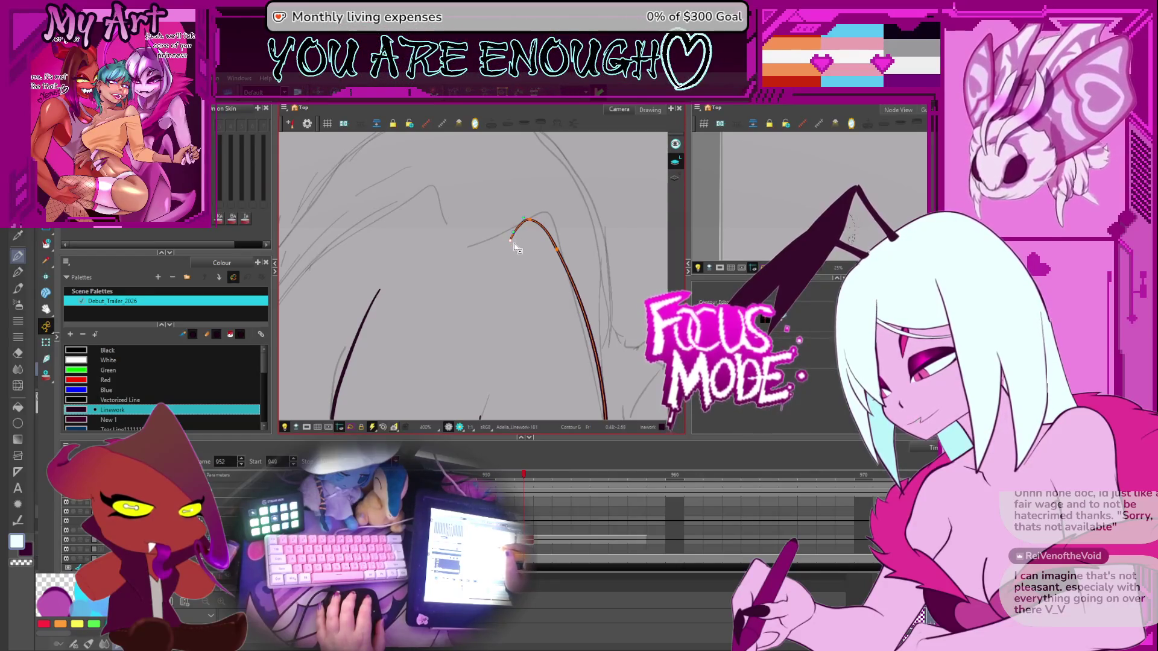
scroll(517, 247, "down", 2)
scroll(596, 189, "down", 2)
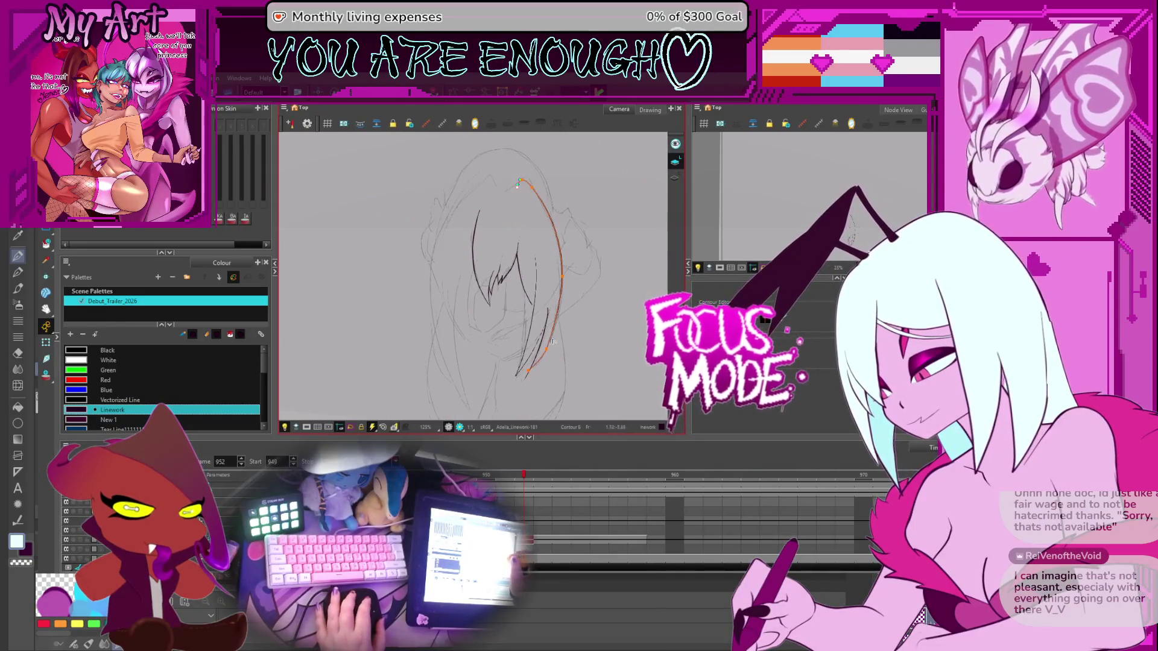
scroll(518, 185, "up", 2)
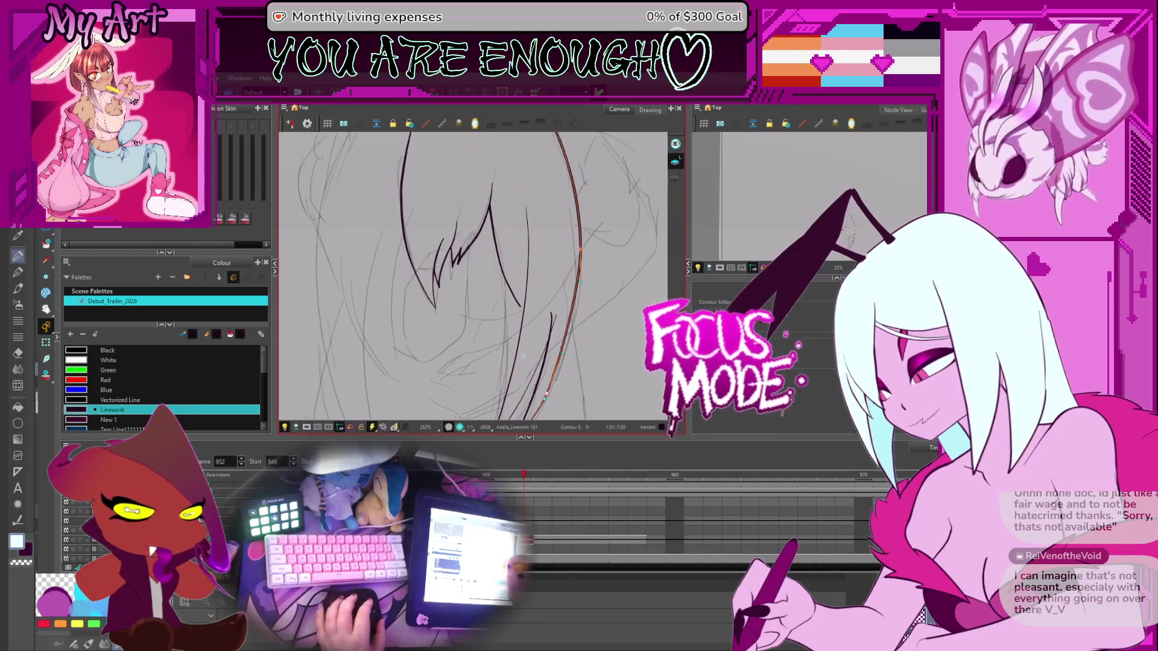
key("alt+shift+q")
Trim the pointed top tip off the lower-right hair strand with the Cutter
scroll(493, 242, "up", 4)
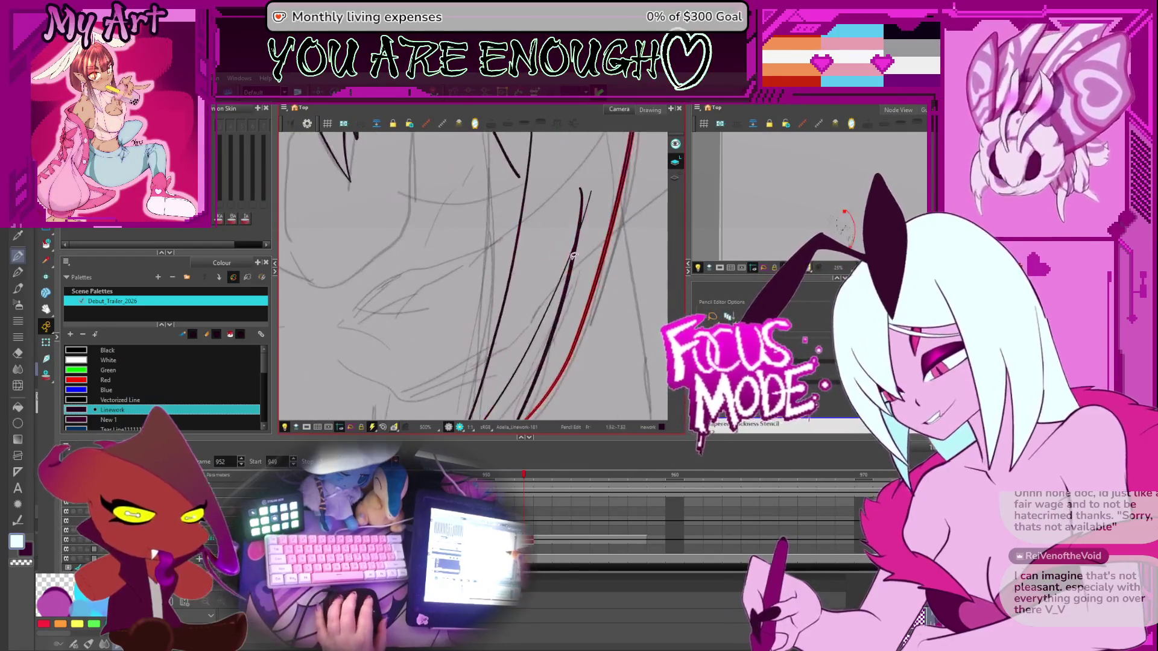
scroll(604, 182, "up", 1)
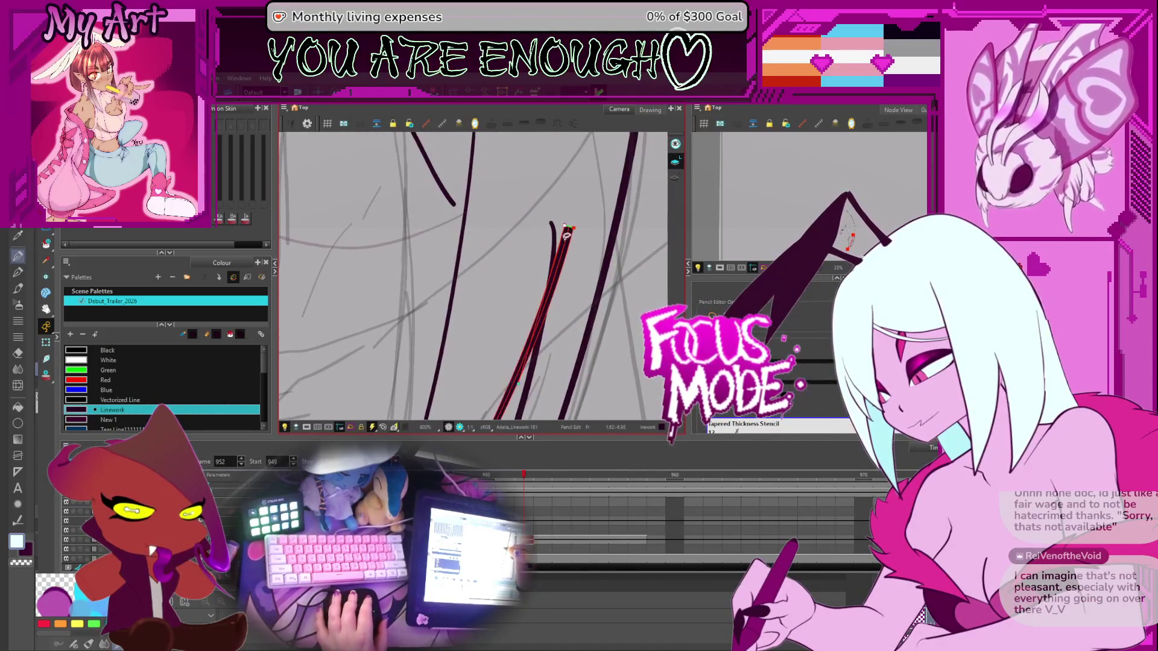
scroll(567, 228, "down", 2)
left_click_drag(566, 183, 534, 249)
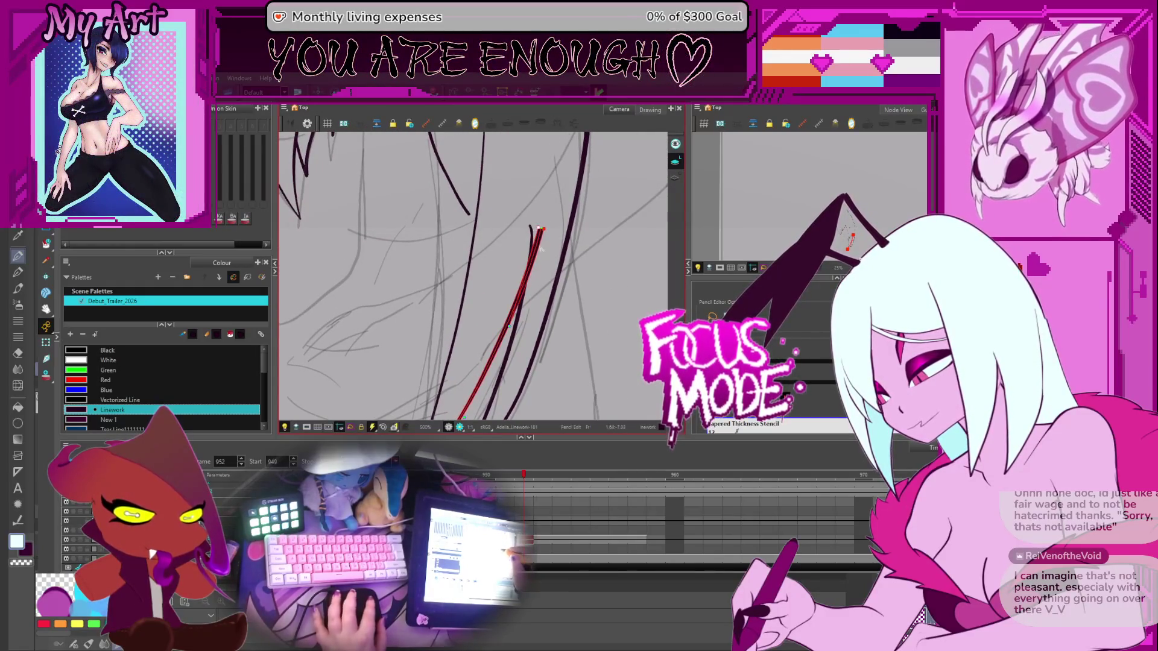
left_click(542, 229)
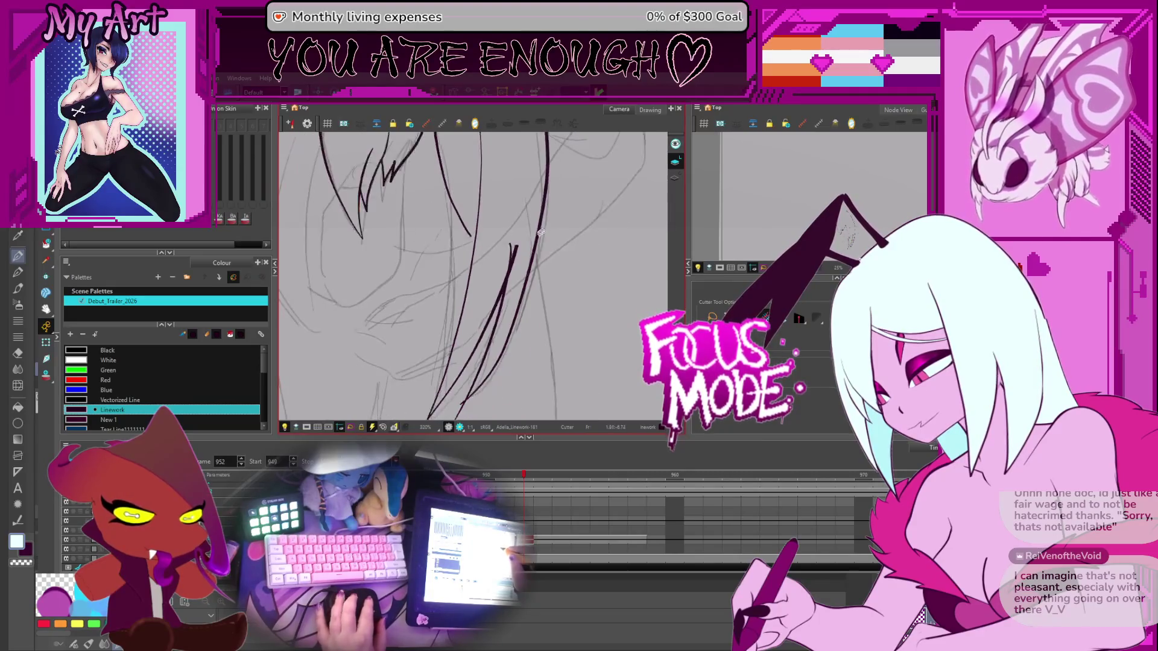
key("alt+shift+4")
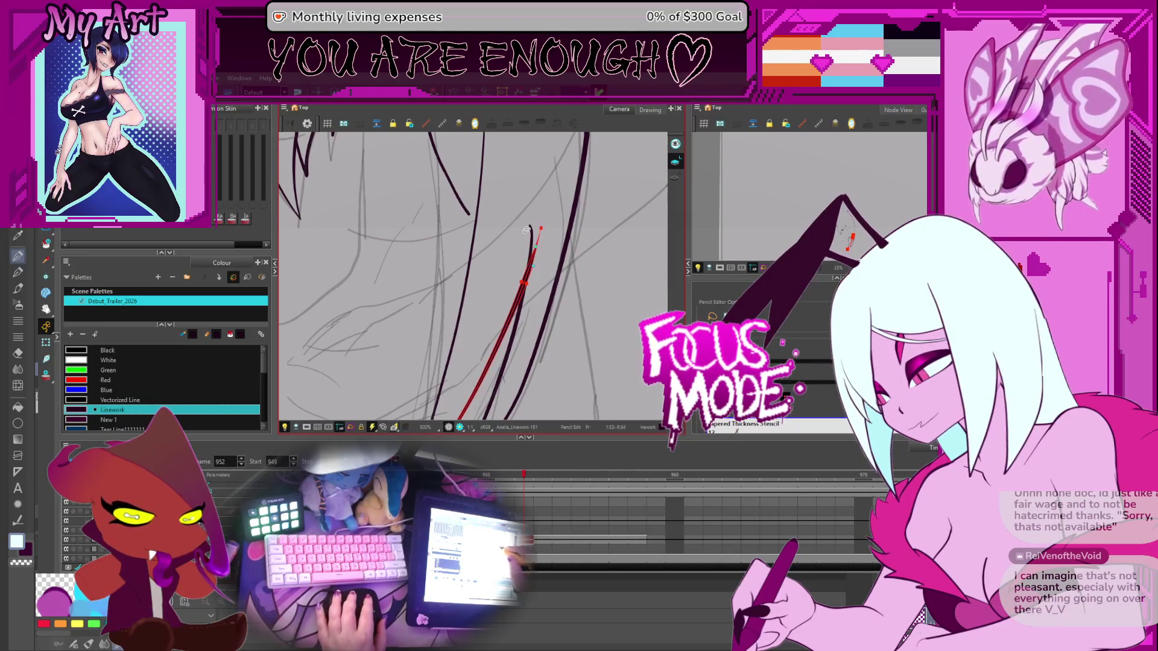
key("alt+t")
scroll(541, 270, "down", 1)
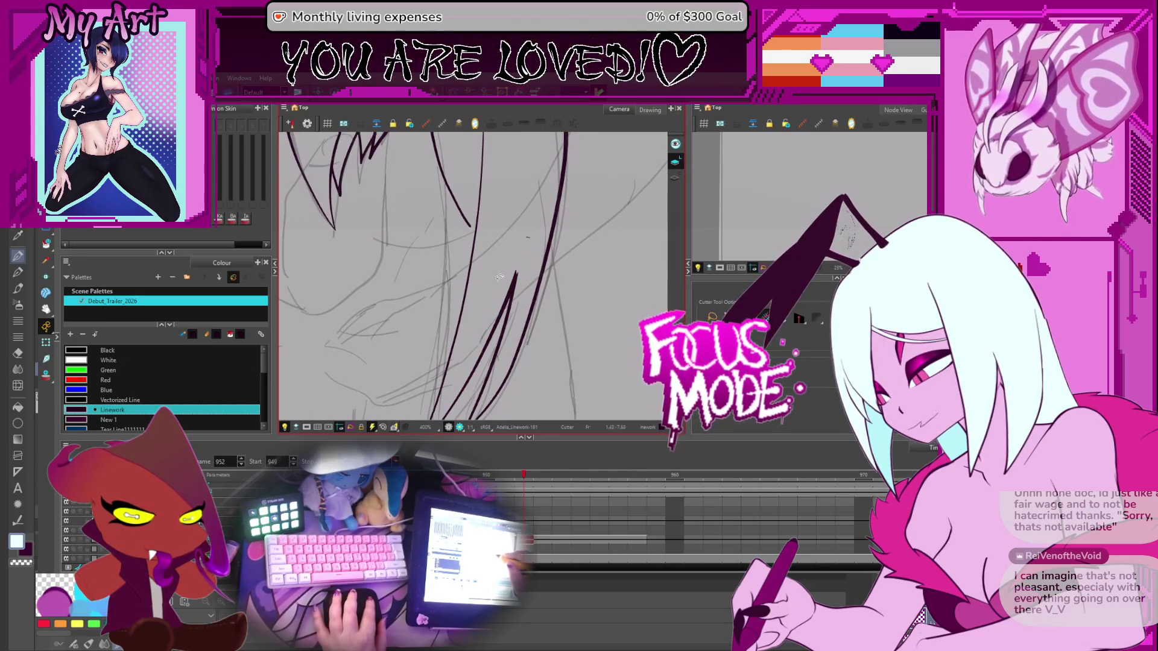
scroll(515, 264, "down", 2)
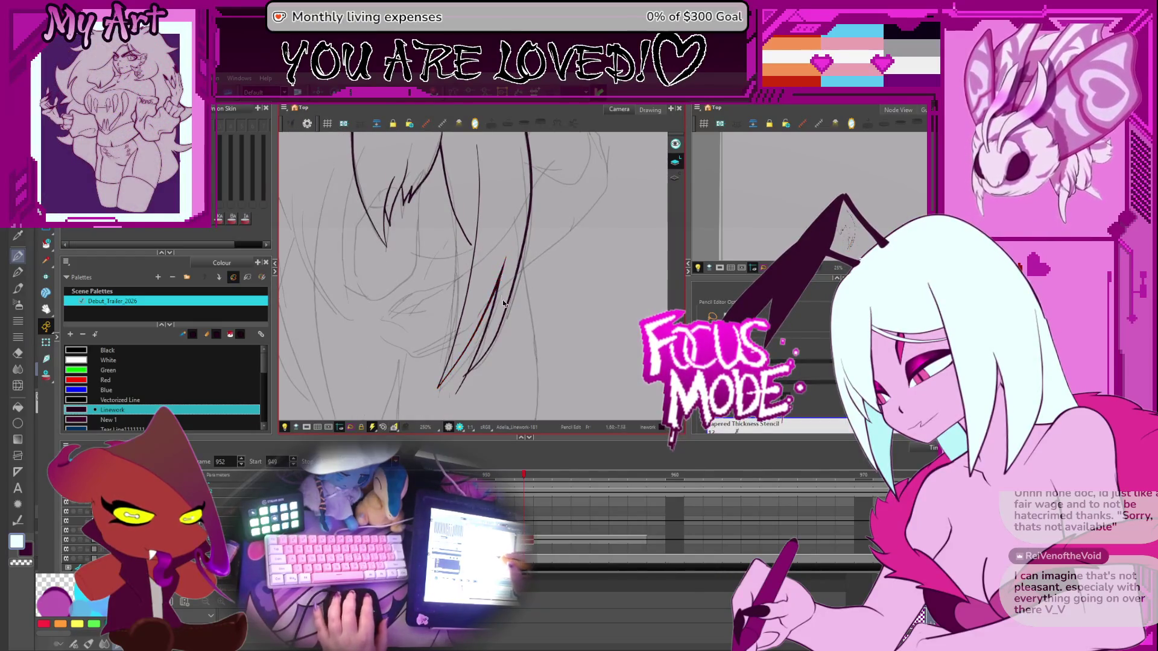
scroll(504, 303, "down", 2)
scroll(513, 290, "up", 2)
Bend the lower strand's curve left, adjust its lower end, then set the Cutter's cutting mode
key("alt+q")
left_click(520, 282)
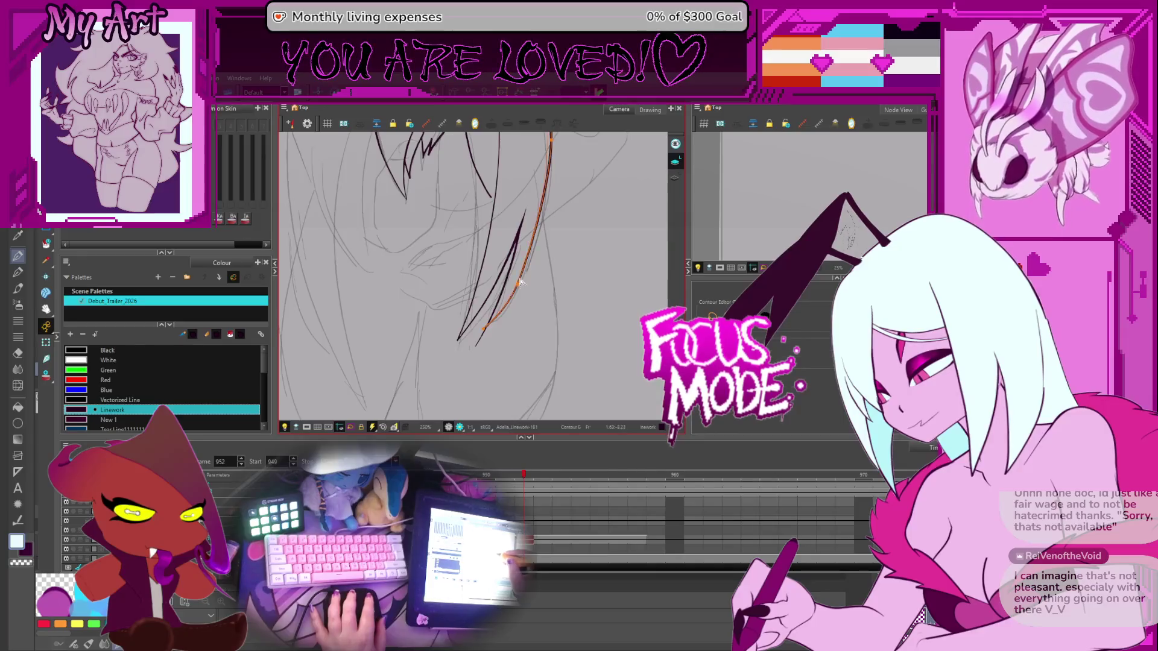
left_click_drag(520, 280, 508, 288)
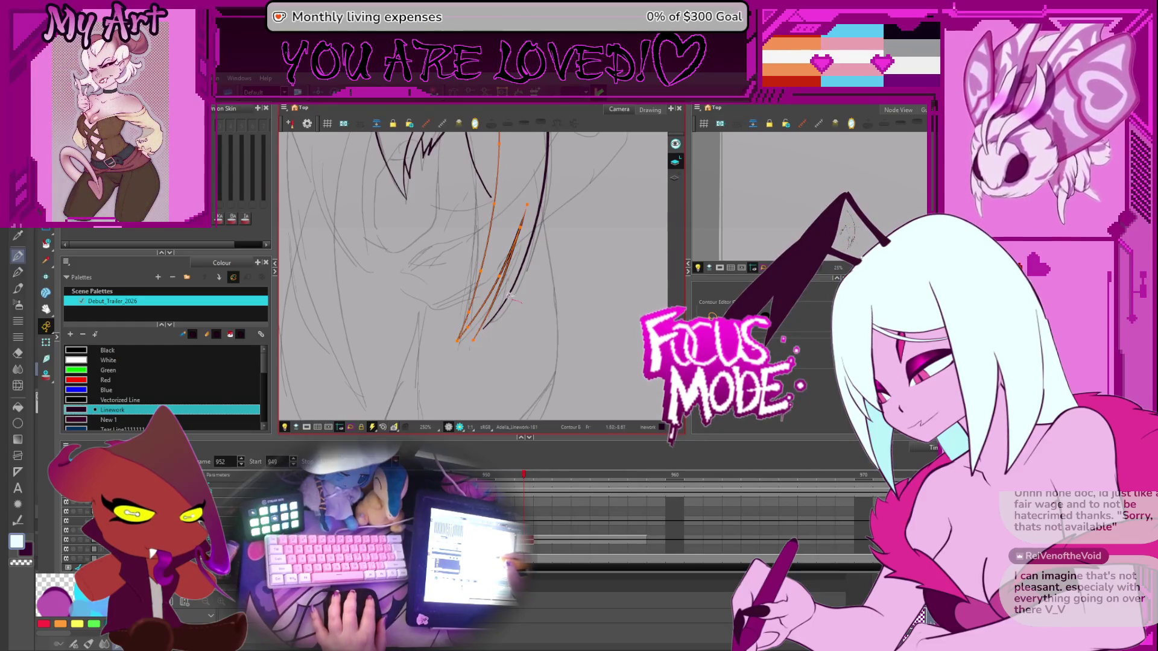
left_click_drag(509, 296, 508, 319)
left_click(474, 341)
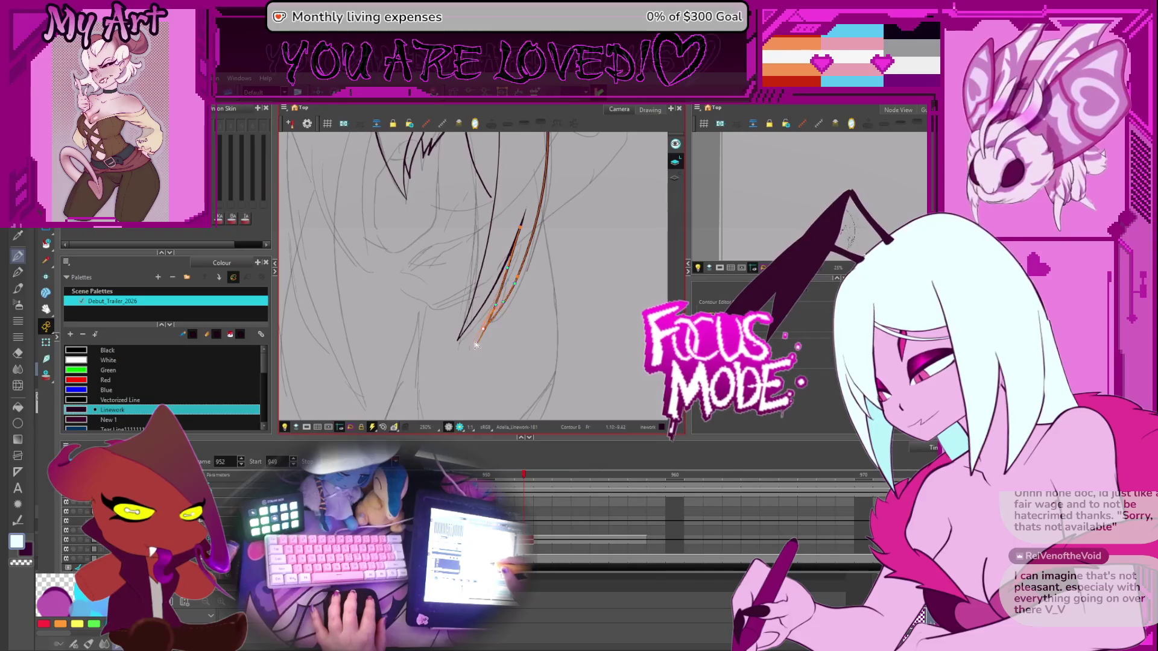
left_click(474, 342)
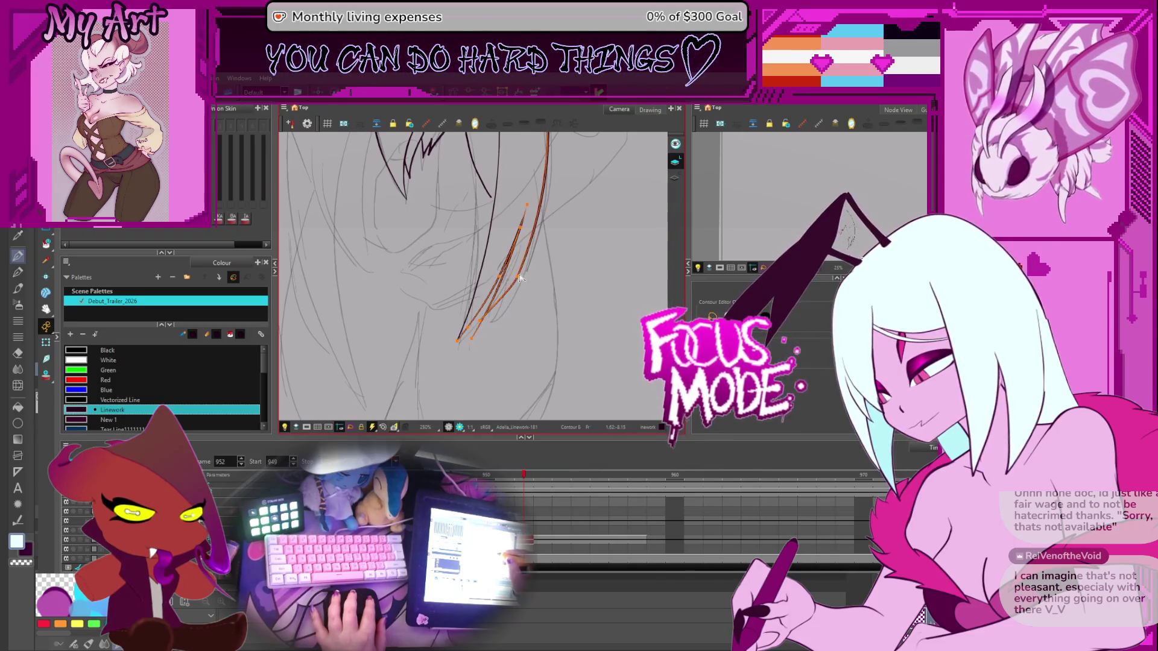
mouse_move(520, 275)
left_mouse_down()
mouse_move(530, 284)
mouse_move(522, 320)
left_mouse_up()
key("alt+t")
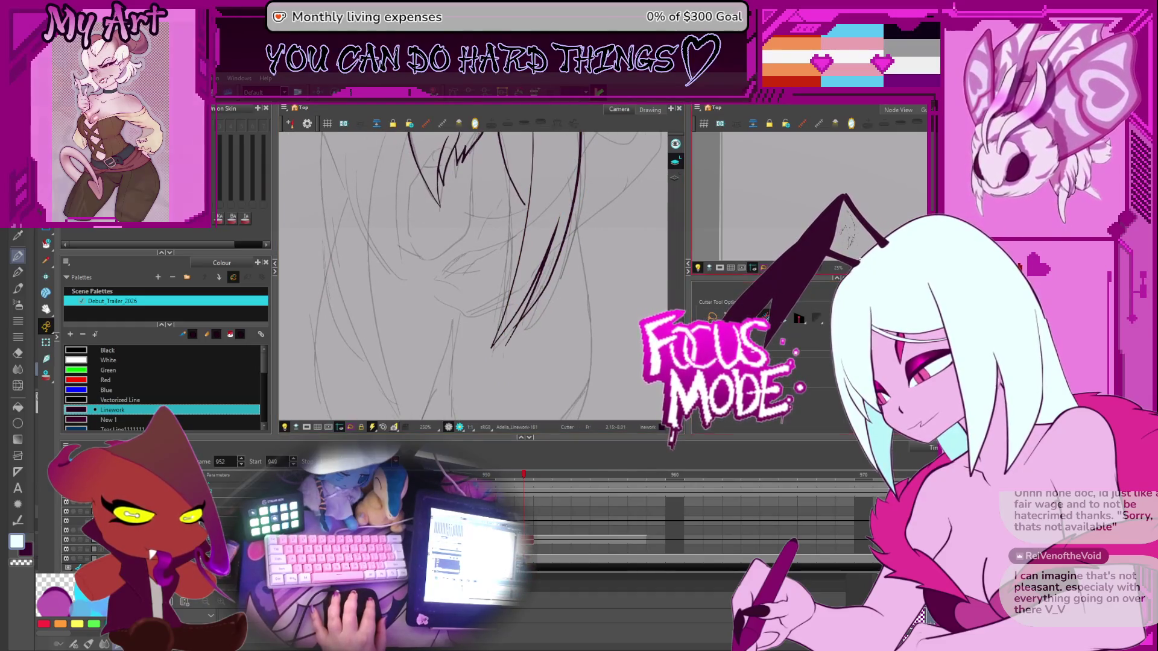
left_click(797, 318)
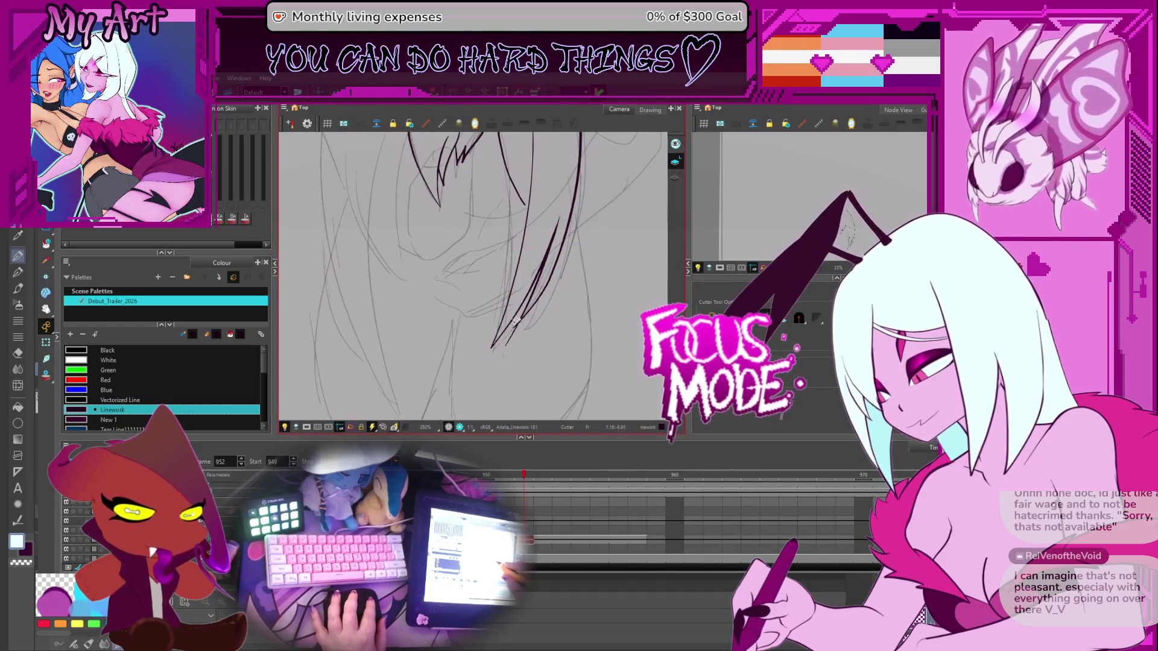
Trace a long bang strand down the right side and another along the hair edge
left_click(794, 320)
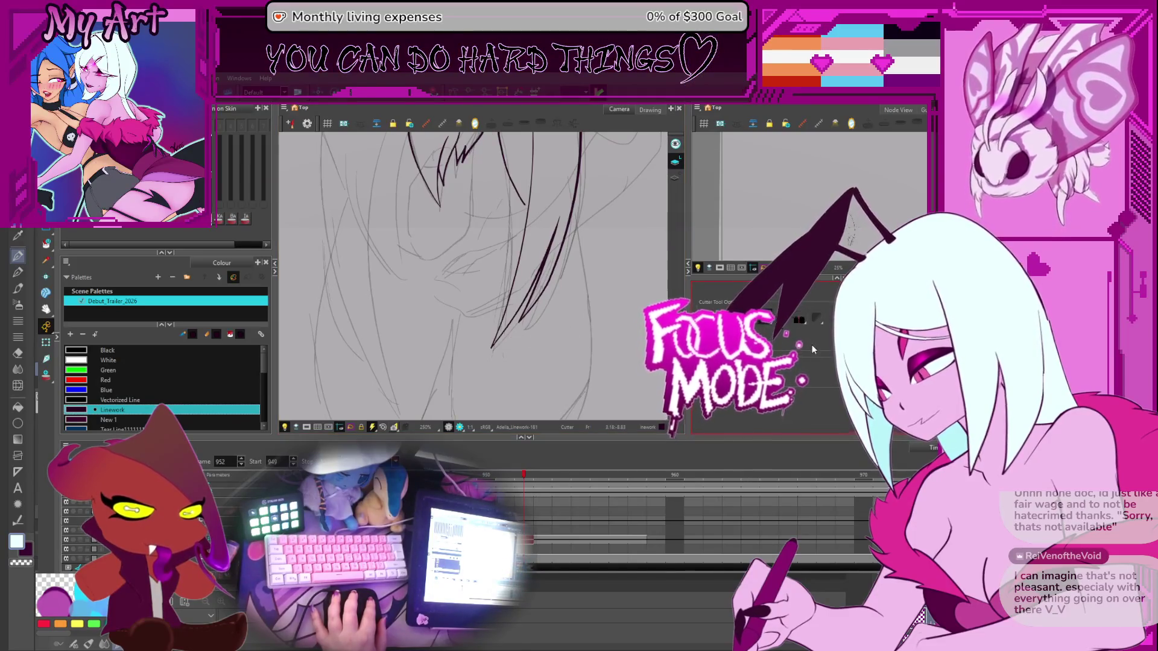
scroll(543, 318, "down", 3)
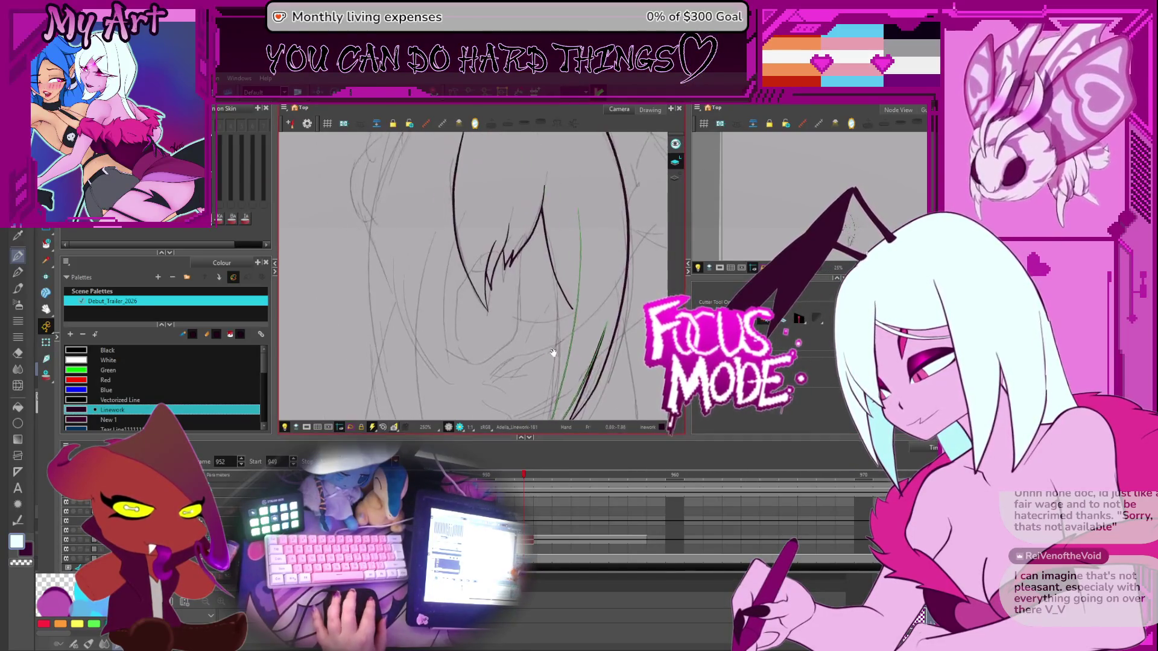
key("alt+/")
scroll(569, 294, "up", 3)
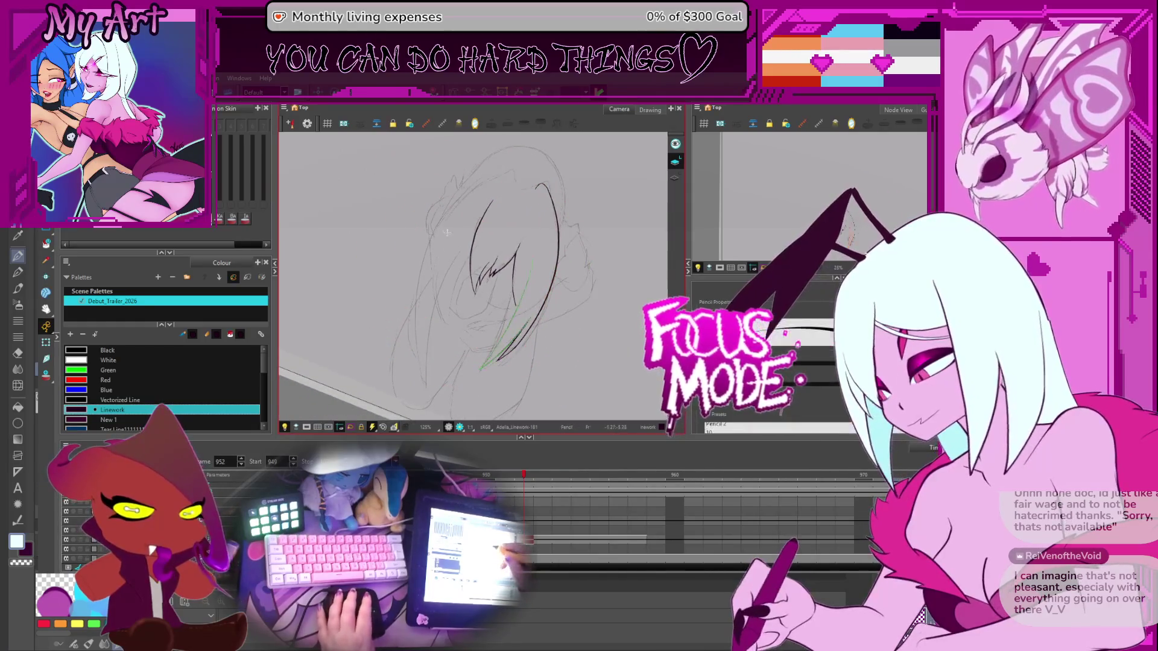
mouse_move(534, 232)
left_mouse_down()
mouse_move(553, 245)
mouse_move(516, 249)
left_mouse_up()
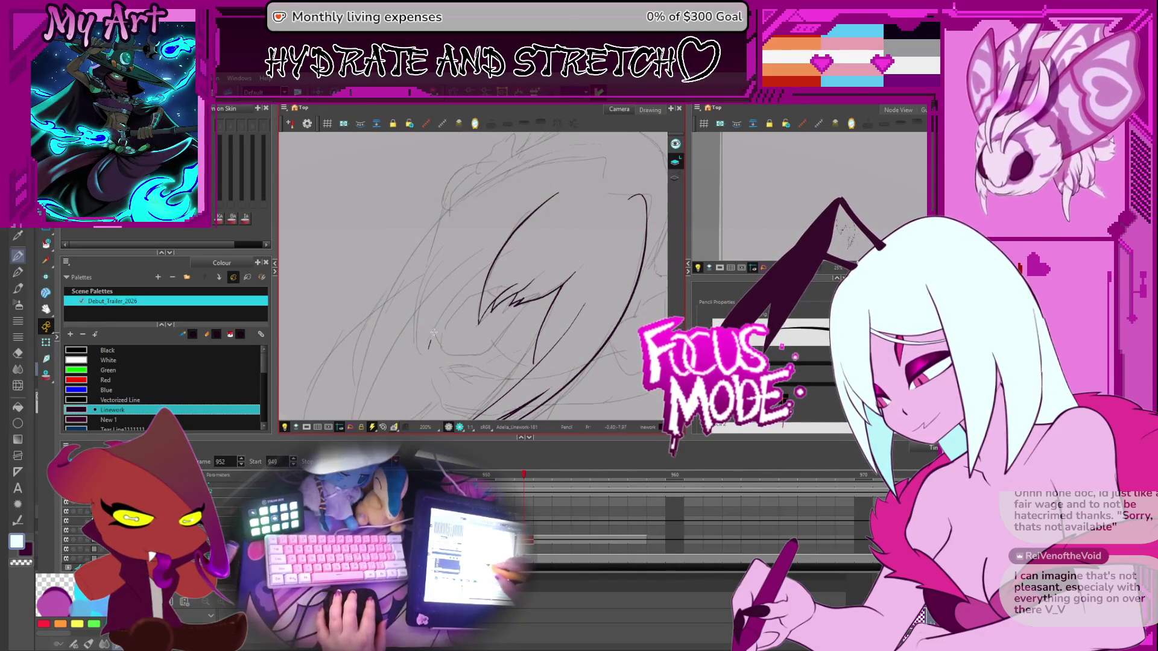
left_click_drag(426, 348, 462, 292)
key("ctrl+z")
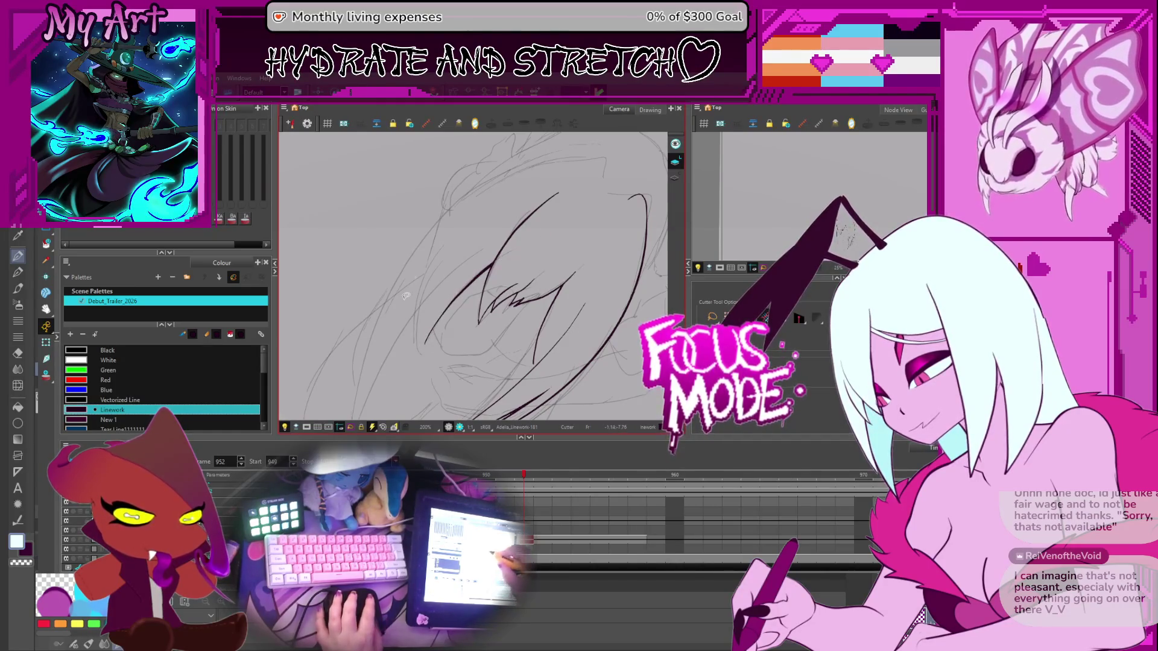
left_click_drag(558, 194, 426, 343)
key("ctrl")
left_click_drag(426, 301, 493, 211)
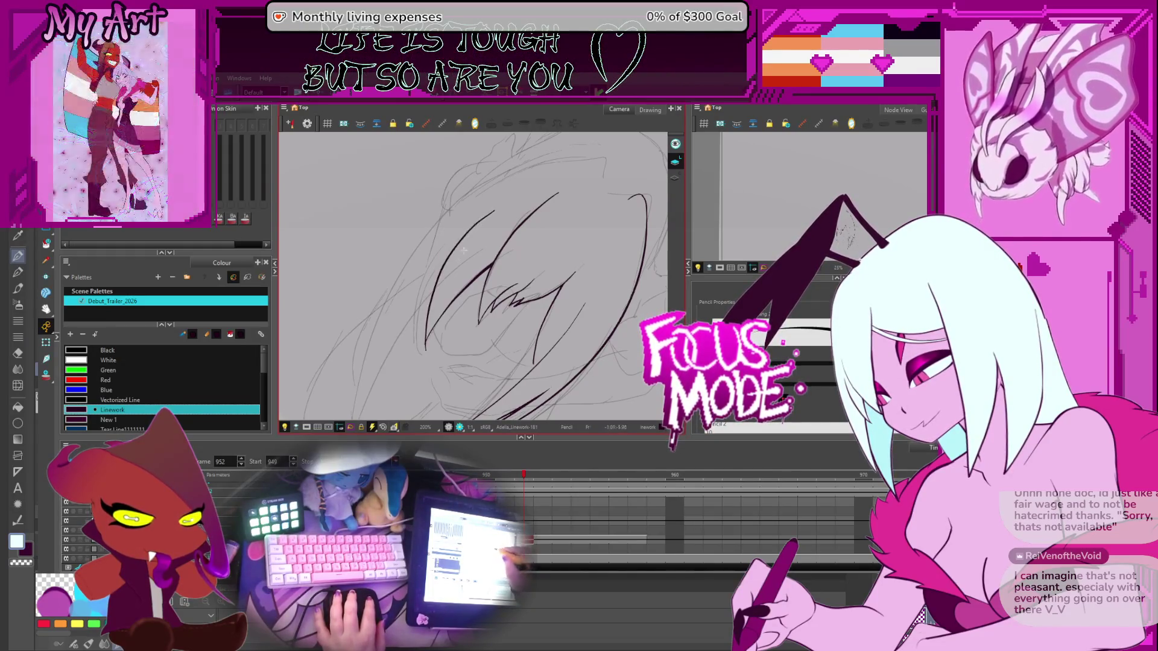
Rotate the canvas so the hair stands upright and undo the last stroke
key("alt+t")
scroll(437, 354, "up", 2)
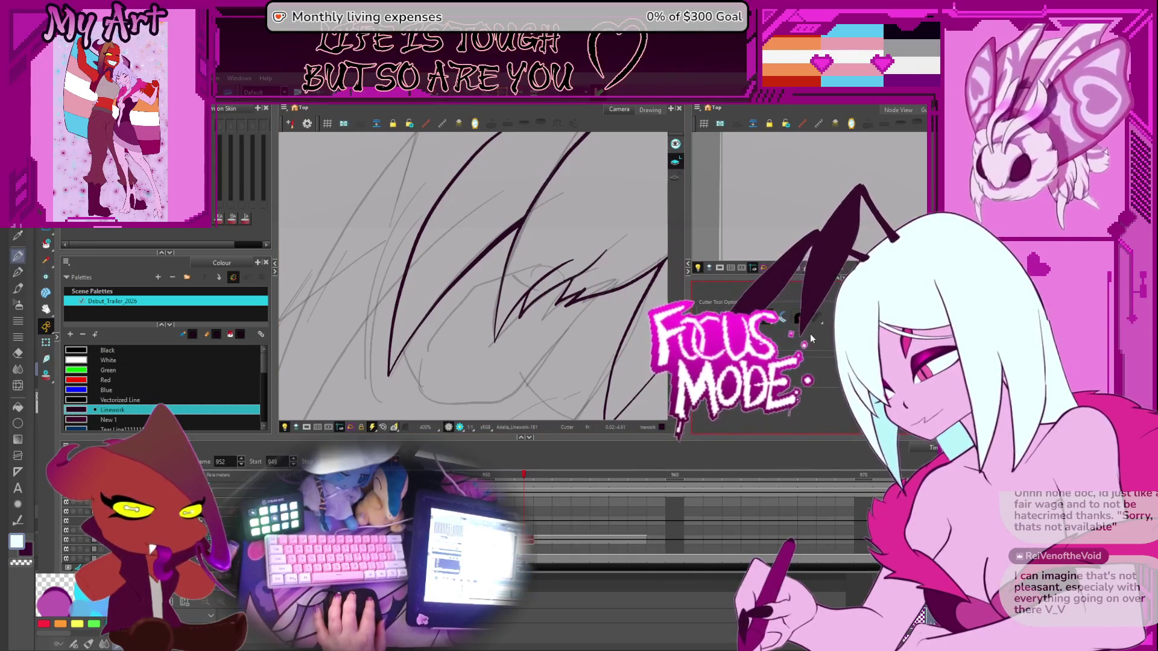
key("2")
key("alt+slash")
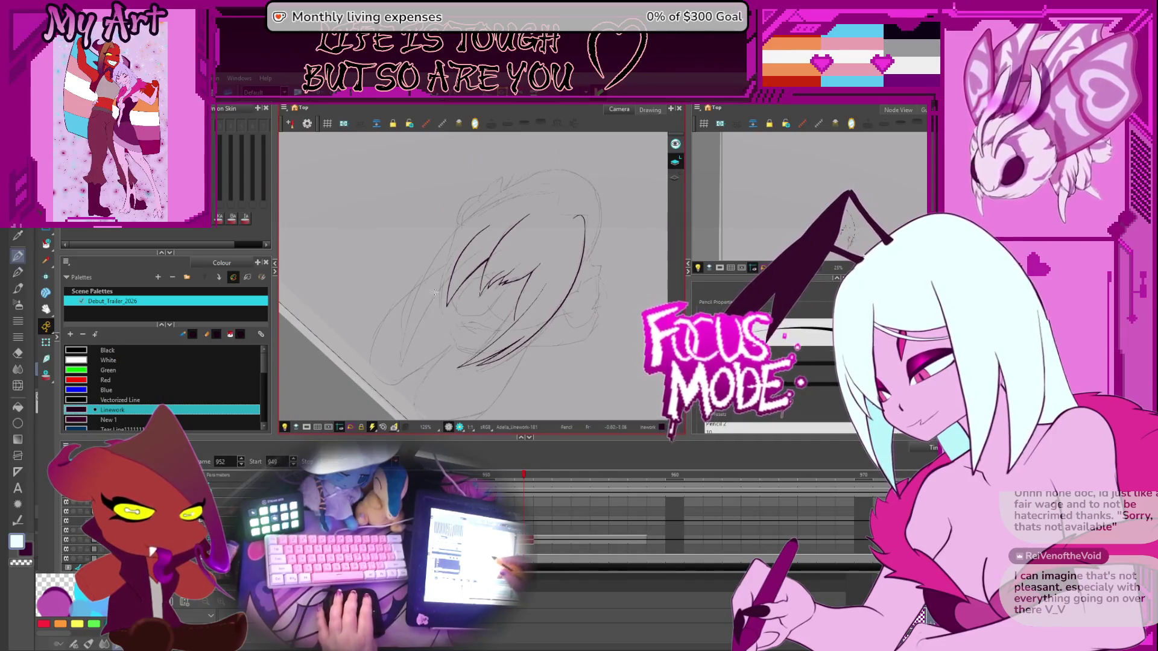
left_click_drag(434, 258, 564, 281)
scroll(459, 300, "down", 2)
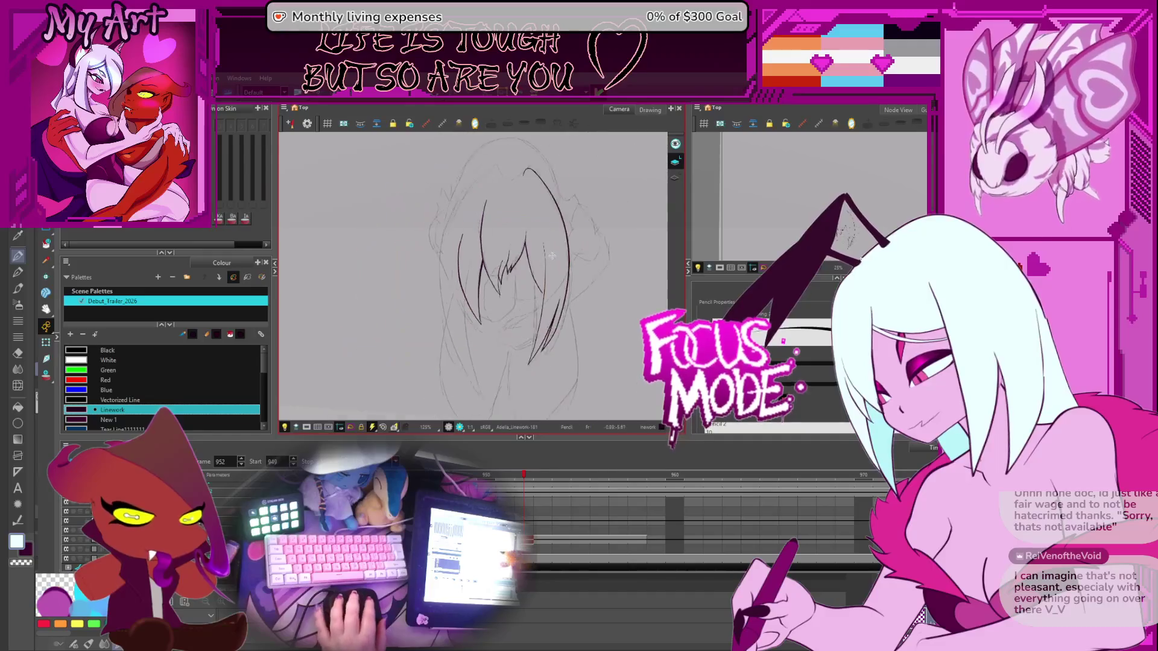
left_click_drag(460, 300, 447, 304)
scroll(447, 303, "up", 2)
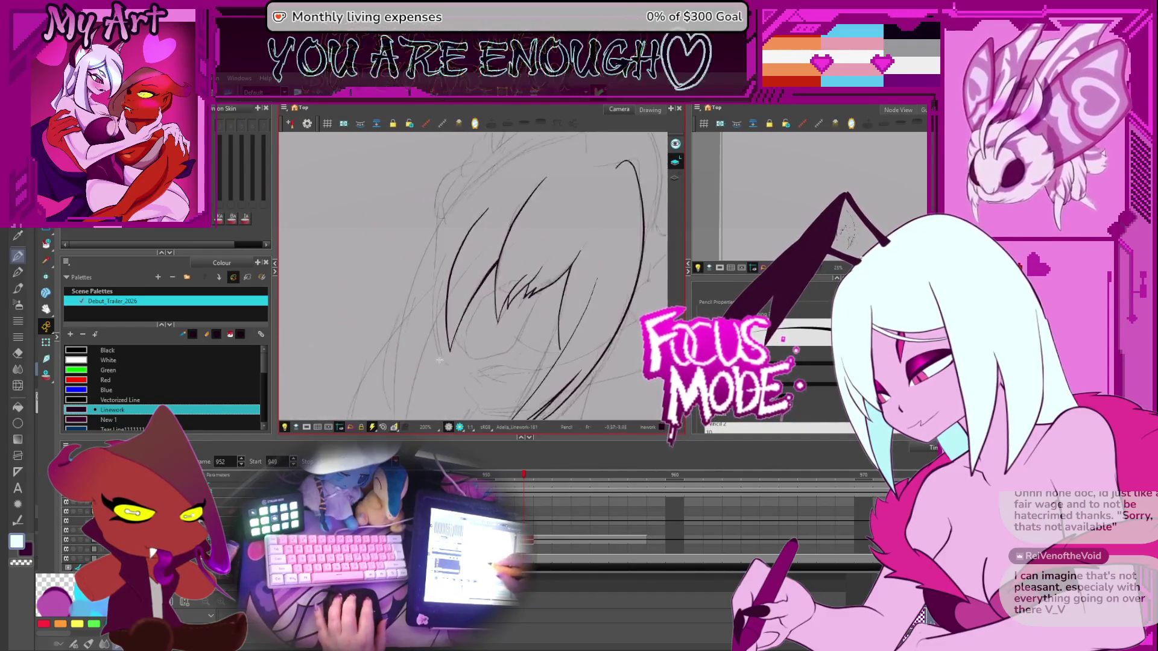
key("ctrl+z")
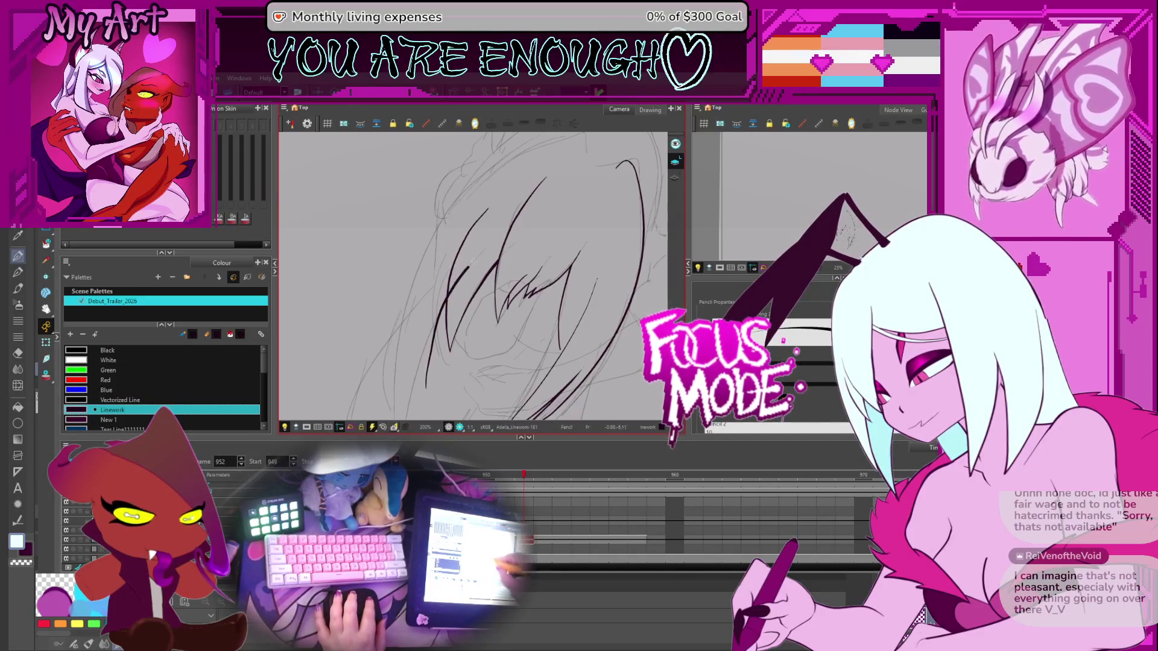
Draw a long strand up through the hair and a short one near its lower end
left_click_drag(425, 393, 473, 258)
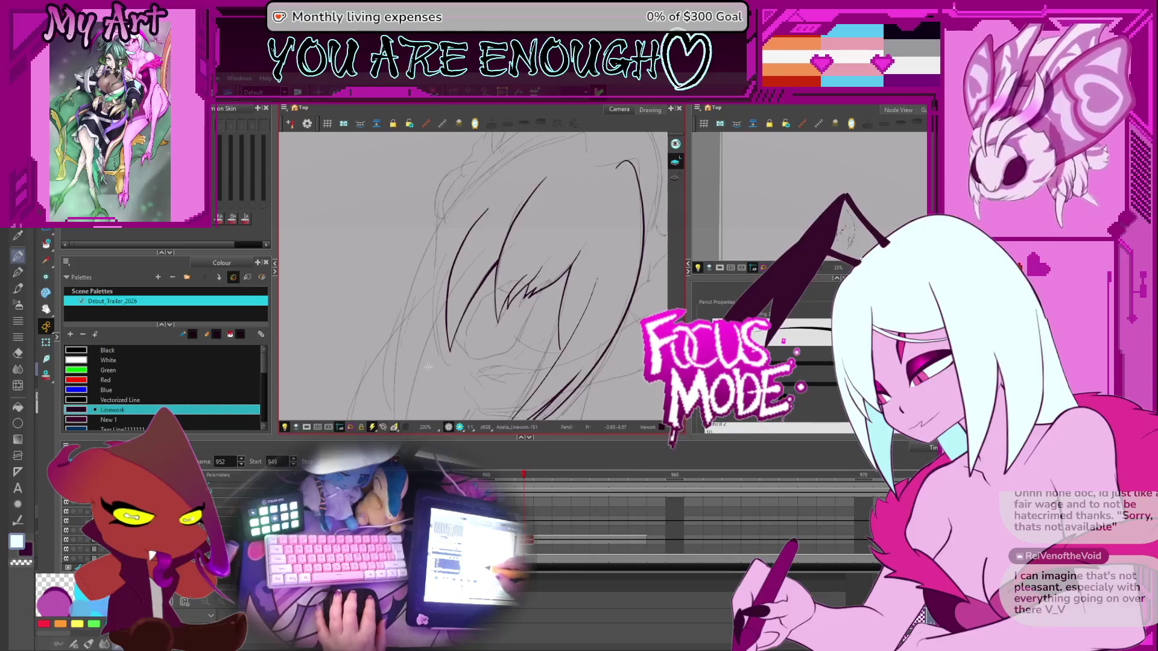
scroll(428, 367, "down", 1)
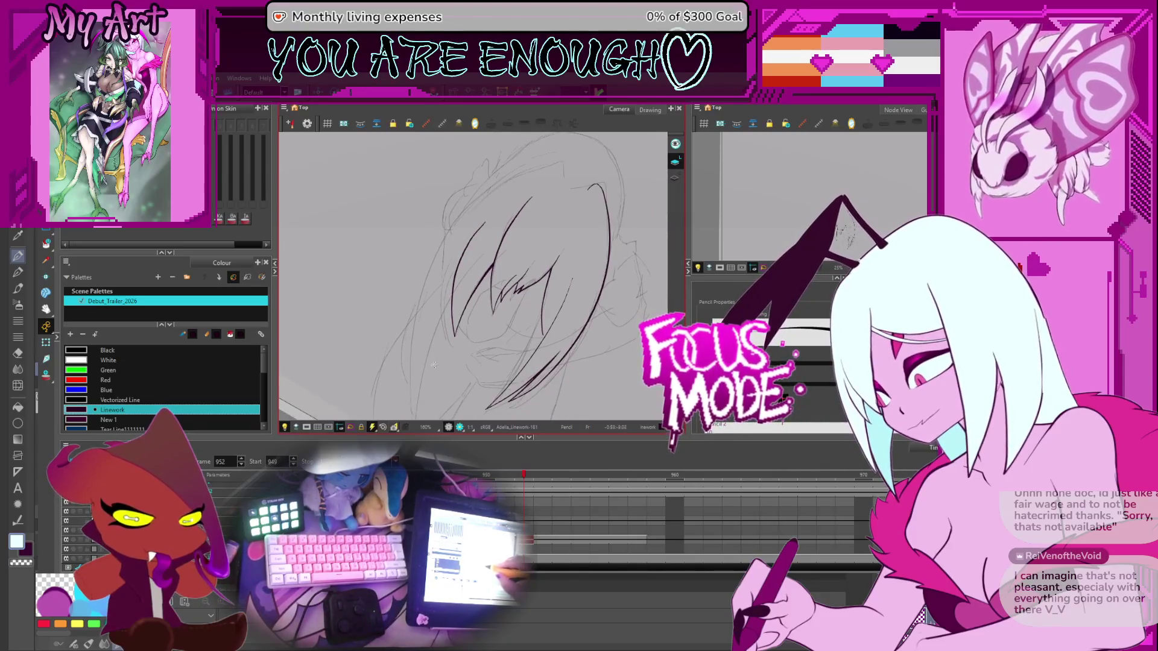
left_click_drag(436, 365, 454, 304)
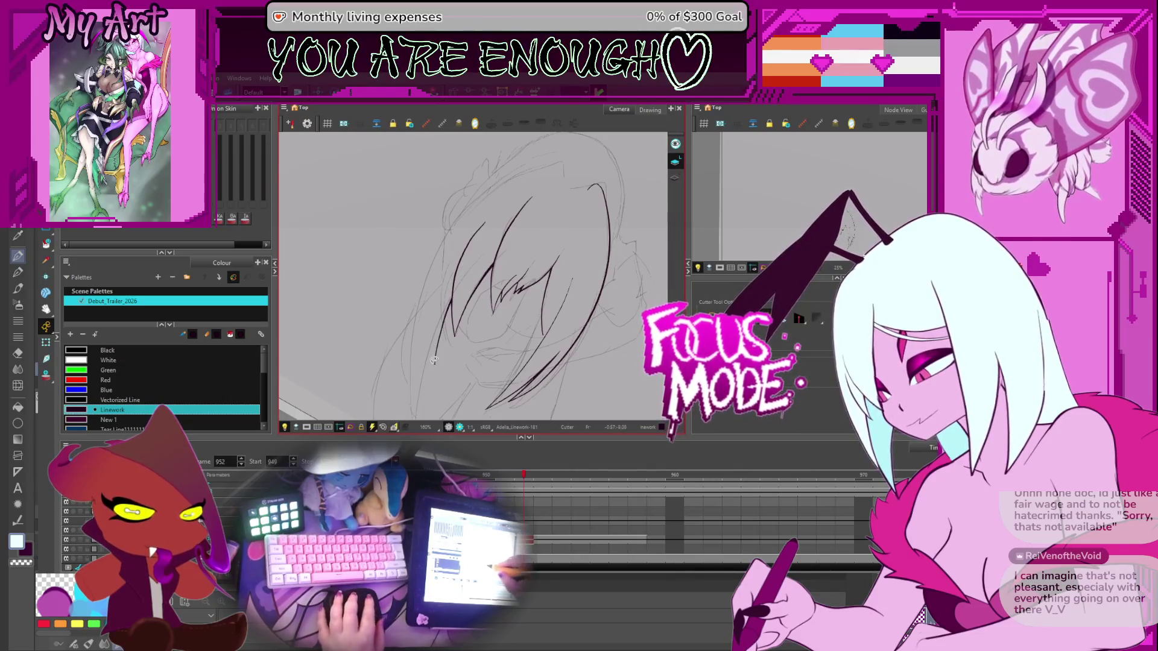
left_click_drag(423, 345, 416, 359)
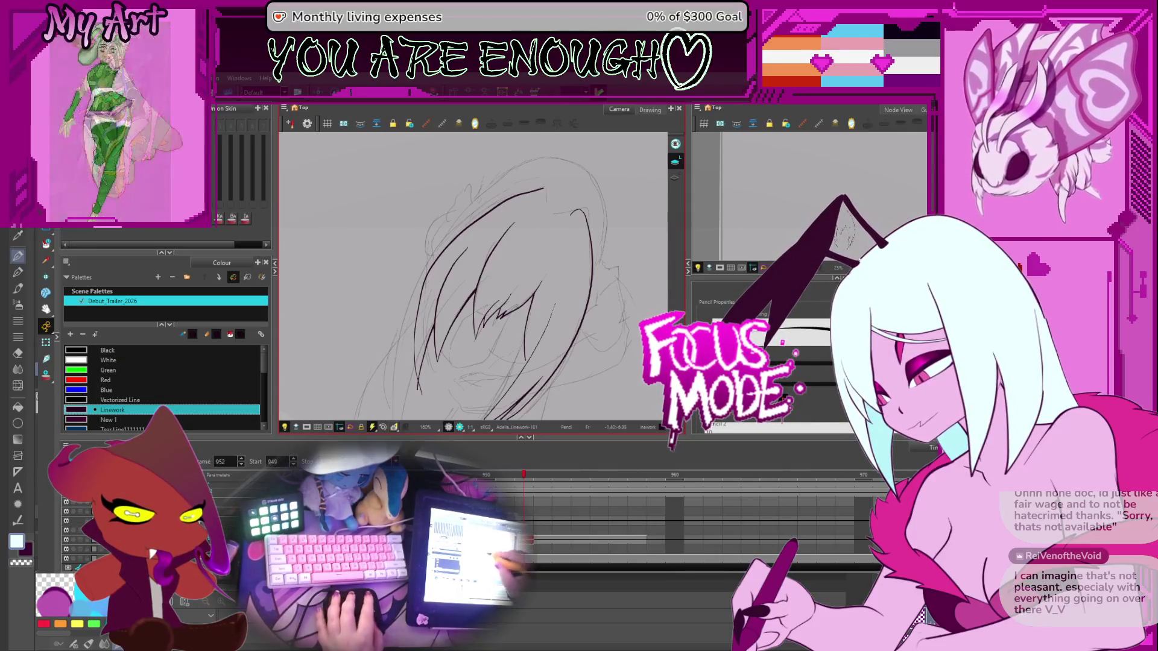
key("alt+q")
left_click(450, 248)
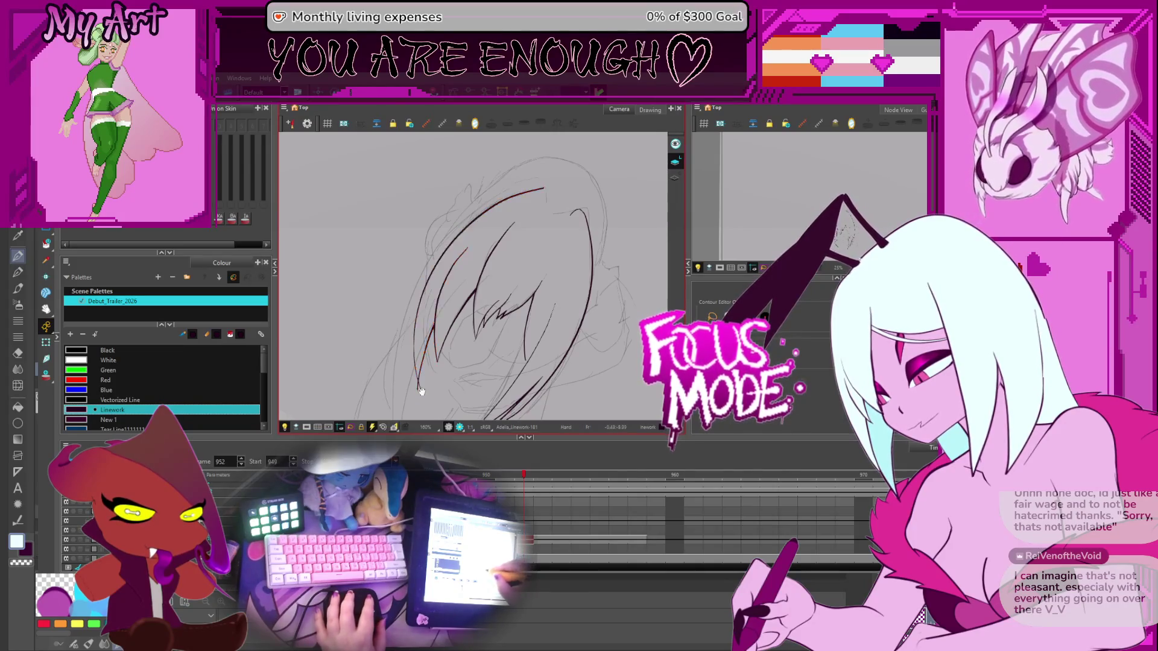
Adjust points on the left and right hair strokes so they form two peaked crown arches
left_click_drag(421, 391, 460, 336)
scroll(461, 339, "up", 2)
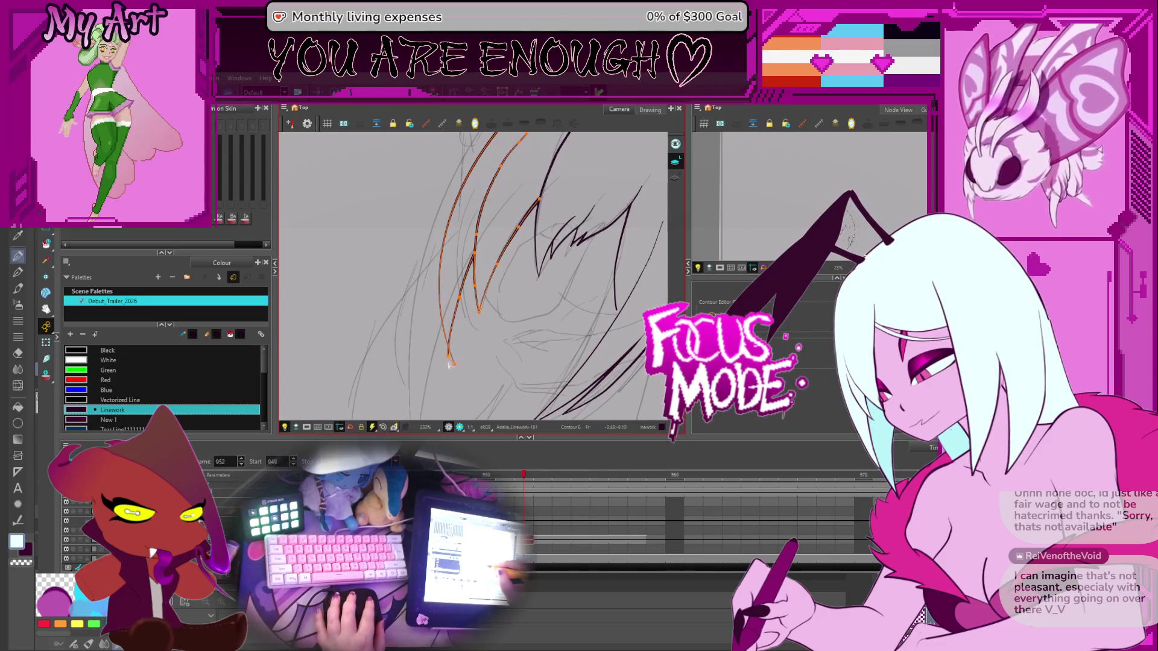
left_click(451, 366)
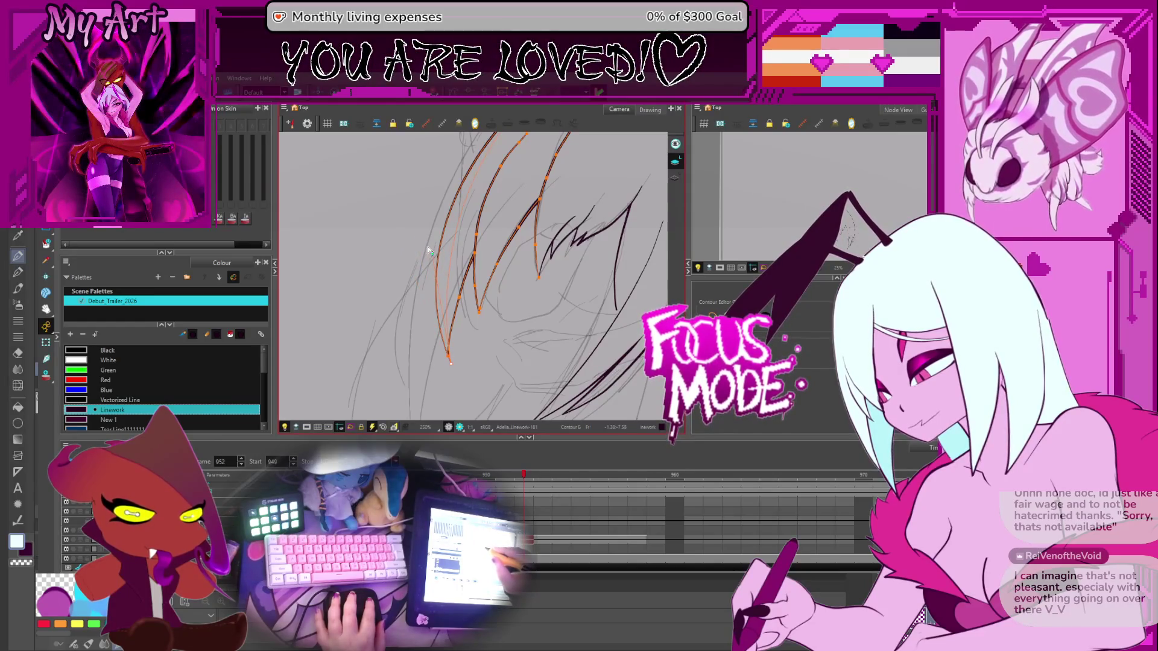
left_click(451, 364)
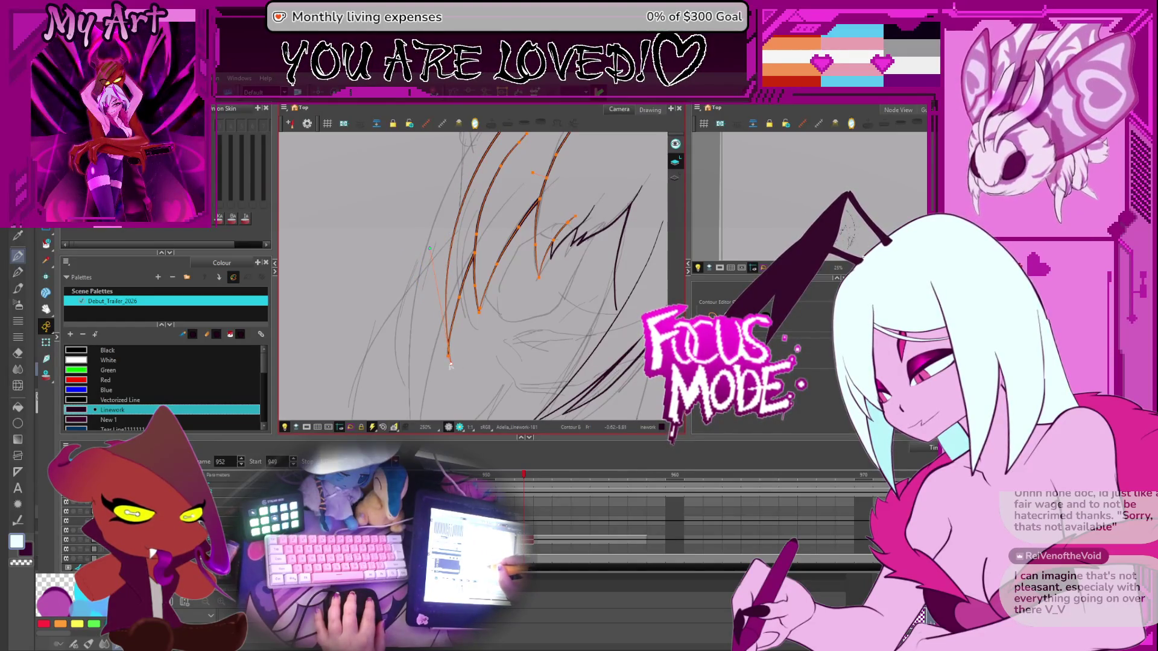
key("space")
left_click_drag(445, 324, 404, 422)
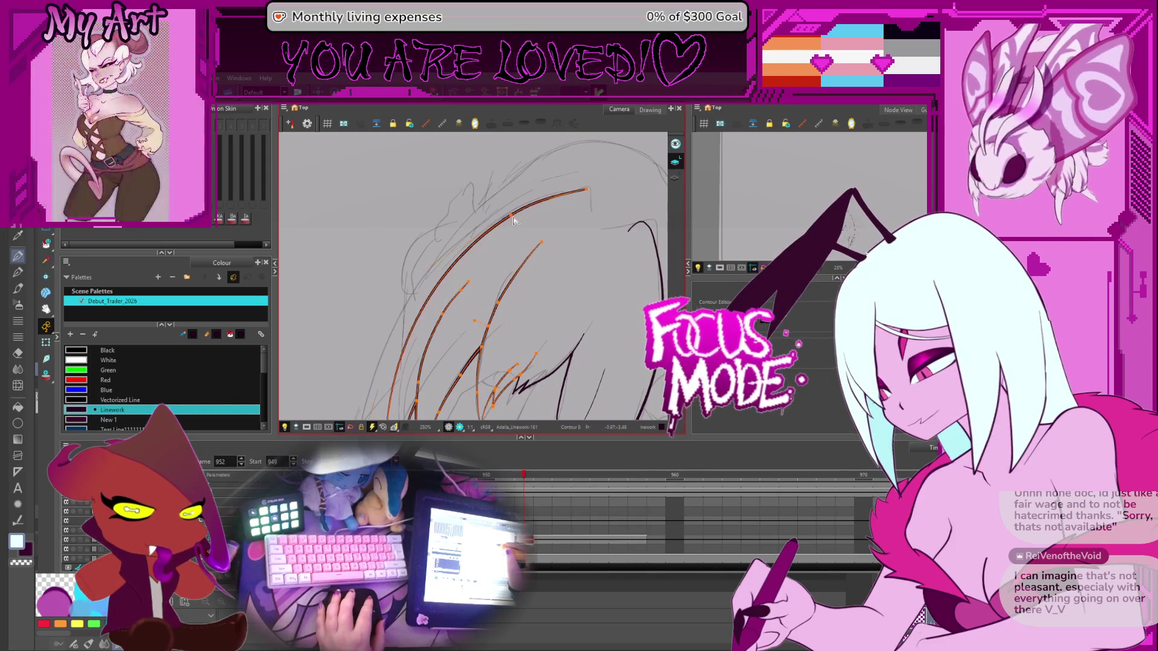
mouse_move(513, 220)
left_mouse_down()
mouse_move(543, 234)
mouse_move(512, 272)
mouse_move(596, 277)
mouse_move(531, 248)
mouse_move(495, 211)
left_mouse_up()
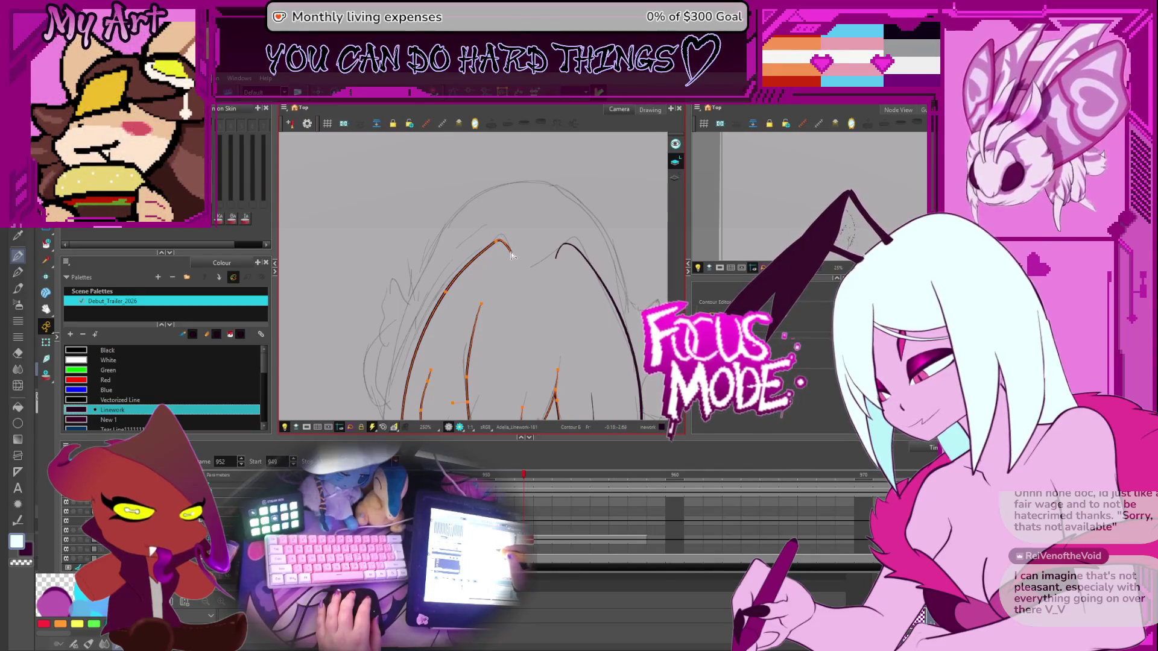
left_click(563, 250)
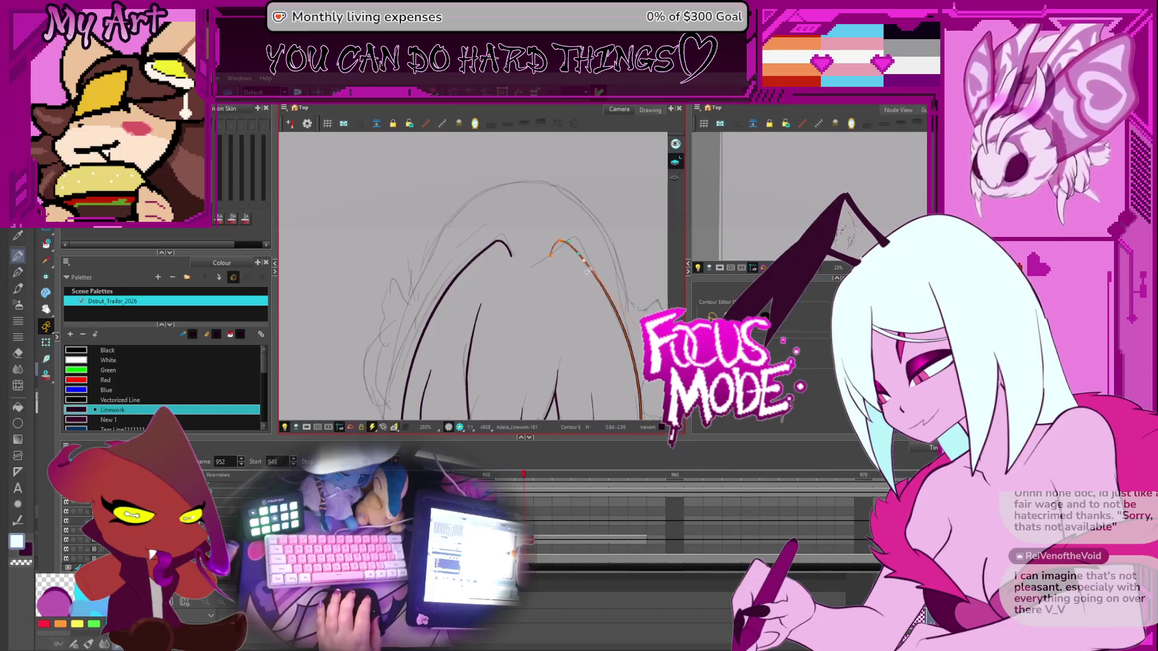
scroll(585, 272, "down", 2)
mouse_move(554, 313)
left_mouse_down()
mouse_move(549, 219)
mouse_move(564, 242)
mouse_move(502, 248)
left_mouse_up()
scroll(546, 193, "up", 2)
Tidy the left hair arch's pointed tip, then zoom back out to the whole sketch
scroll(564, 243, "up", 4)
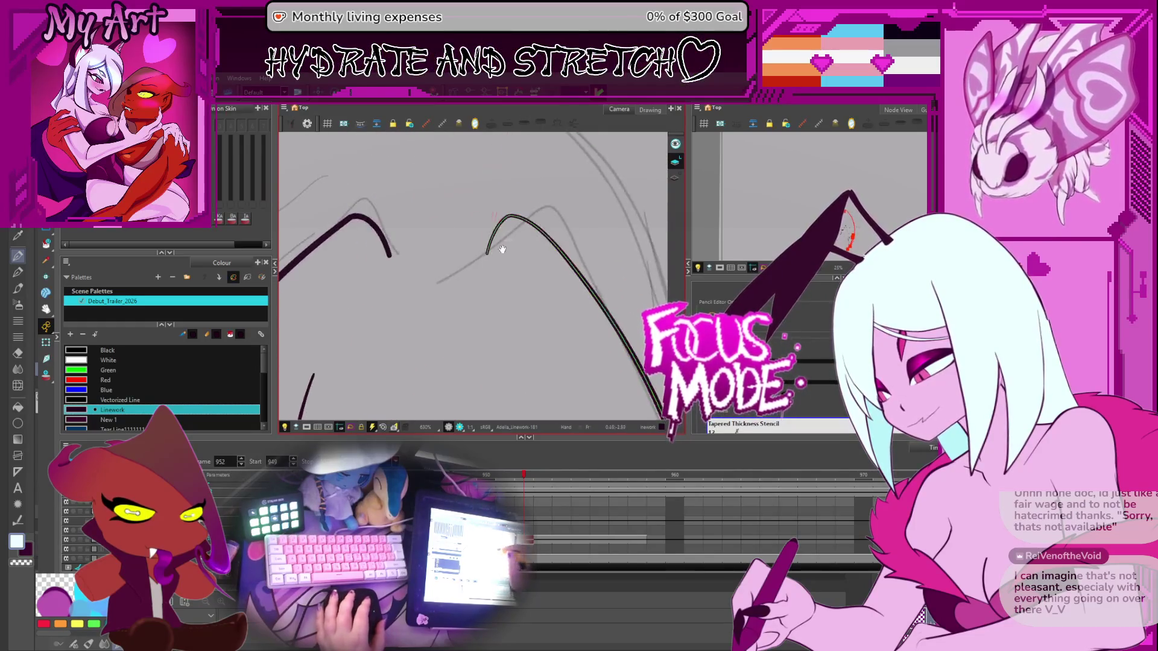
scroll(502, 249, "up", 2)
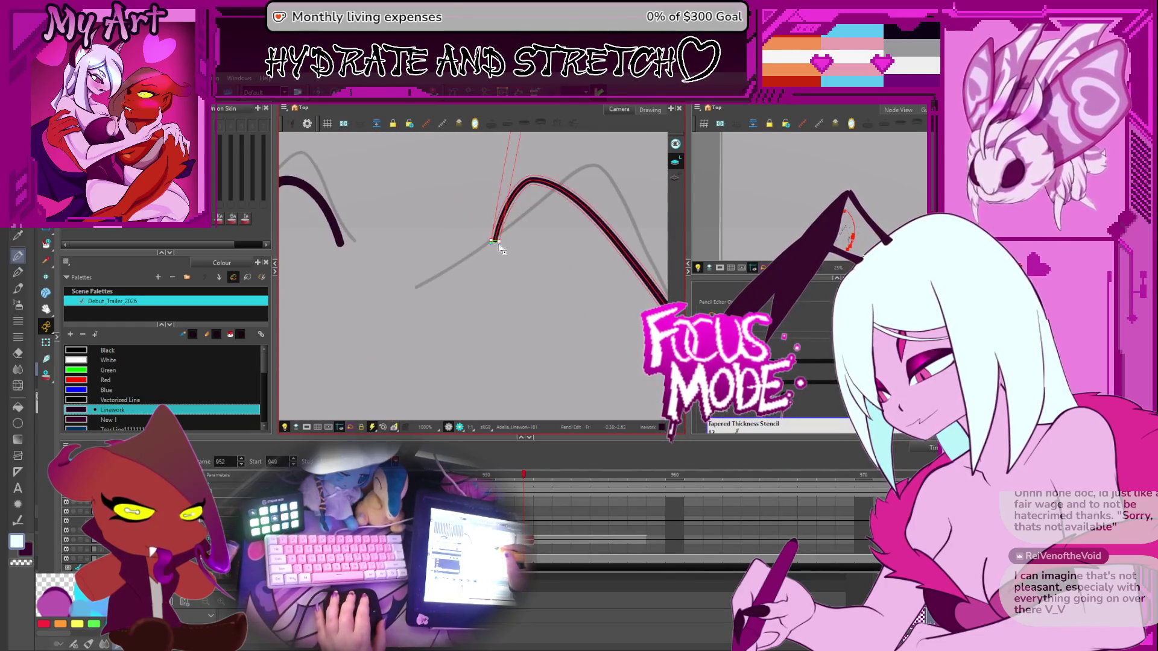
scroll(495, 240, "down", 5)
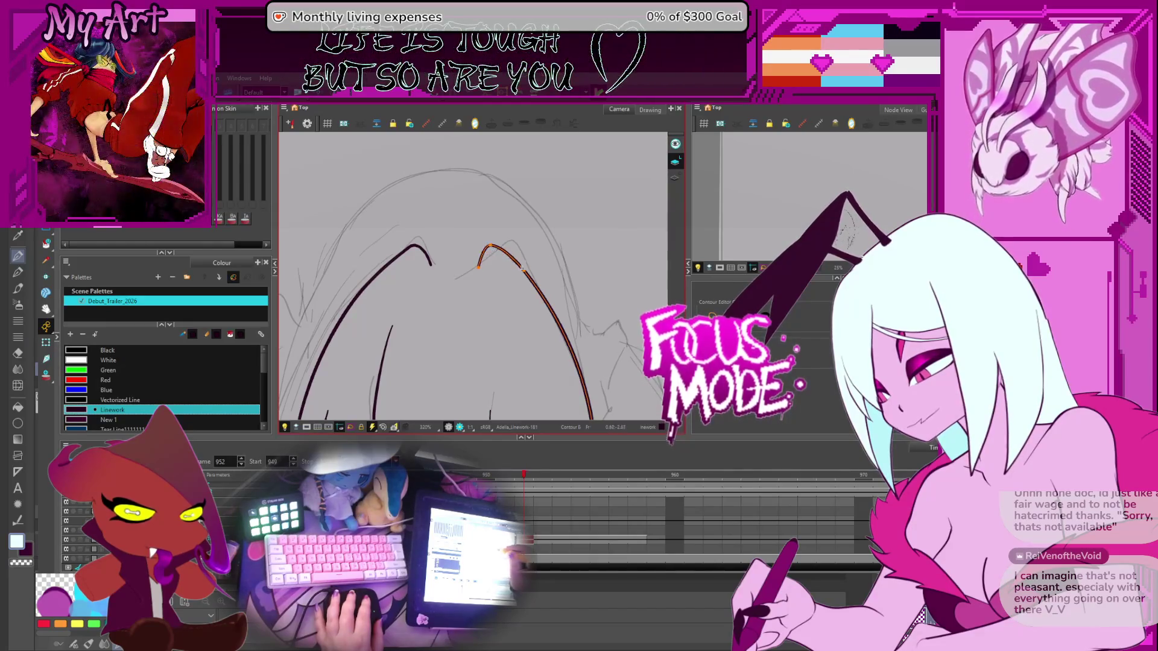
left_click(423, 247)
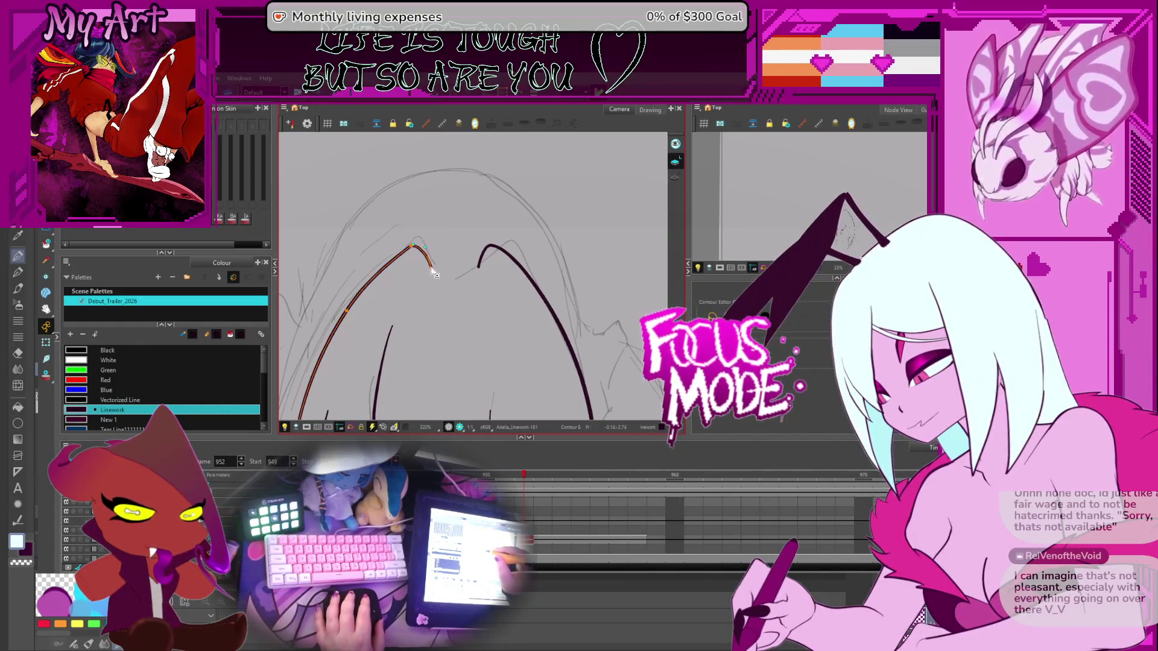
key("shift+z")
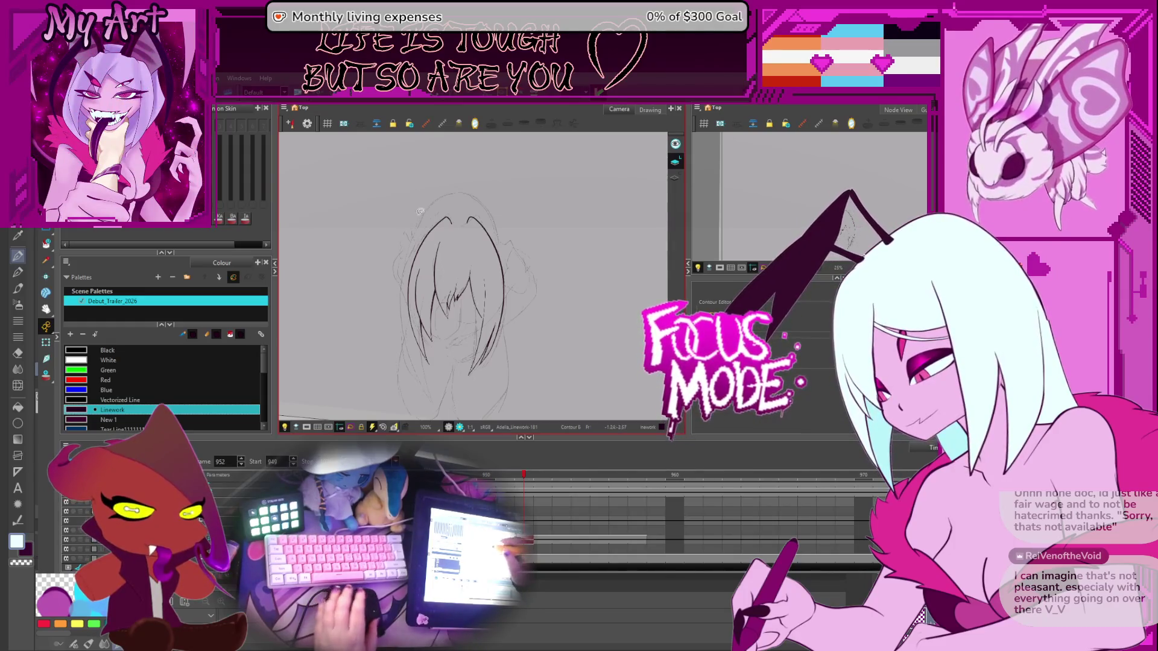
Recentre the sketch and add a vertical symmetry guide from the Guides and Symmetry panel
key("alt+slash")
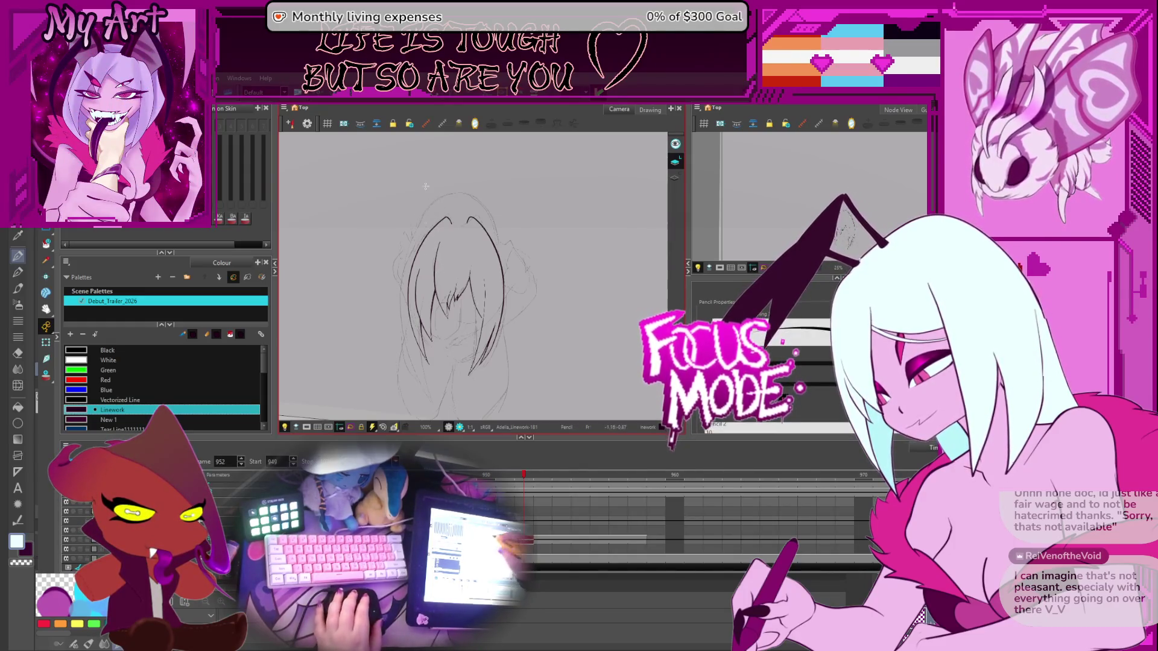
scroll(441, 217, "up", 2)
mouse_move(444, 223)
left_mouse_down()
mouse_move(407, 277)
mouse_move(396, 258)
left_mouse_up()
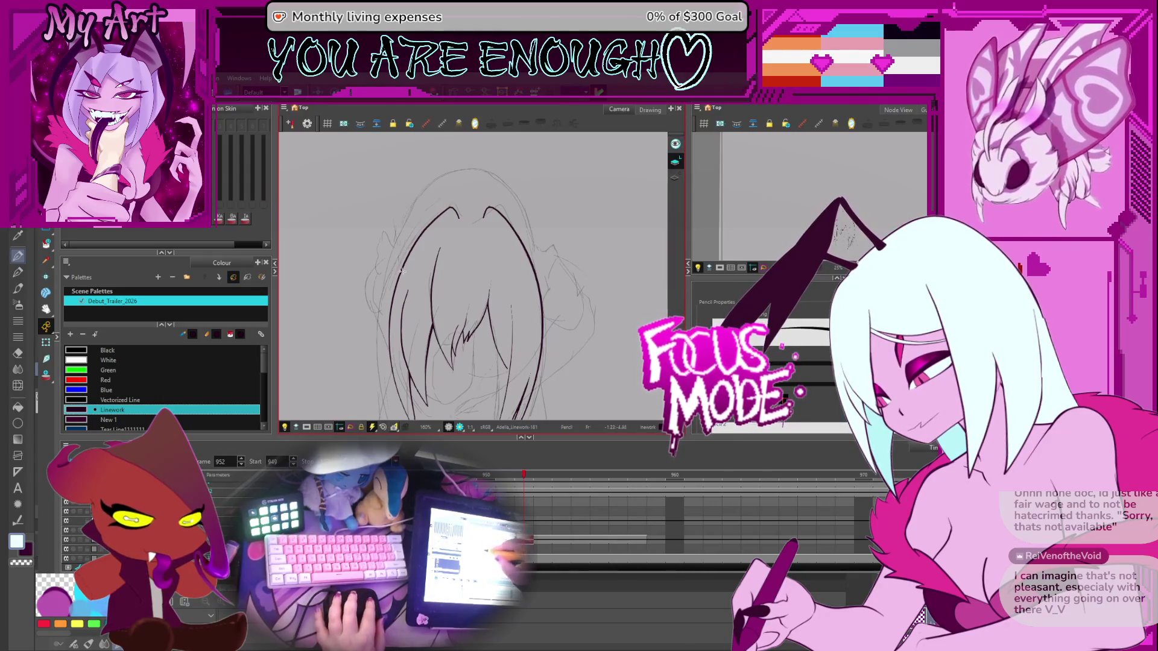
key("space")
left_click_drag(424, 242, 417, 278)
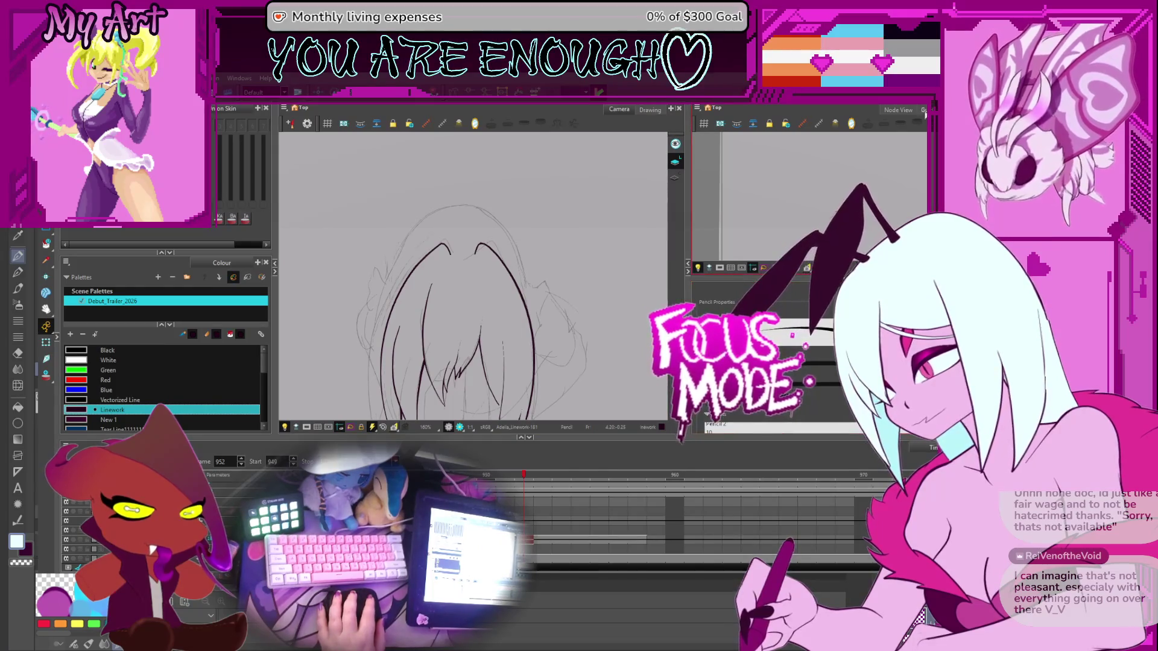
left_click(712, 109)
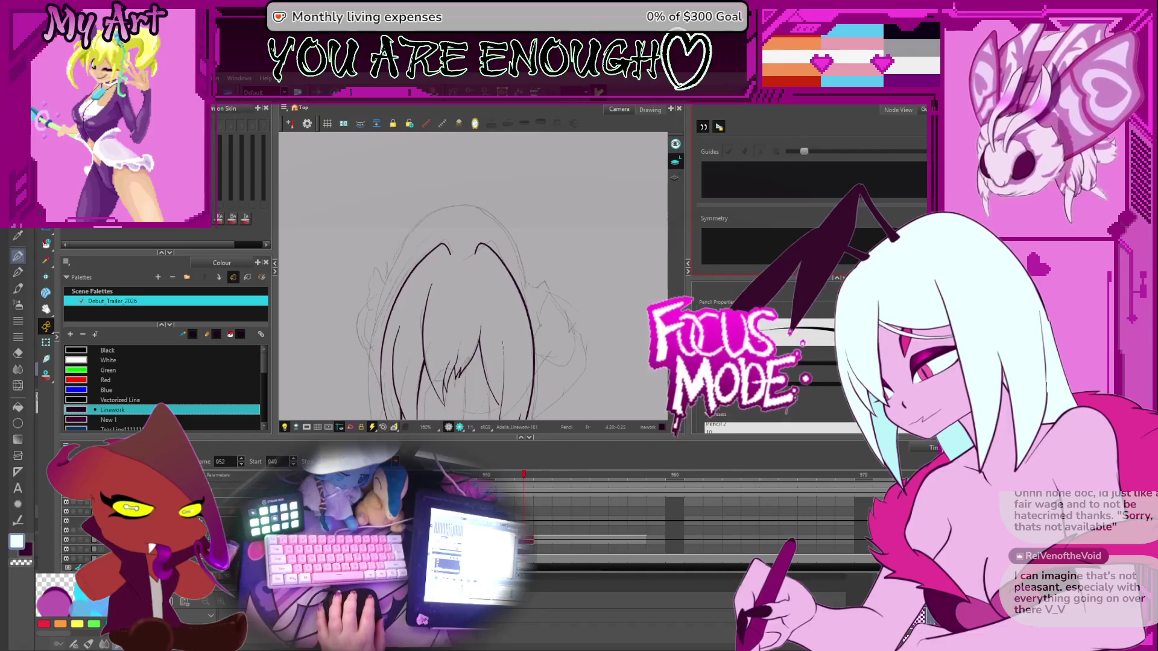
left_click(718, 127)
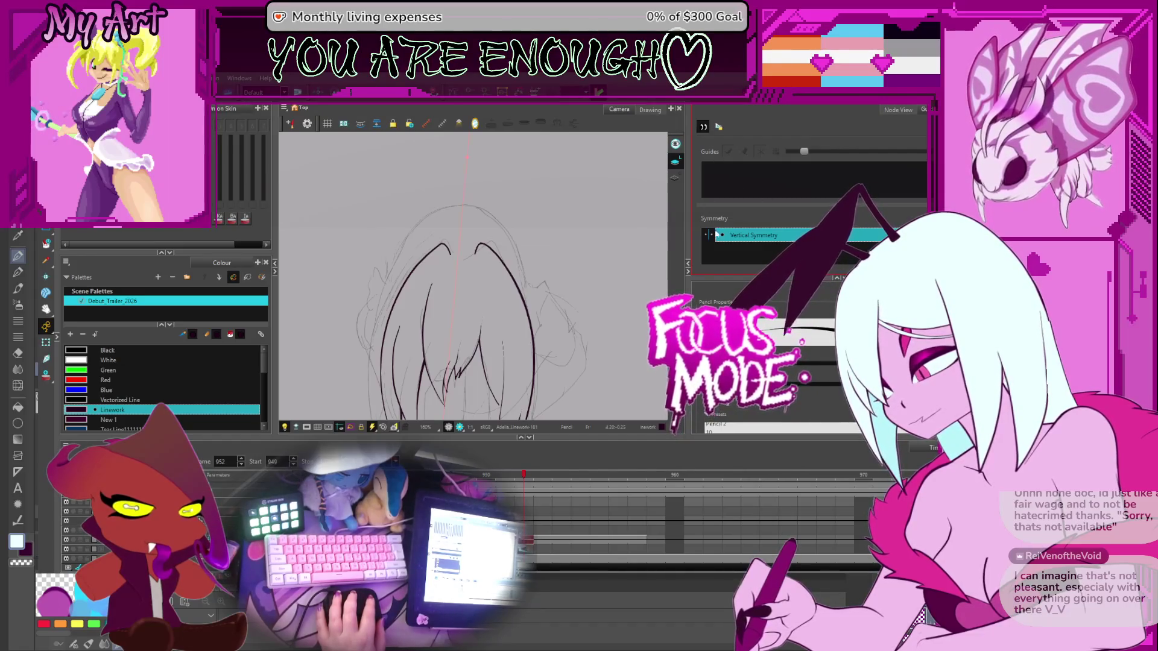
Rotate the view back upright and draw a mirrored arc over the top of the head
left_click_drag(460, 208, 445, 206)
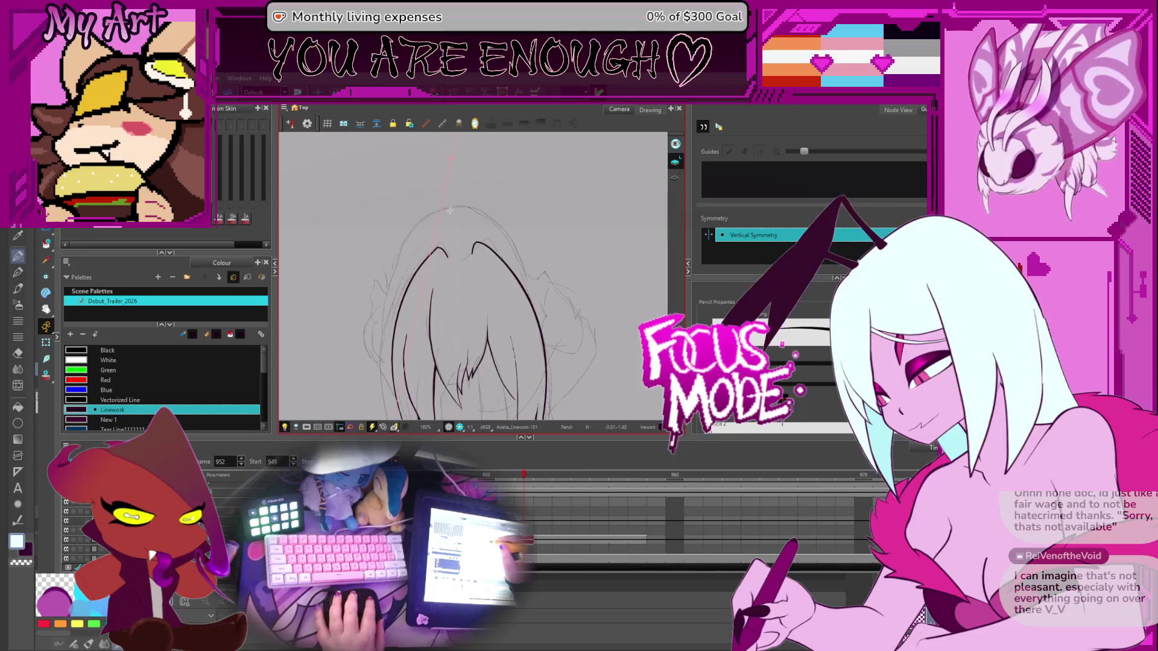
key("alt+s")
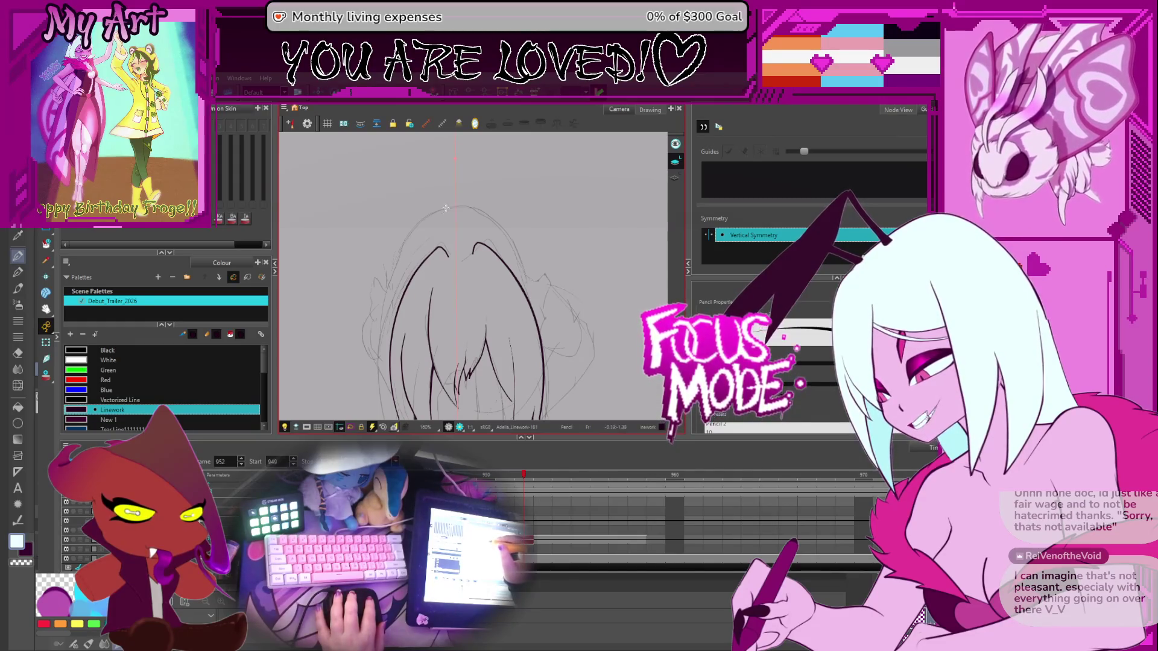
mouse_move(513, 226)
left_mouse_down()
mouse_move(476, 199)
mouse_move(434, 217)
mouse_move(403, 261)
left_mouse_up()
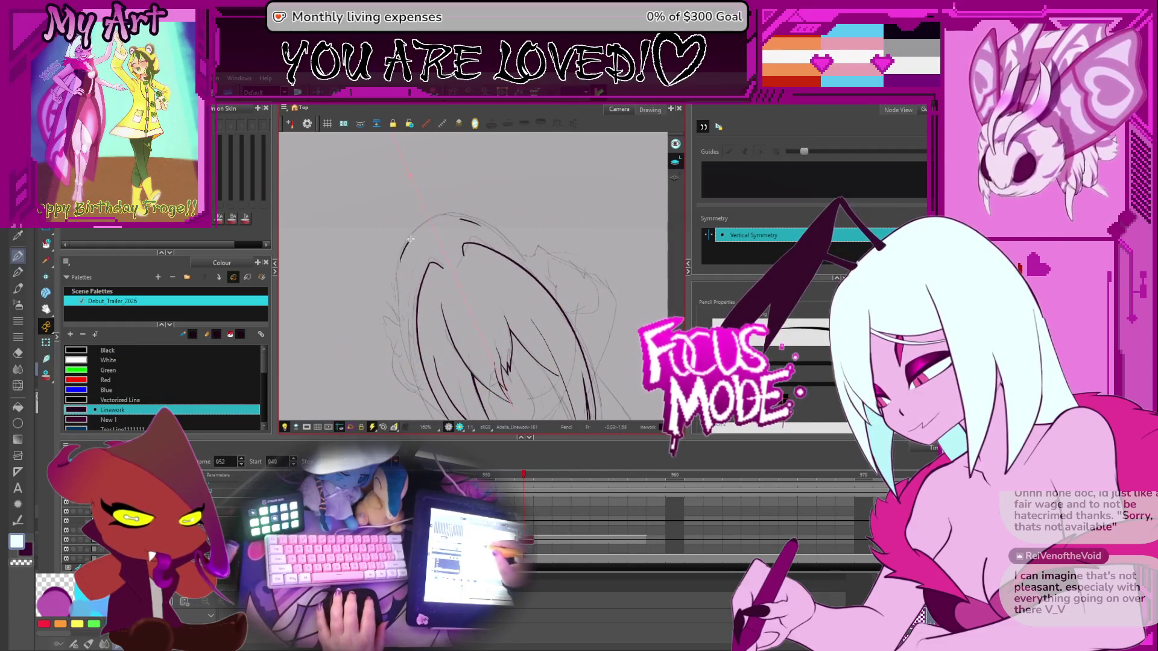
mouse_move(422, 216)
left_mouse_down("ctrl+alt")
mouse_move(444, 259)
mouse_move(393, 268)
left_mouse_up("ctrl+alt")
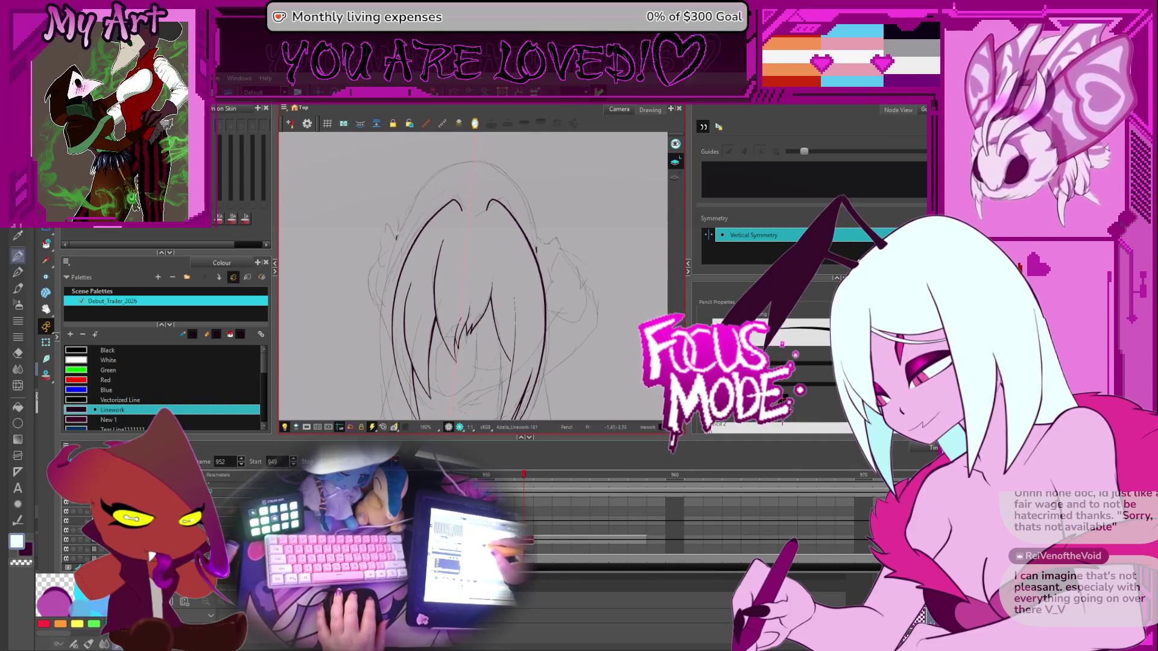
left_click_drag(439, 173, 470, 162)
scroll(449, 196, "up", 3)
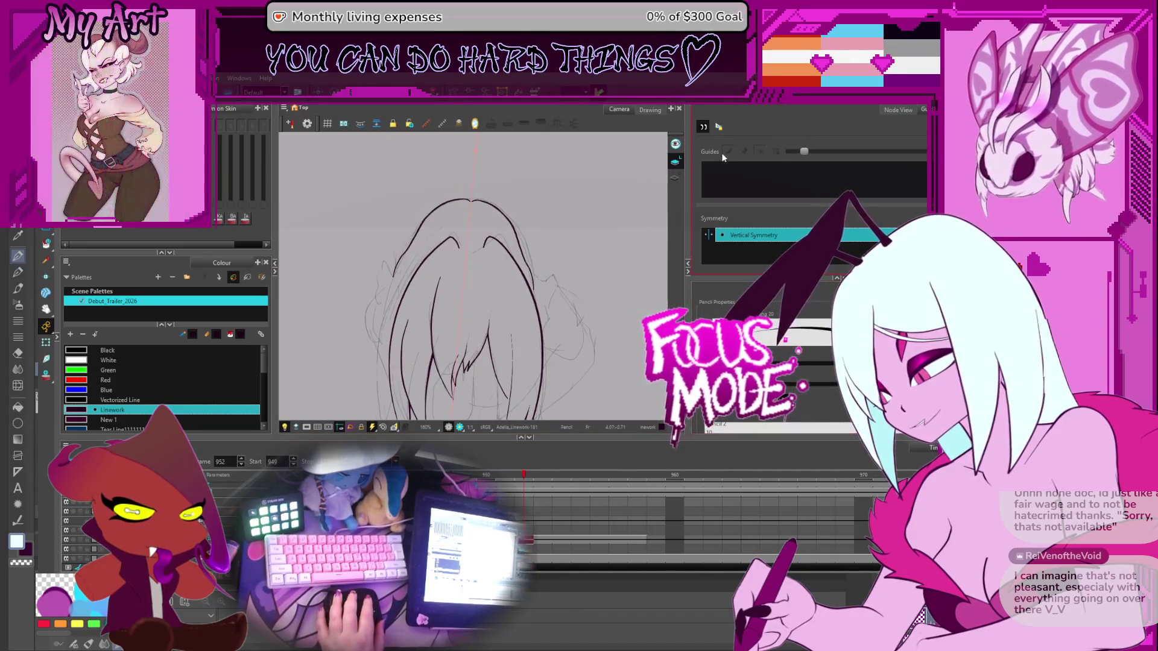
scroll(459, 175, "up", 2)
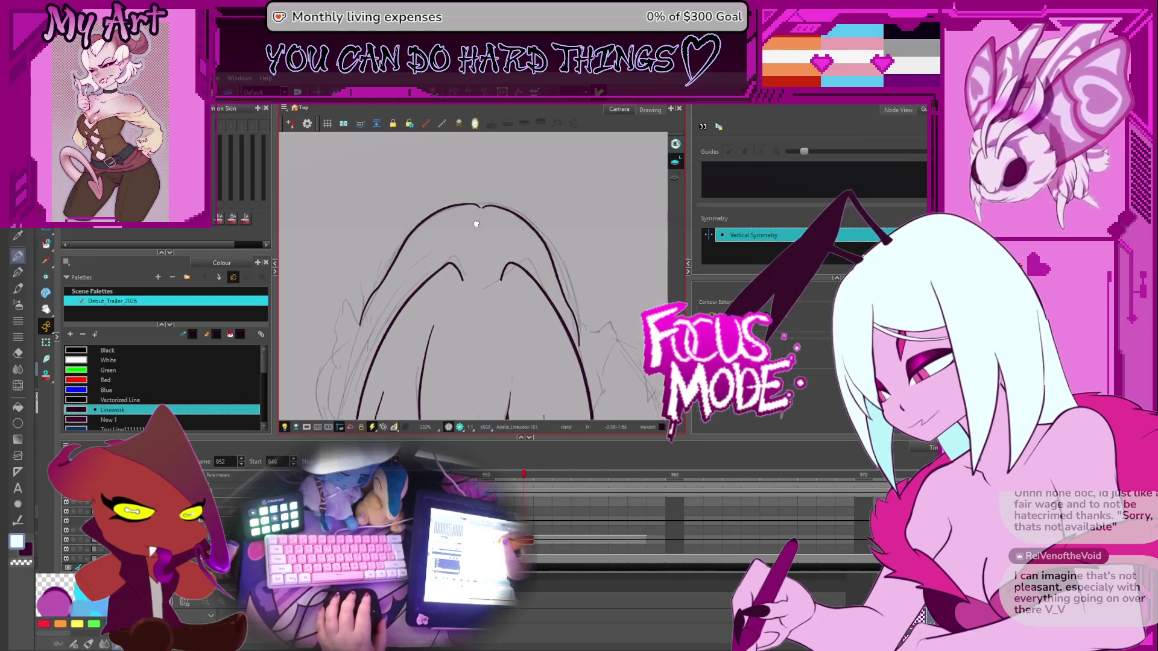
Select the new crown outline, the outer hair contour and the right-hand strand for editing
key("ctrl+alt")
left_click(483, 217)
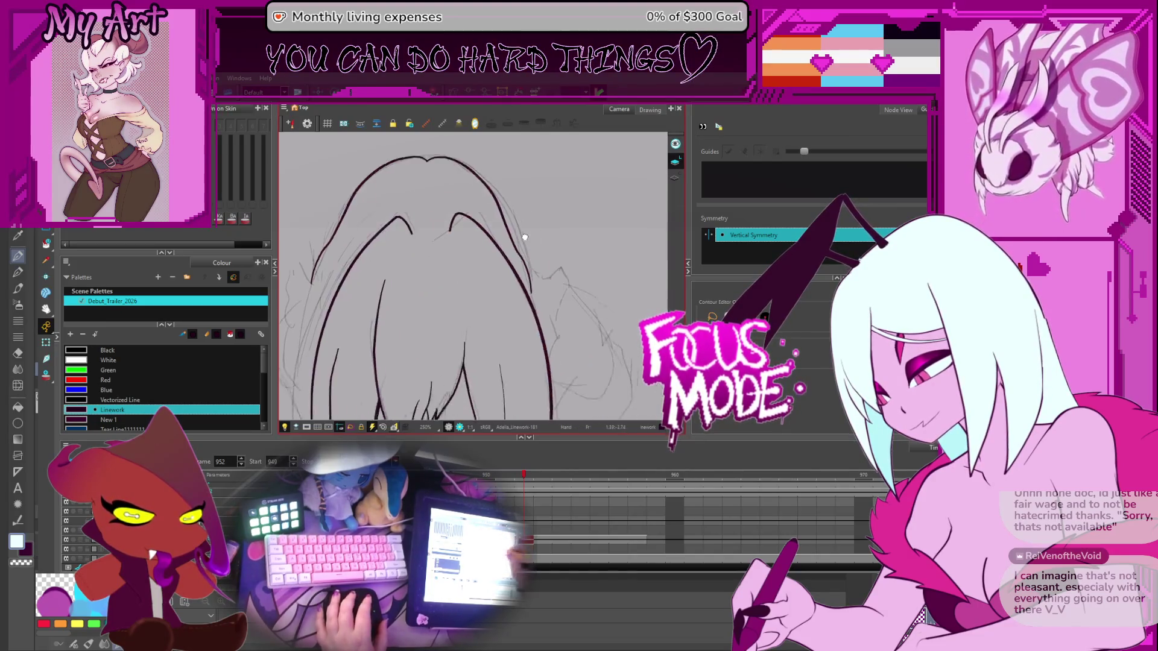
left_click_drag(519, 206, 517, 249)
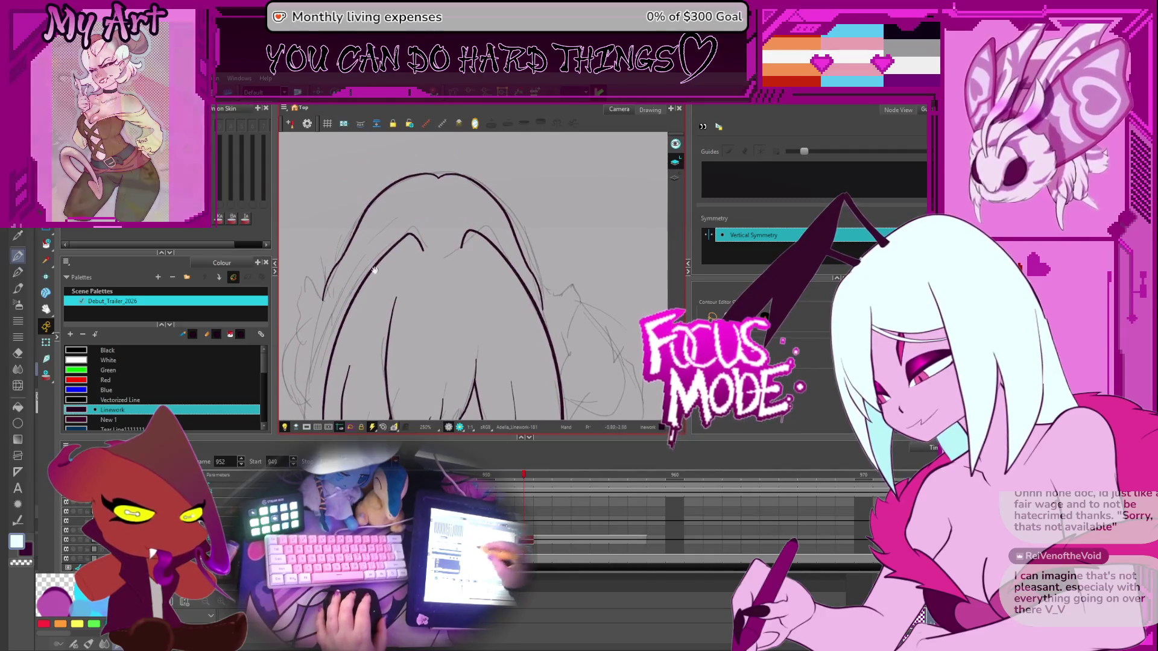
left_click_drag(384, 297, 445, 242)
left_click(403, 205)
left_click_drag(403, 203, 436, 236)
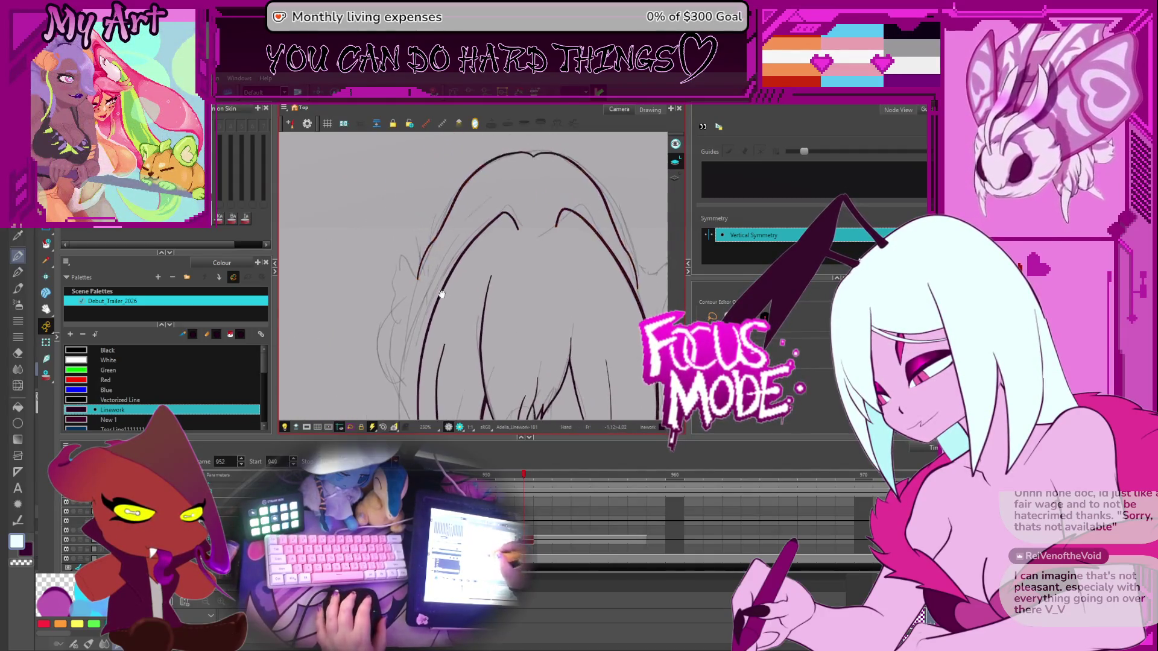
left_click(421, 276)
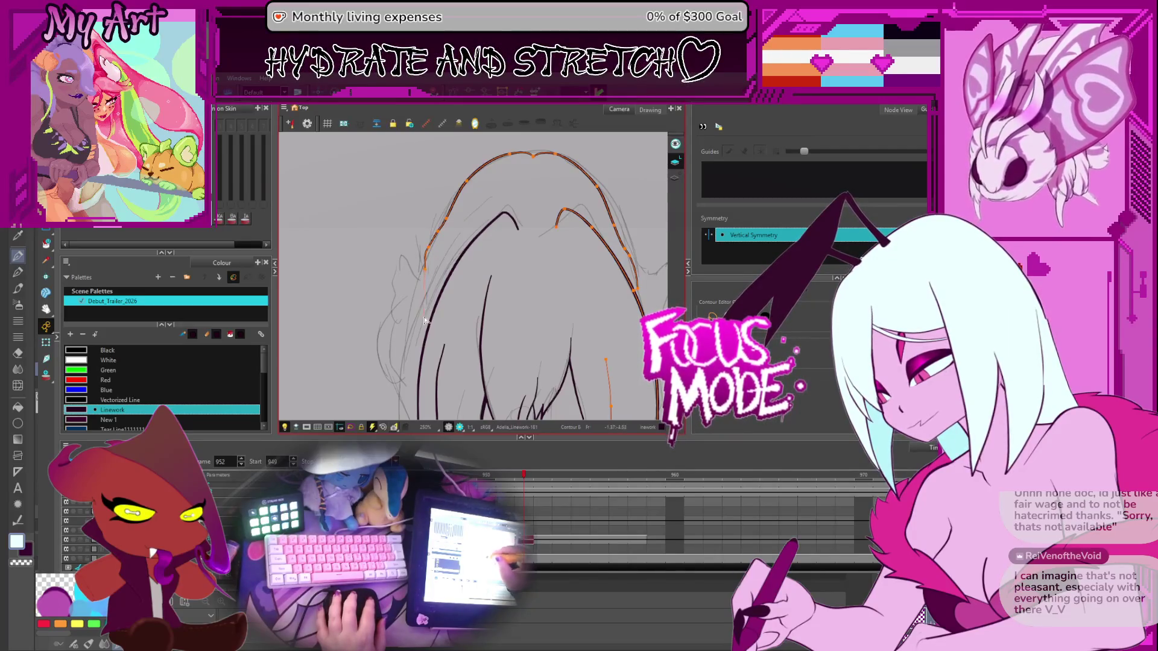
left_click_drag(426, 349, 437, 215)
scroll(439, 221, "up", 2)
Nudge the left outer hair stroke leftward and bow its lower curve slightly outward
left_click(429, 235)
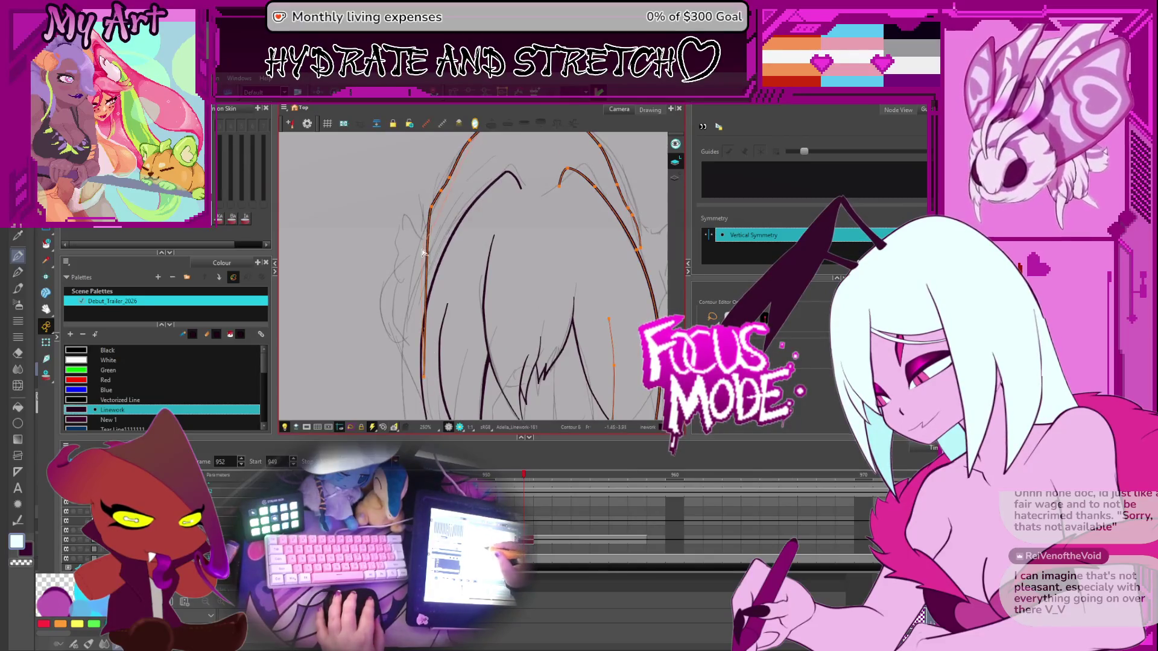
left_click(425, 259)
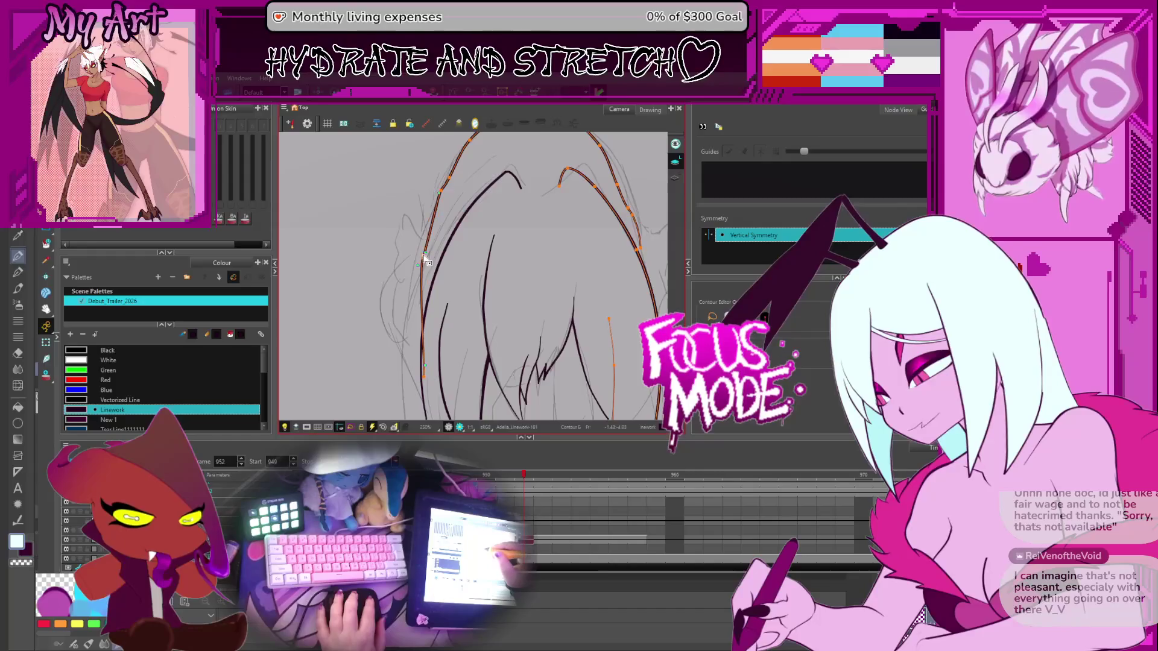
left_click_drag(426, 261, 420, 263)
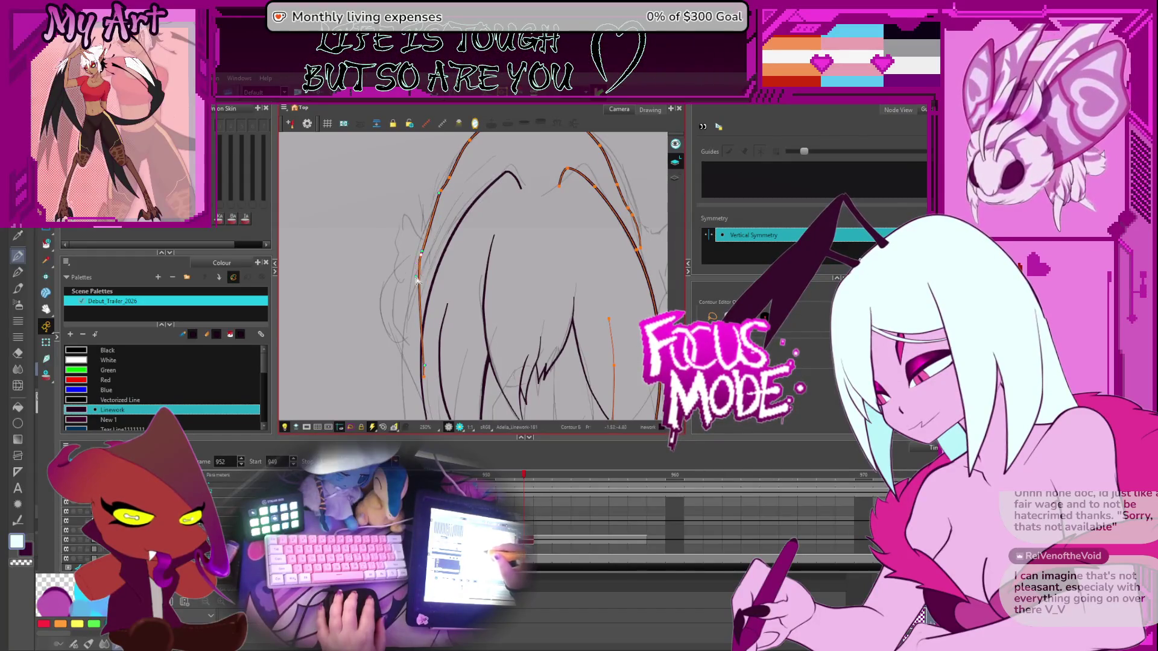
scroll(416, 278, "down", 2)
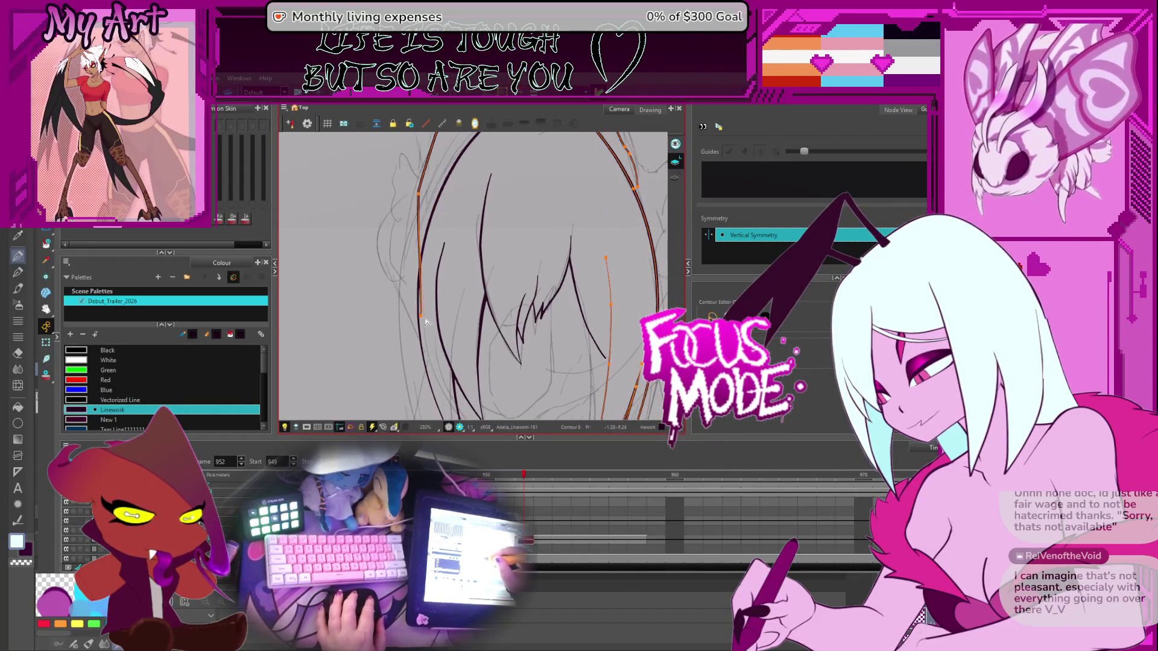
scroll(417, 299, "up", 5)
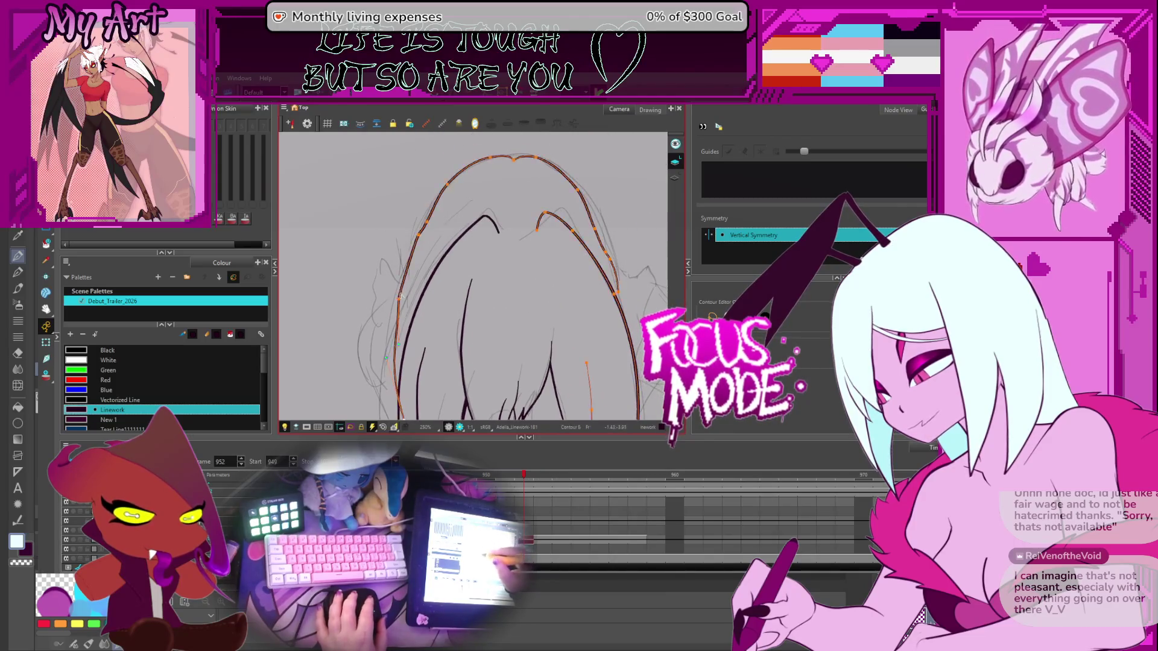
scroll(406, 272, "down", 1)
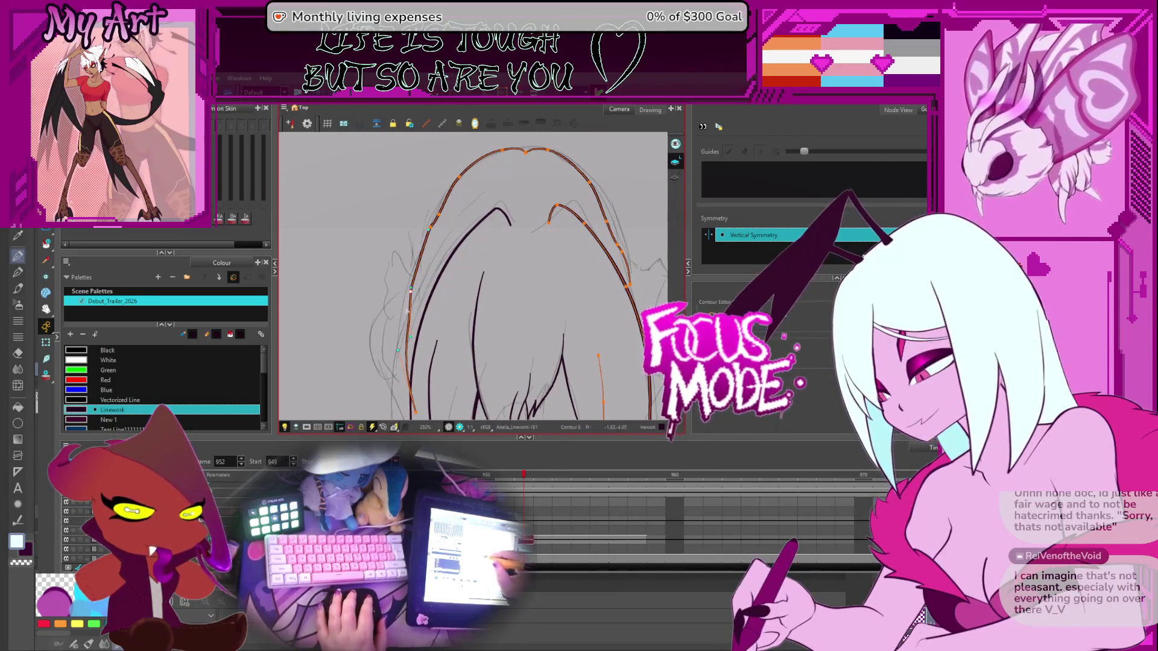
left_click_drag(408, 339, 403, 335)
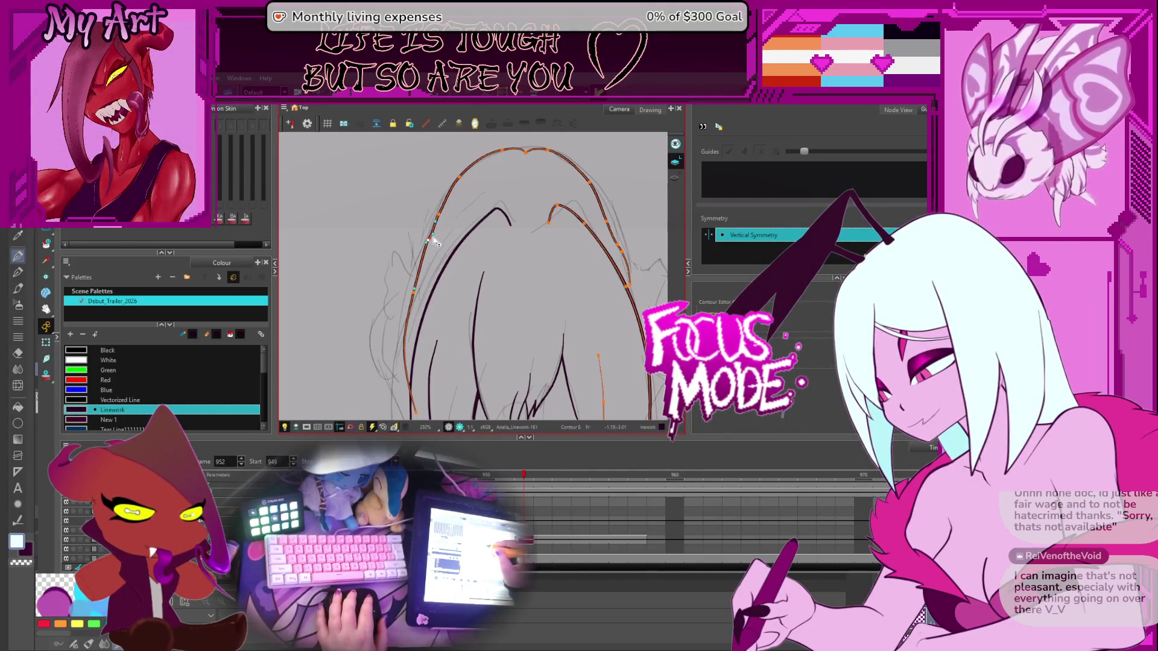
Adjust points on the right side of the outer hair curve
left_click_drag(444, 215, 417, 267)
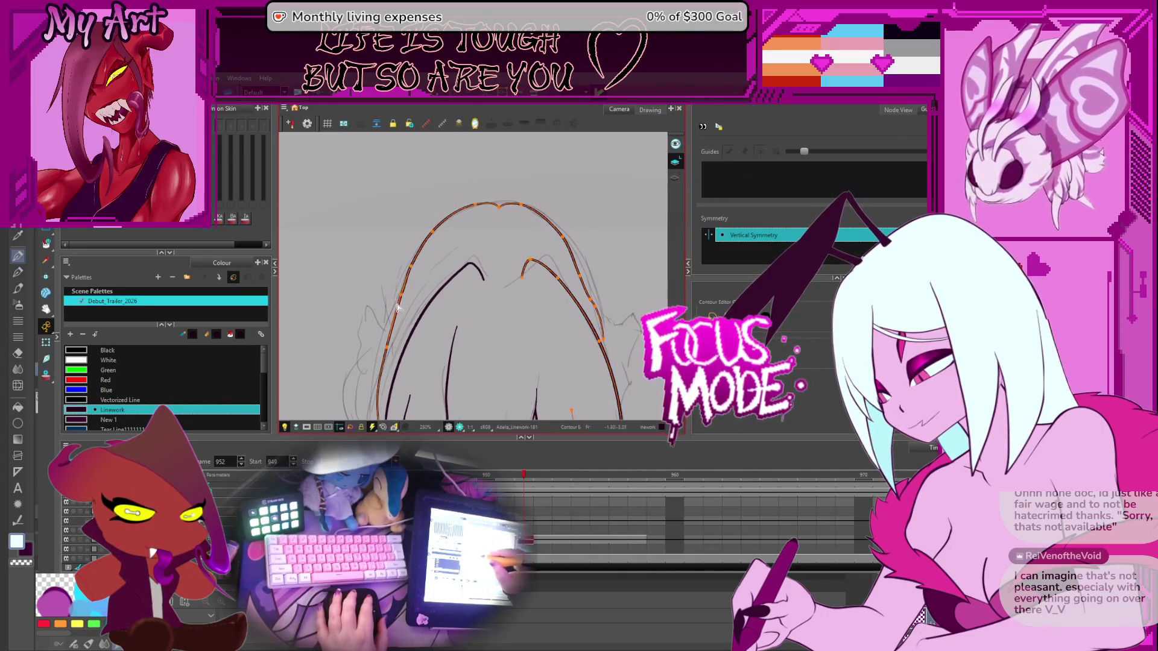
left_click_drag(400, 299, 332, 303)
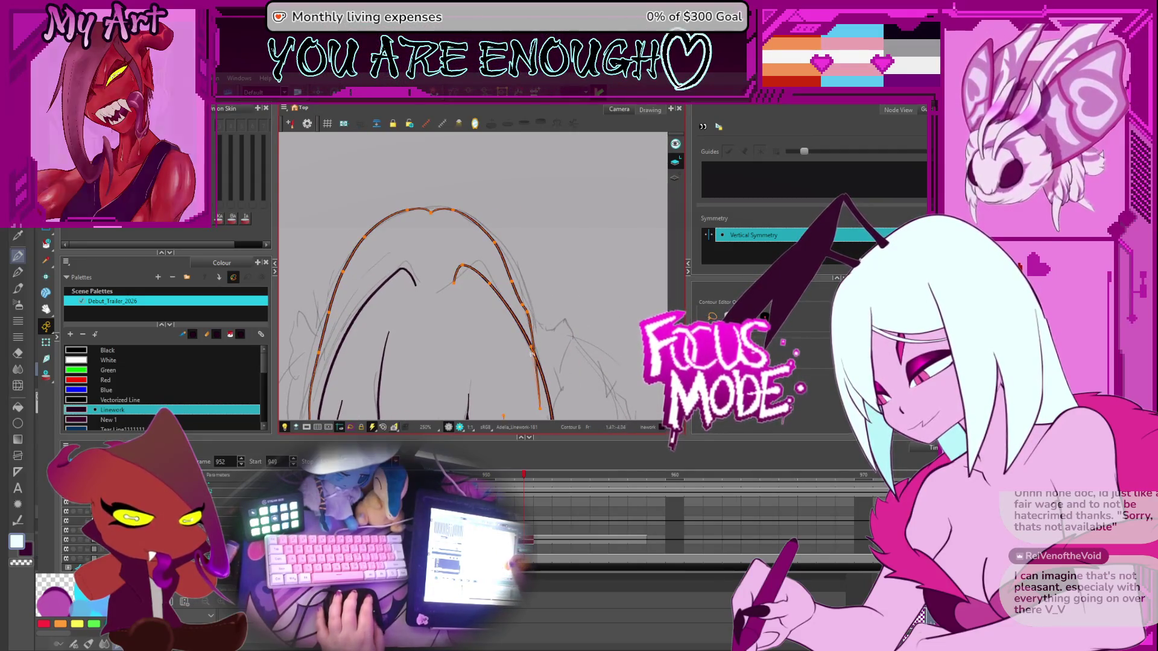
left_click_drag(528, 302, 529, 305)
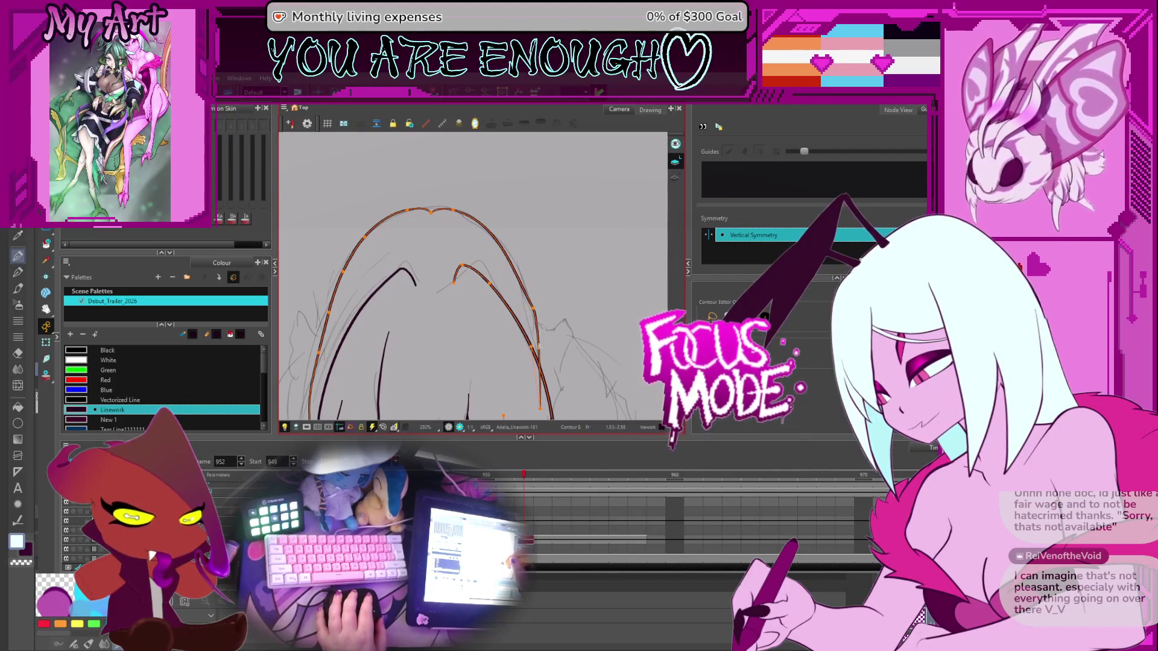
scroll(538, 345, "down", 3)
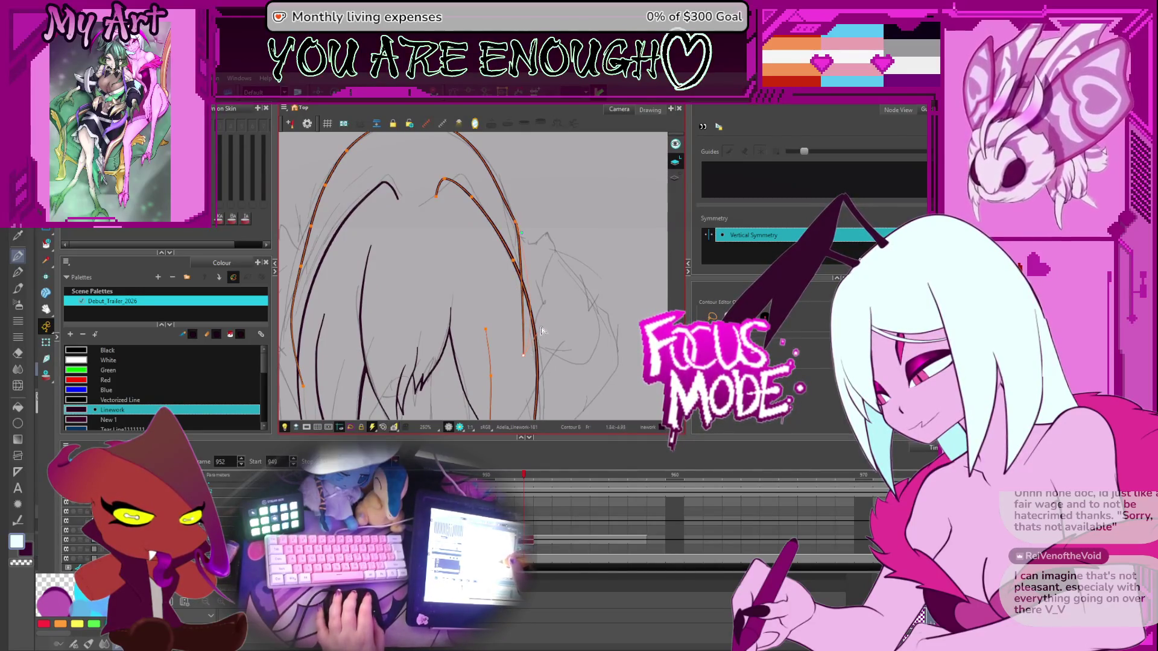
scroll(534, 308, "up", 2)
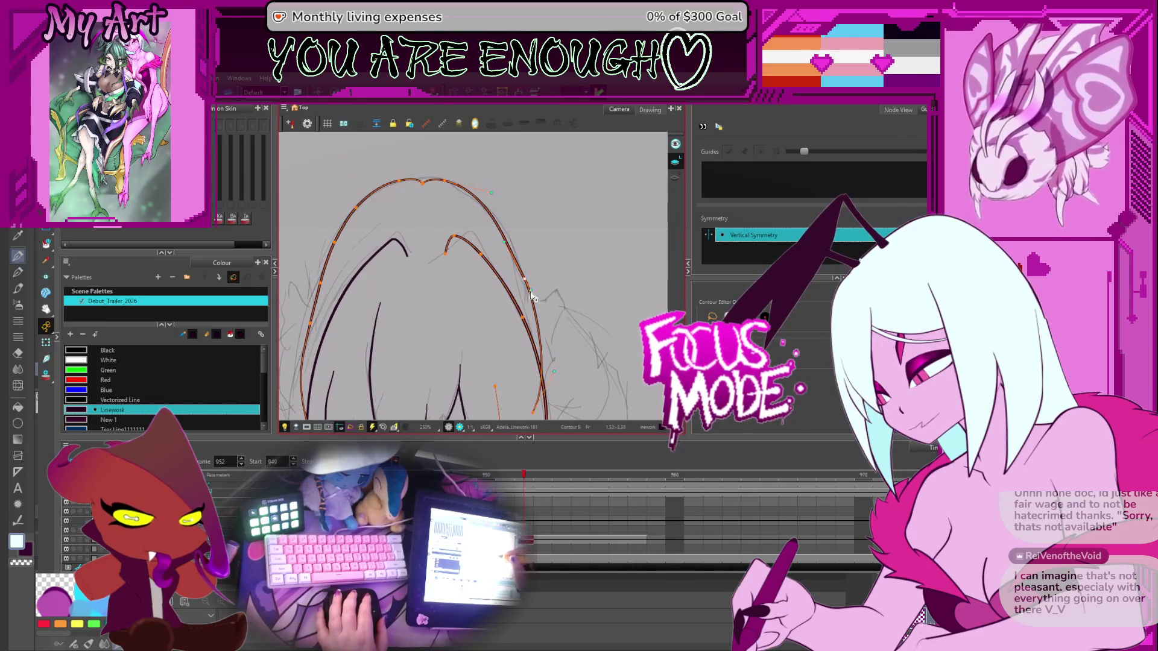
left_click_drag(523, 280, 525, 286)
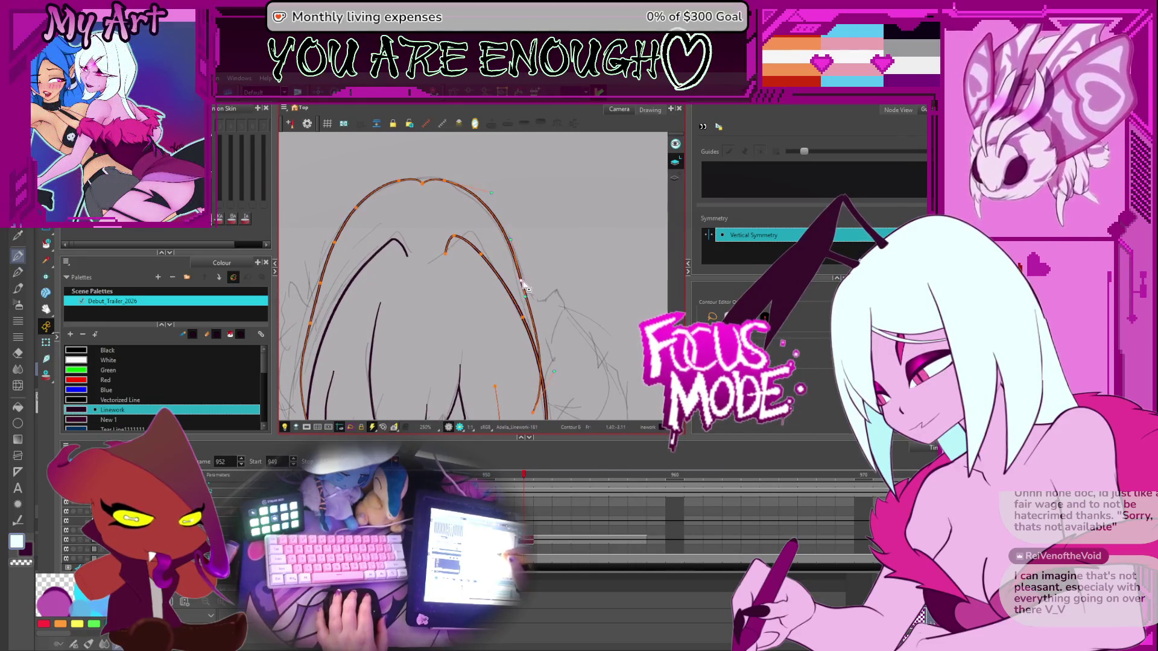
scroll(534, 312, "down", 2)
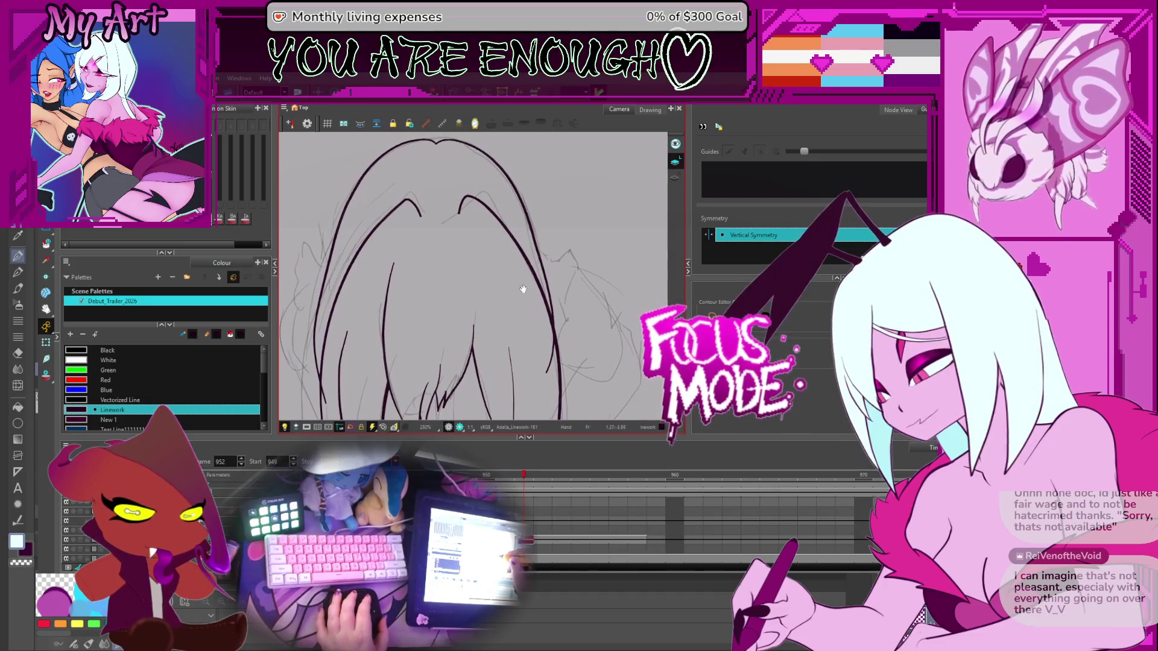
scroll(517, 327, "down", 2)
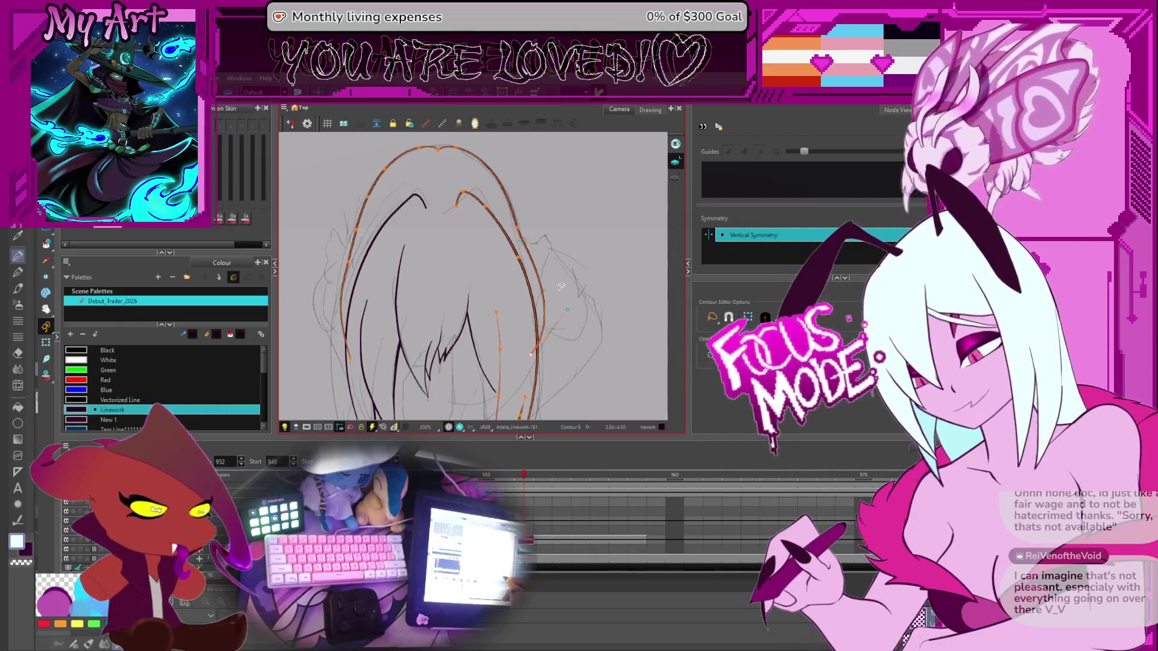
left_click(537, 312)
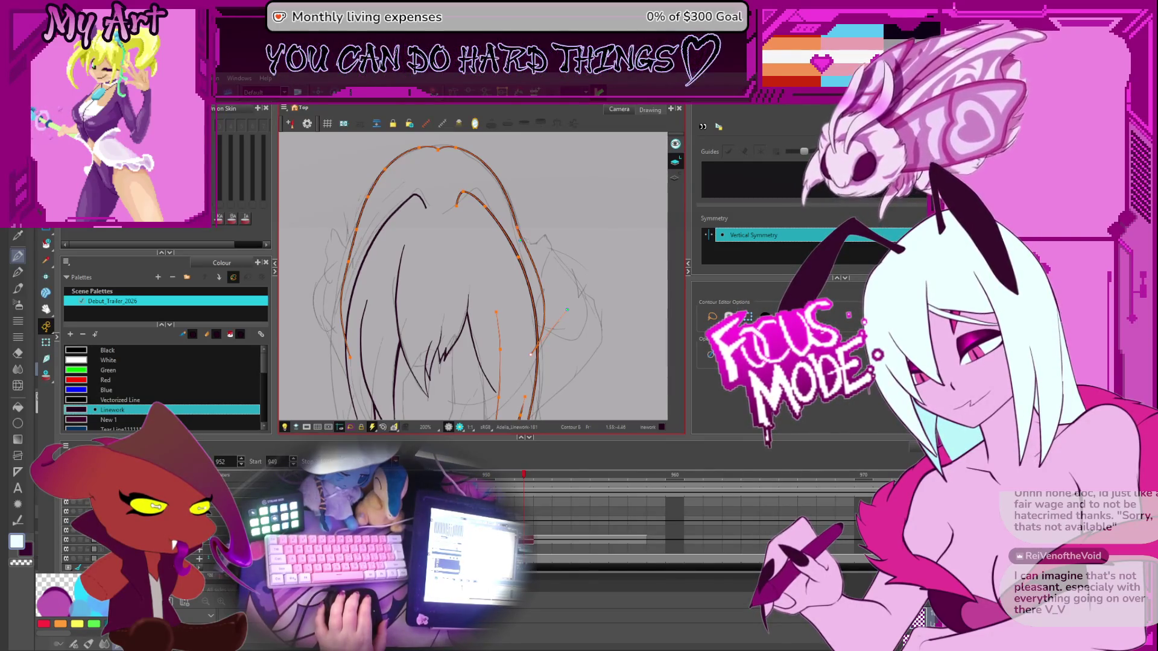
Zoom out to check the whole head outline and lasso-select the outer hair strokes
left_click(465, 244)
key("2")
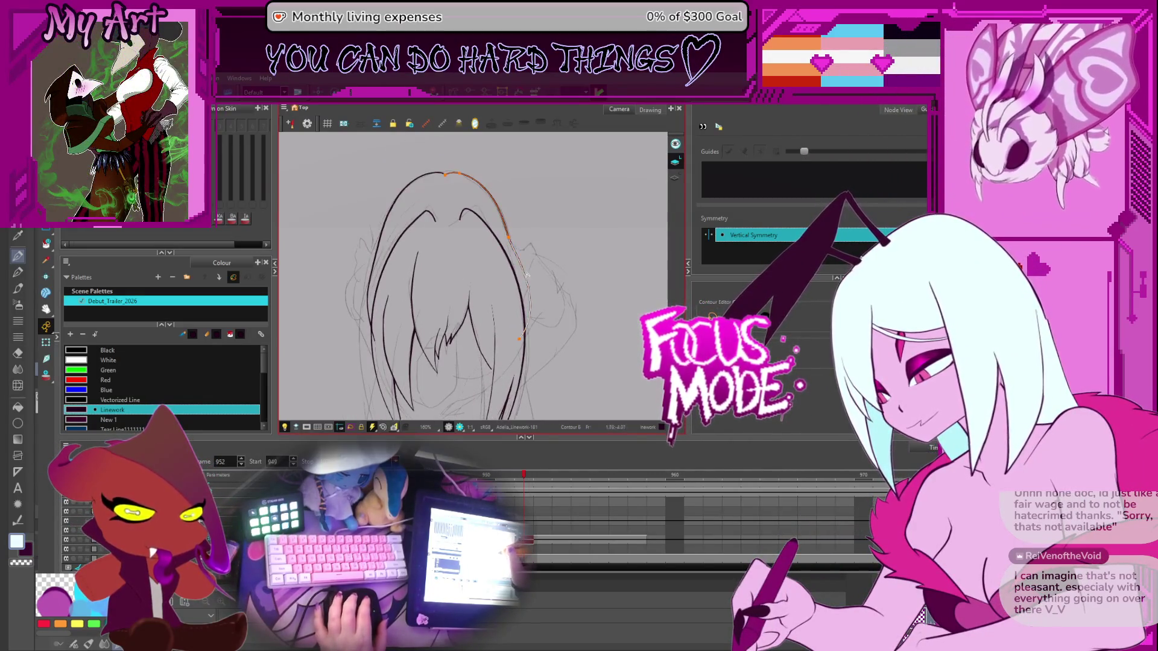
left_click(517, 339)
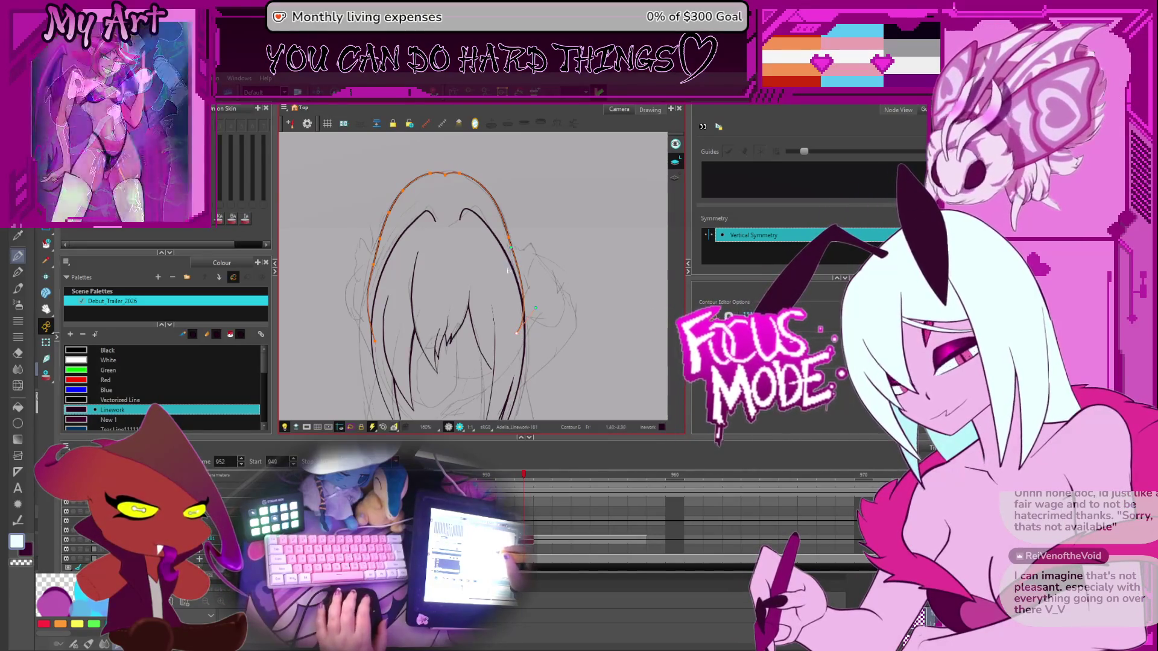
key("Escape")
scroll(477, 274, "down", 2)
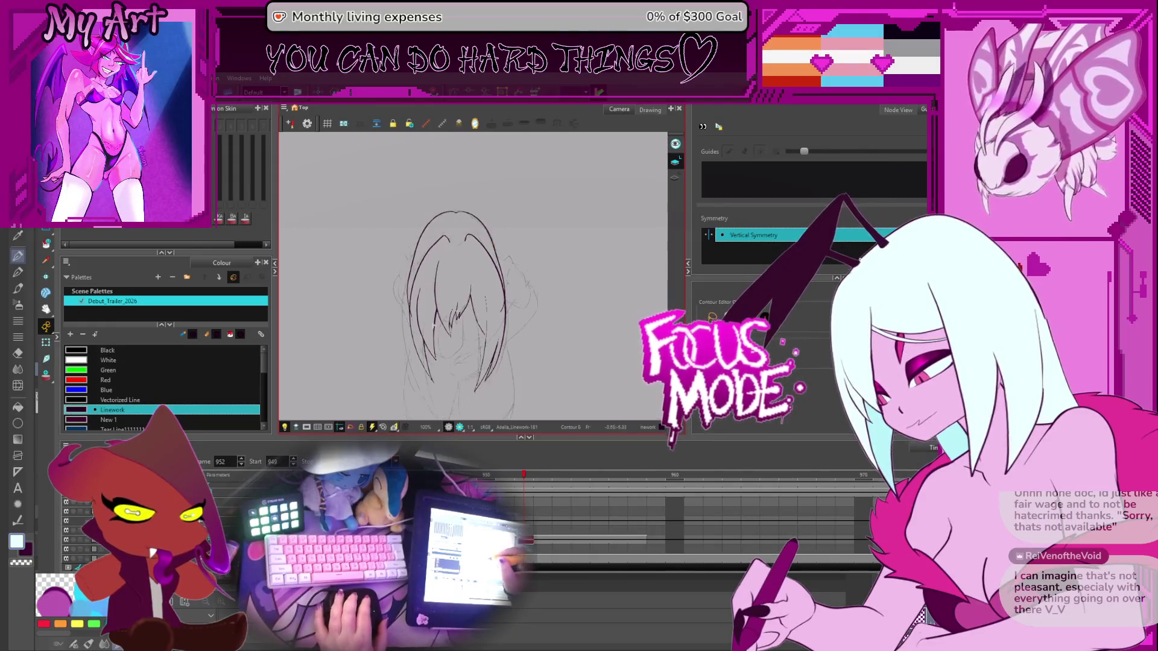
key("2")
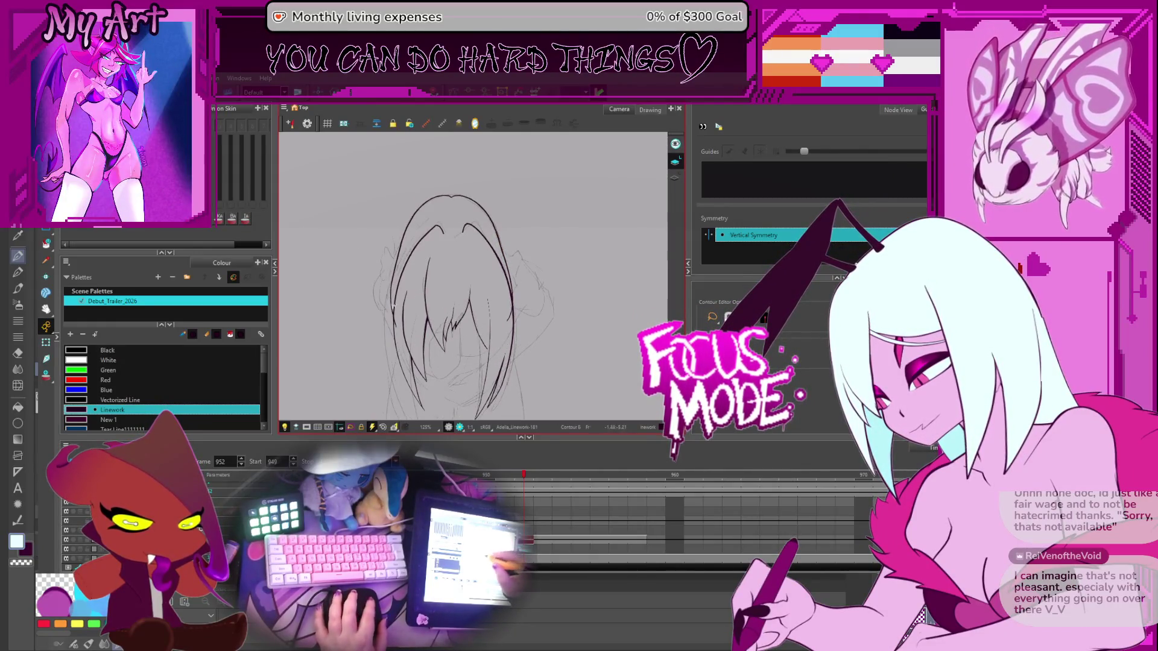
left_click(393, 280)
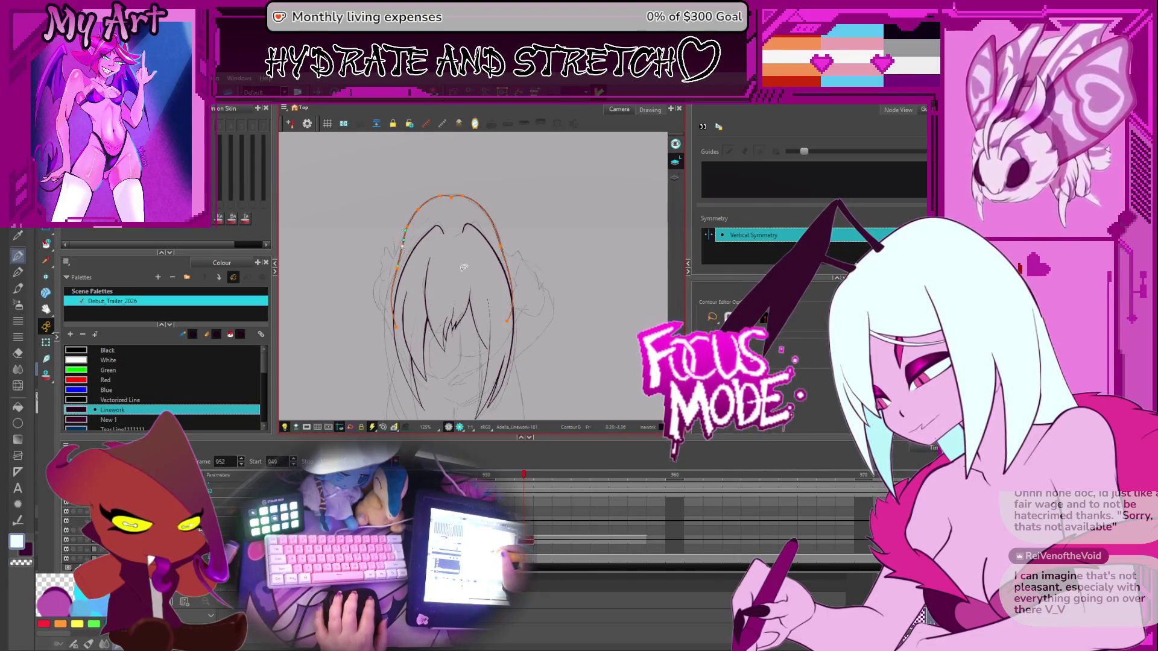
key("Escape")
scroll(464, 268, "down", 3)
key("2")
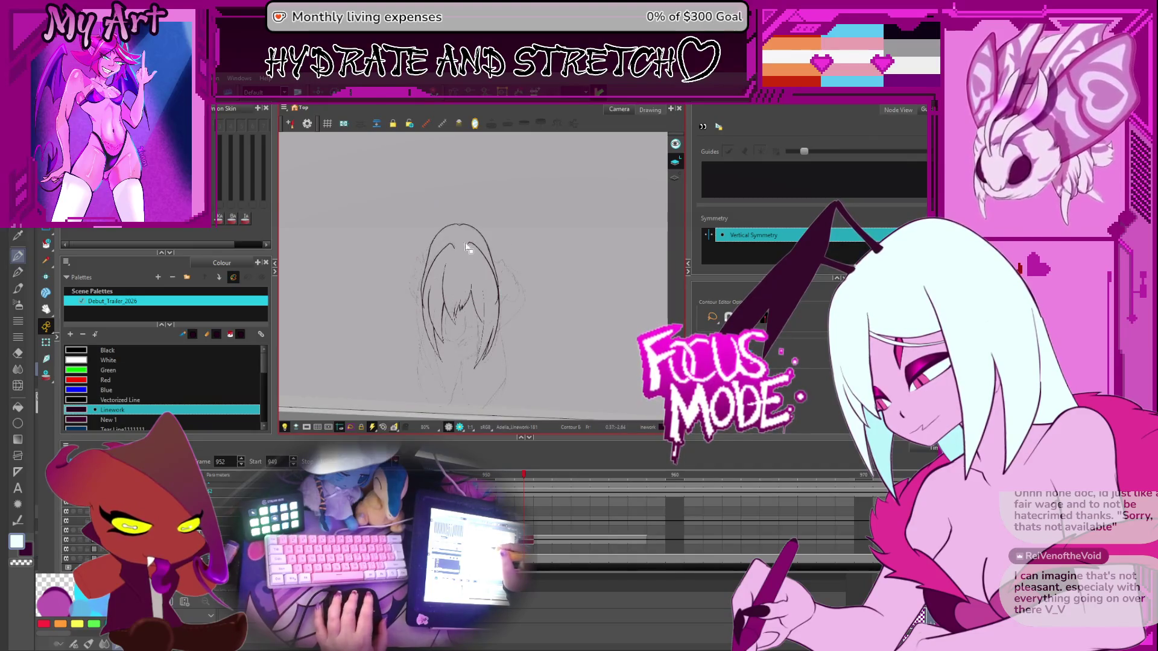
key("alt+s")
left_click_drag(466, 206, 429, 230)
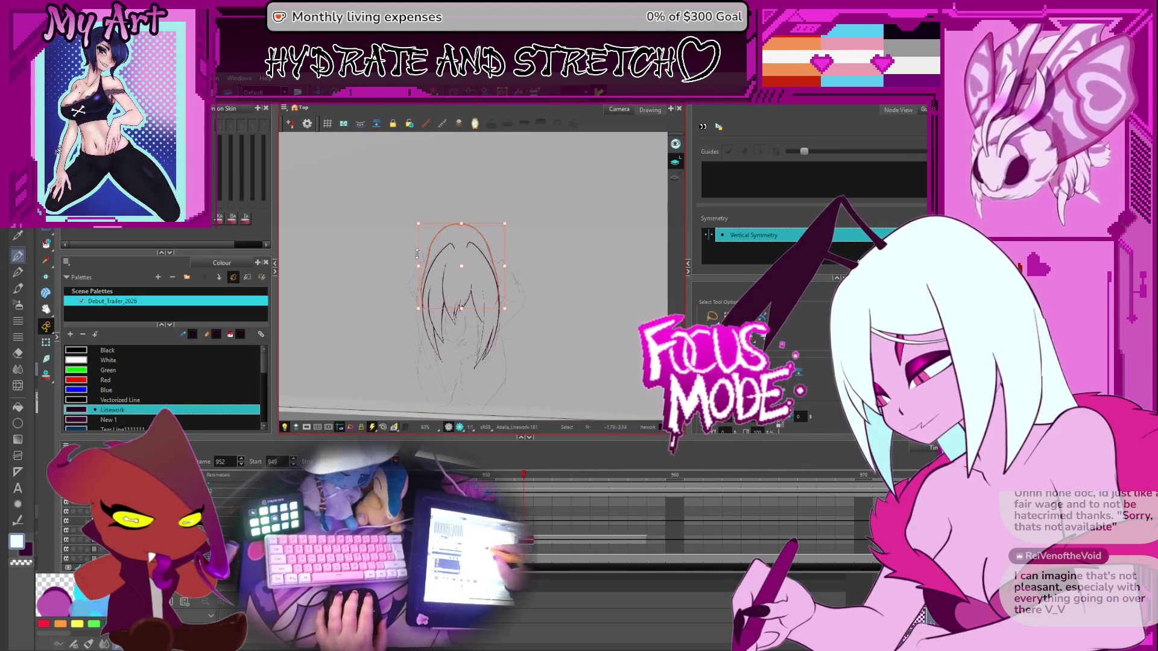
Draw a curved strand left of the head, widening the outer hair arc down that side
key("alt+q")
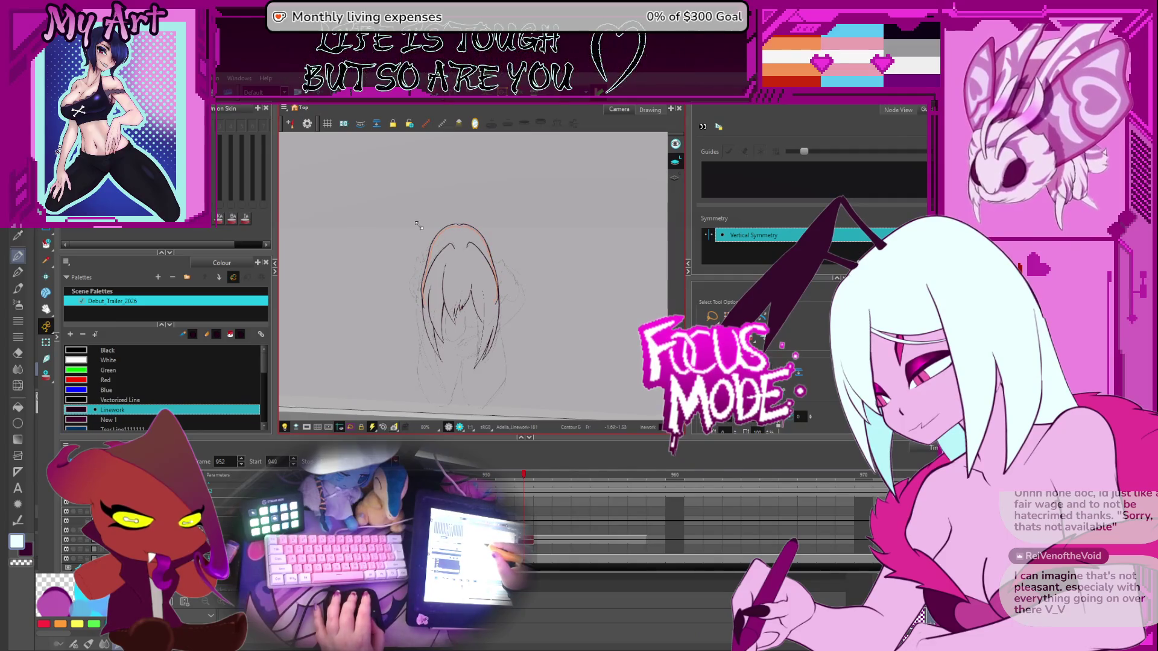
key("2")
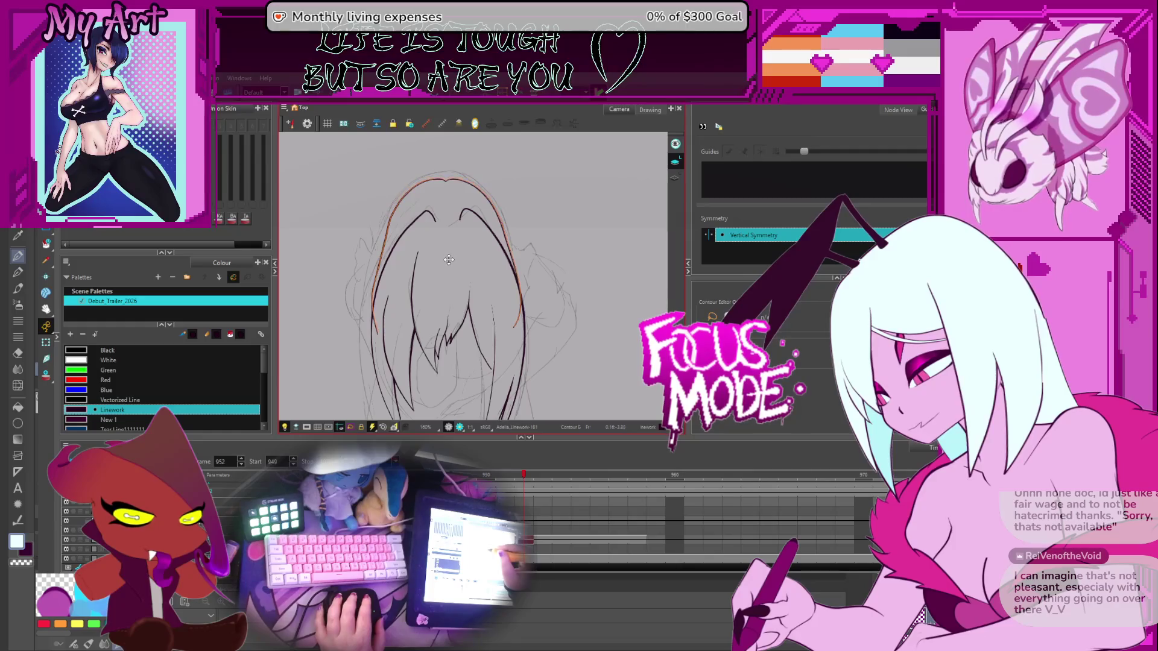
key("space")
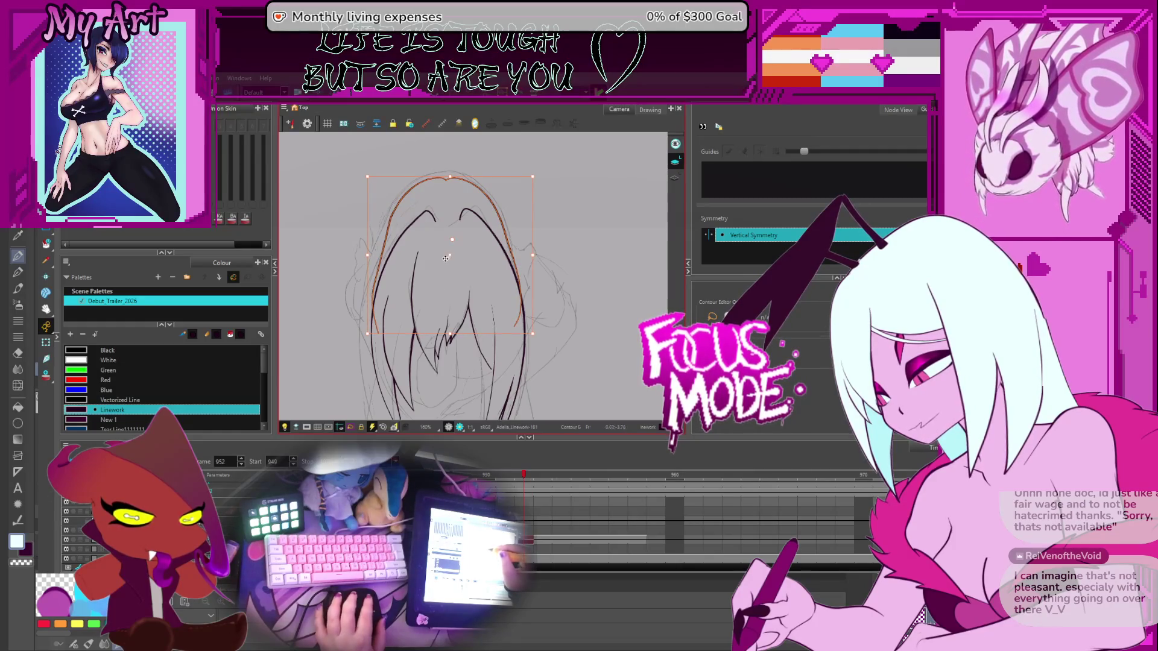
key("1")
key("1")
key("alt+/")
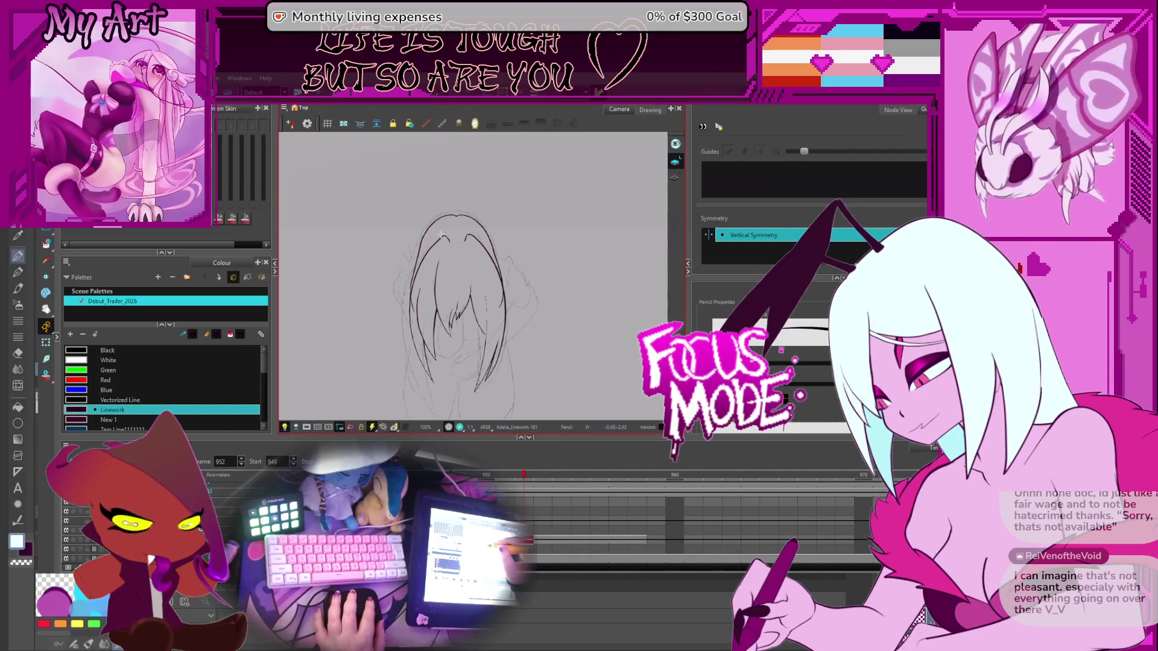
mouse_move(396, 296)
left_mouse_down()
mouse_move(399, 246)
mouse_move(430, 231)
left_mouse_up()
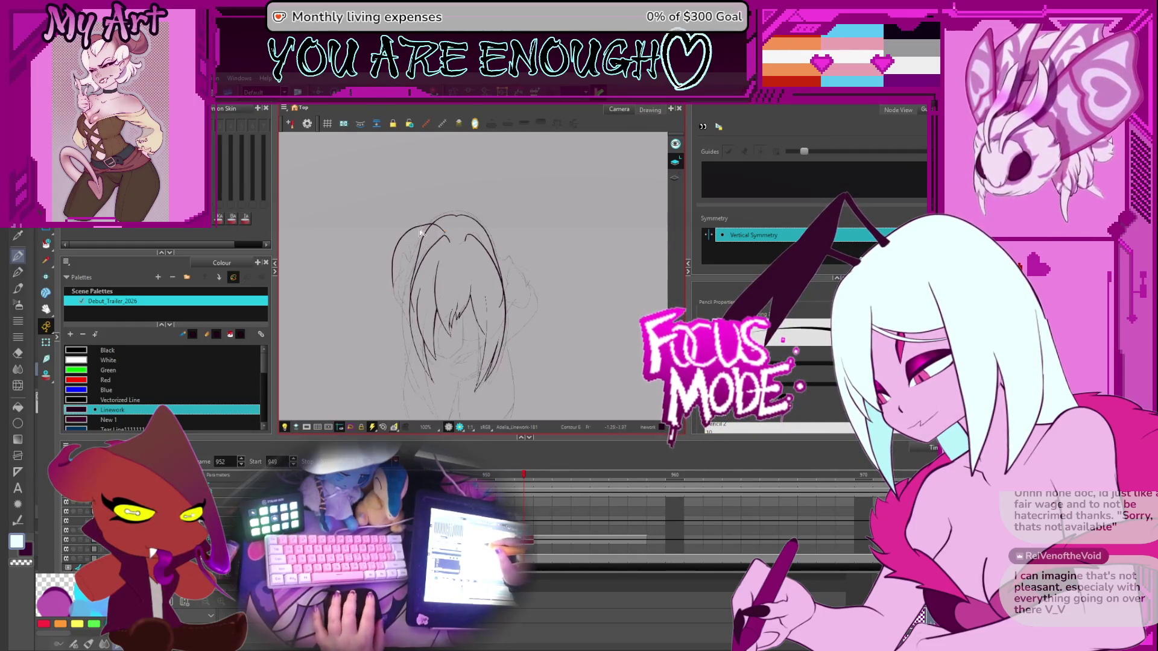
key("2")
left_click_drag(458, 266, 503, 296)
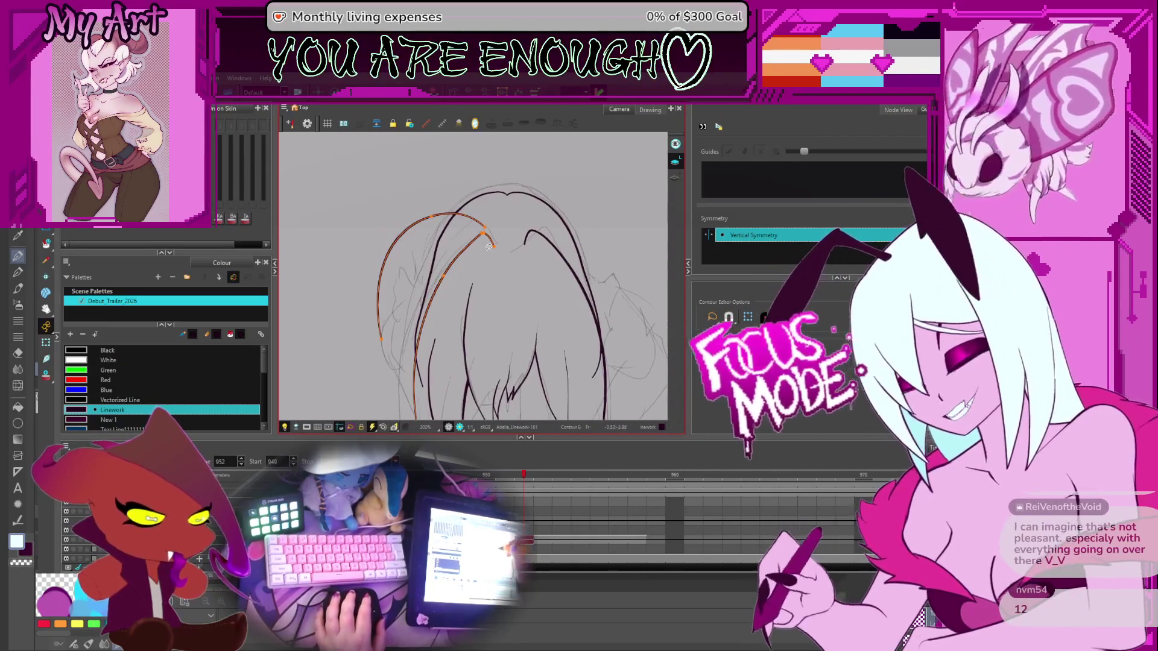
Select the long arcing strands over the bangs and adjust their points near the tops
key("2")
key("2")
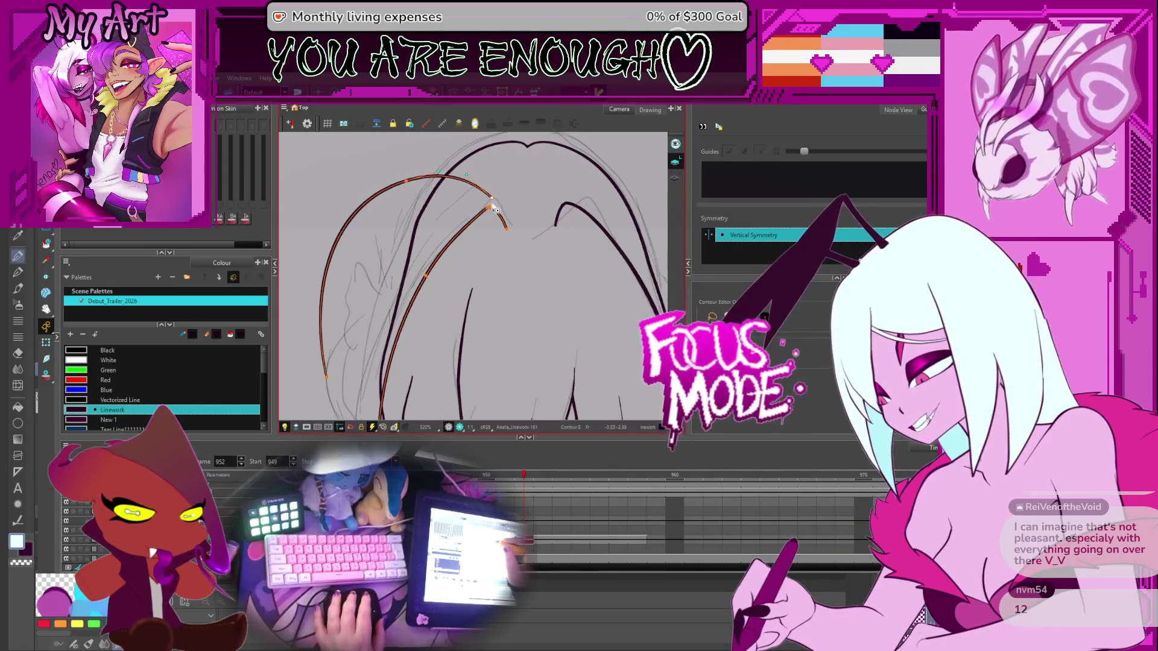
left_click(493, 207)
left_click(490, 208, "shift")
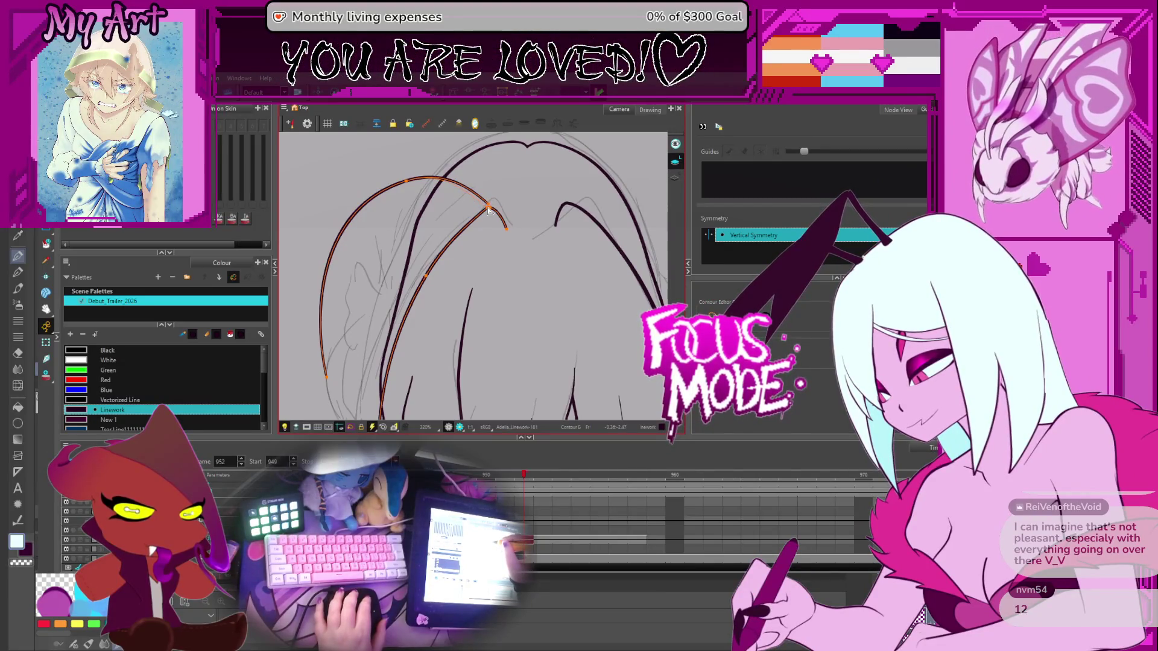
left_click(425, 253)
mouse_move(429, 233)
left_mouse_down()
mouse_move(456, 223)
mouse_move(458, 209)
left_mouse_up()
left_click(458, 209)
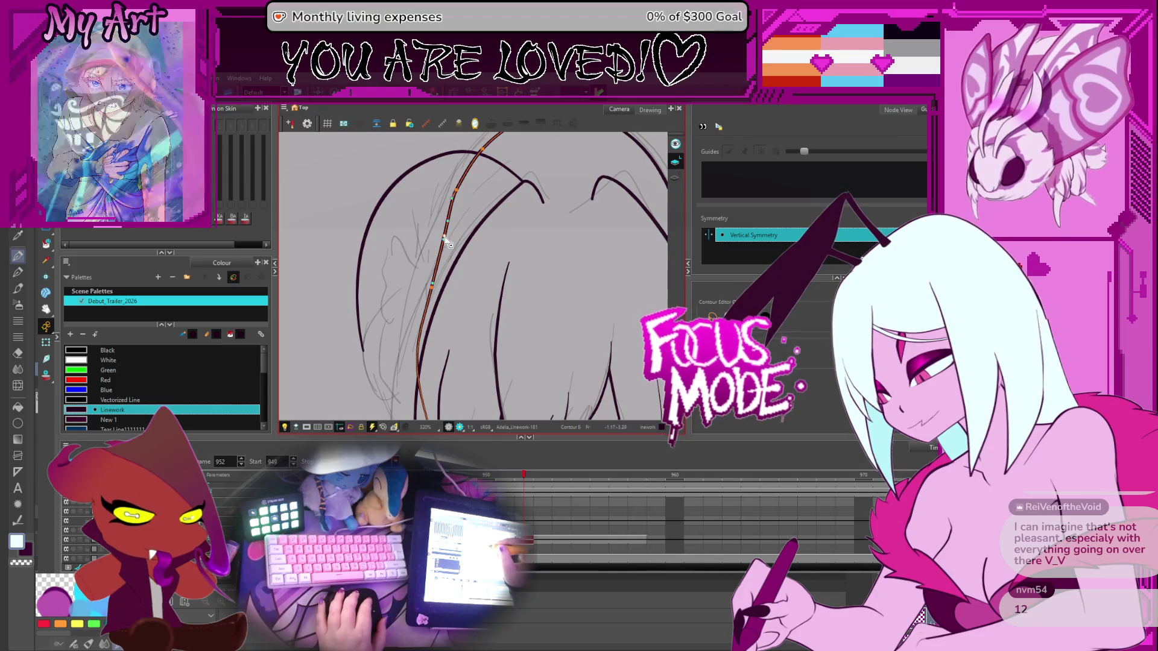
left_click(444, 241)
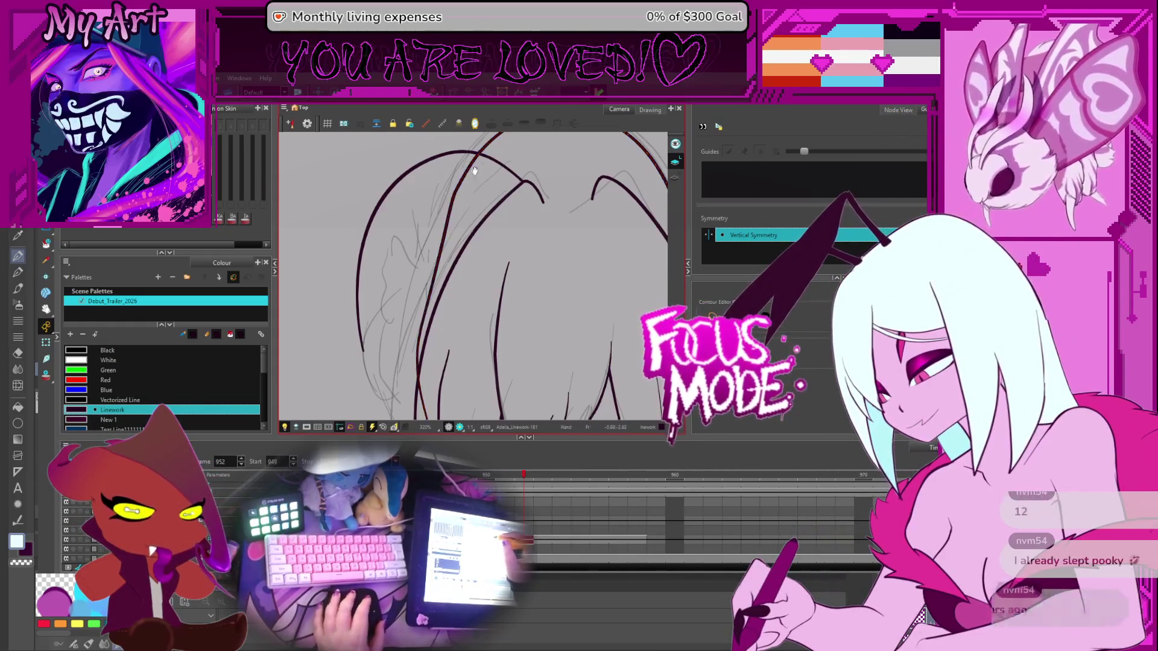
left_click_drag(481, 170, 467, 223)
left_click(449, 207)
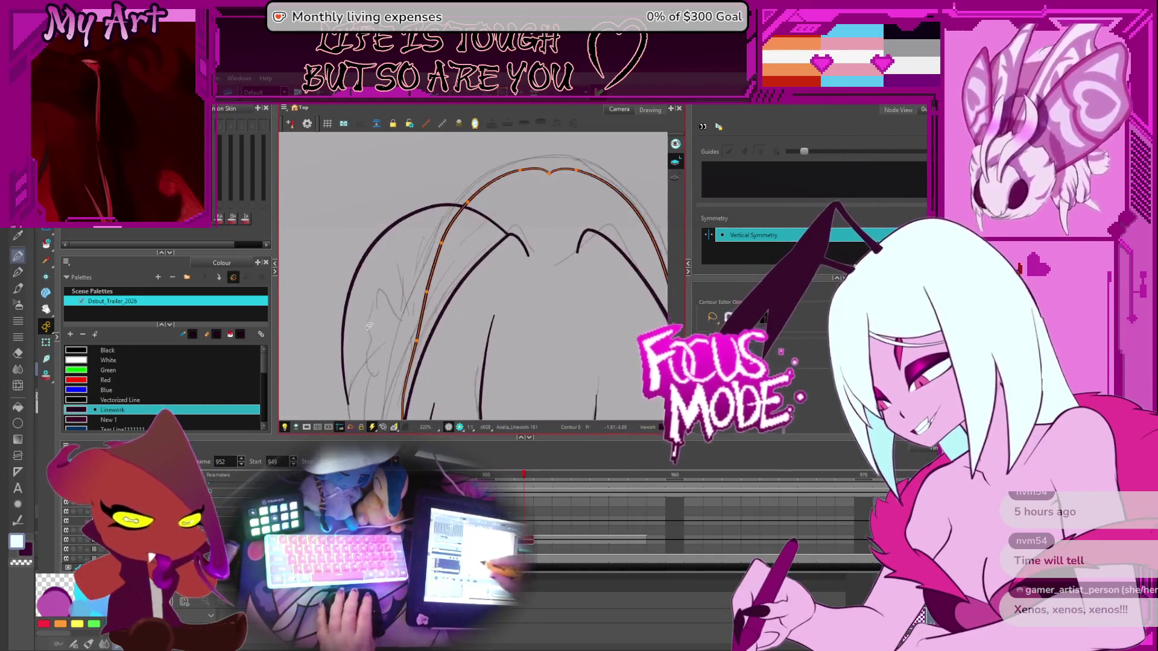
key("alt+slash")
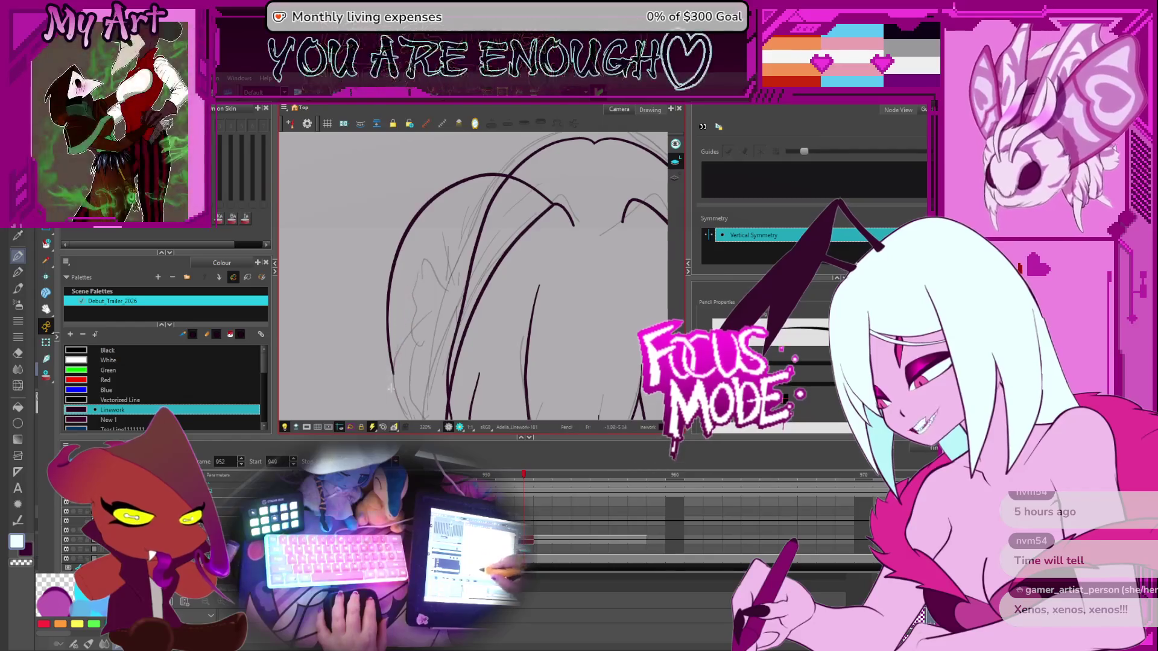
Undo a first strand attempt and rotate the canvas to a comfortable drawing angle
left_click_drag(390, 386, 527, 187)
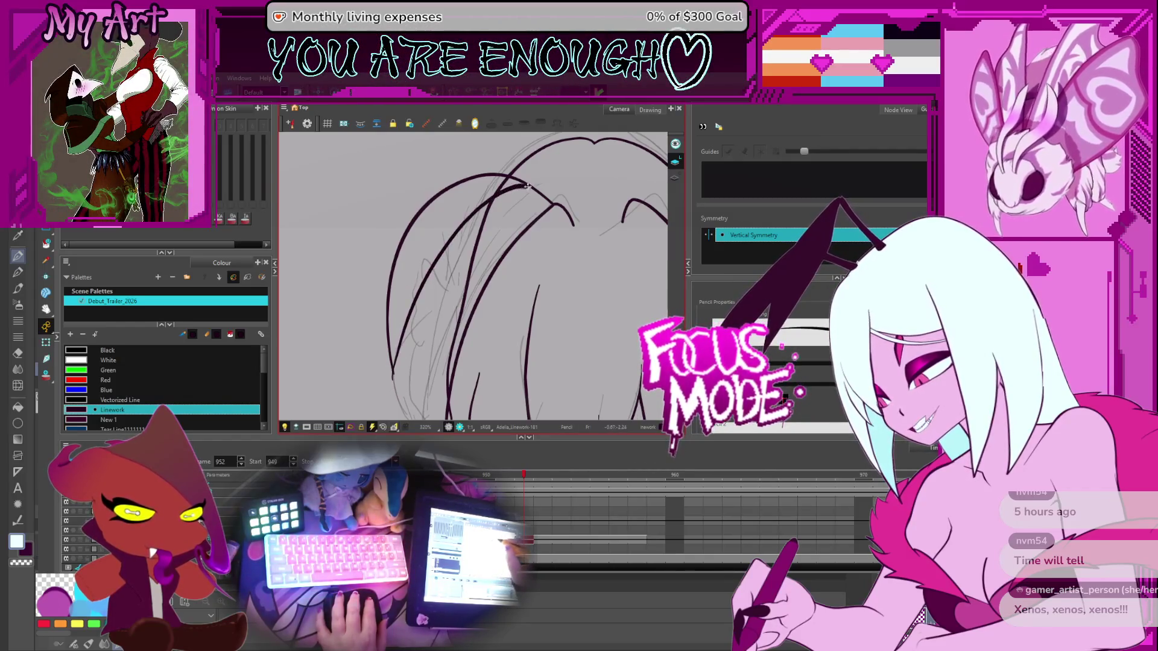
key("ctrl+z")
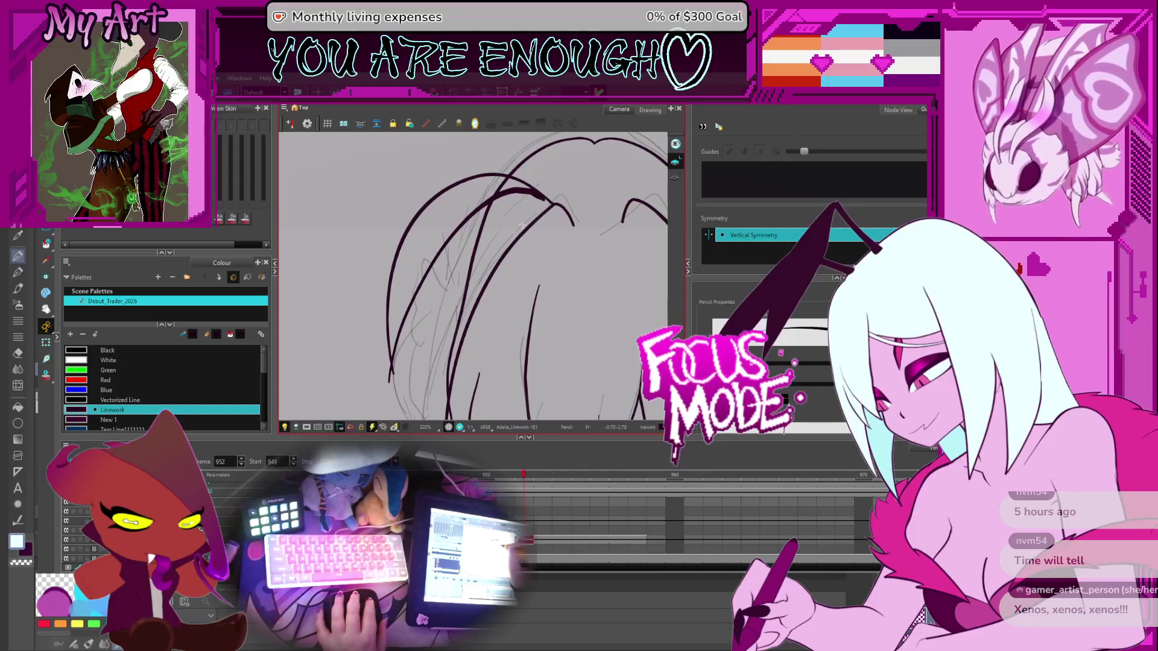
left_click_drag(422, 331, 430, 335)
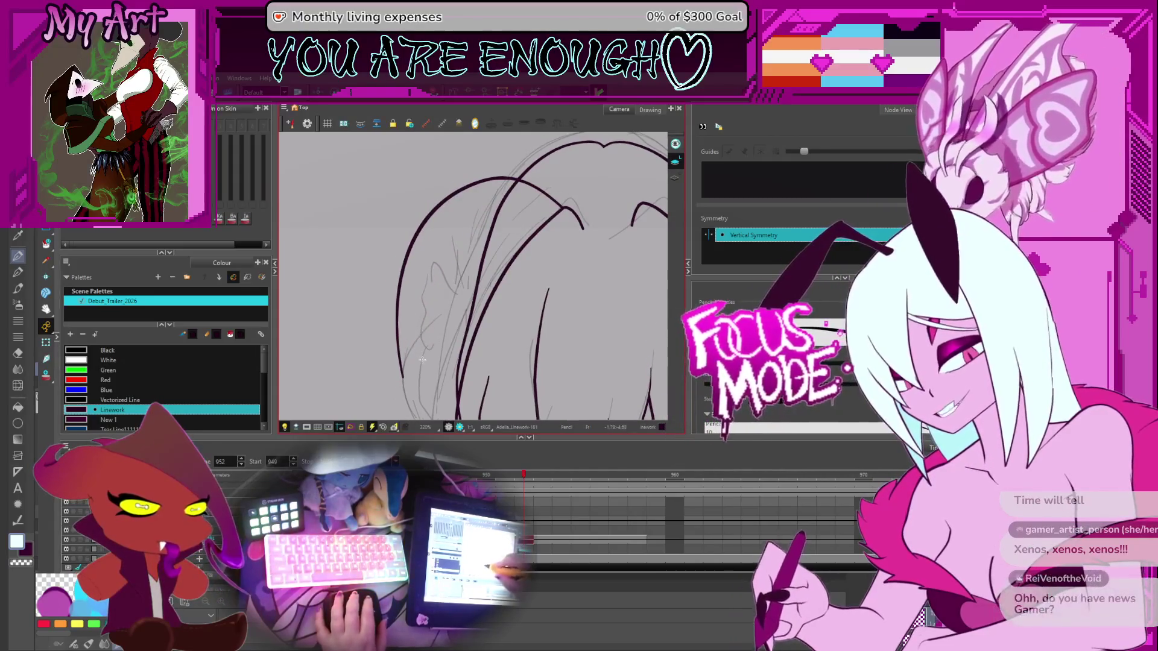
key("1")
key("1")
mouse_move(551, 326)
left_mouse_down()
mouse_move(472, 389)
mouse_move(434, 364)
left_mouse_up()
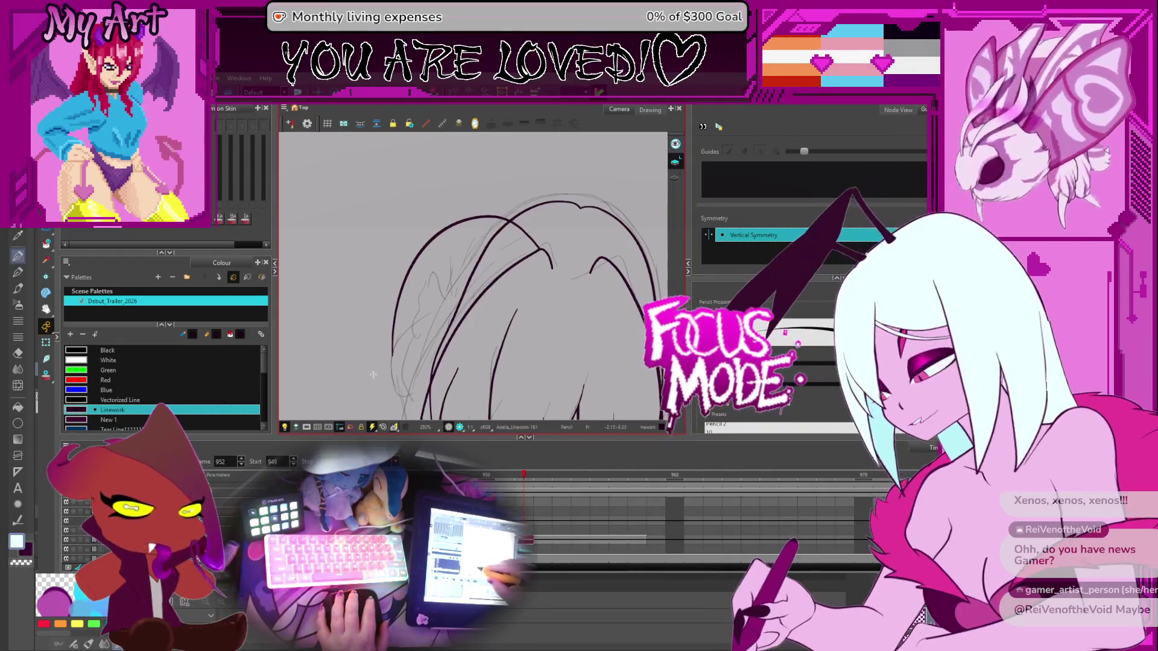
Draw the long left strand up the hair, redrawing until it curves toward the bangs
left_click_drag(388, 362, 523, 231)
key("ctrl+z")
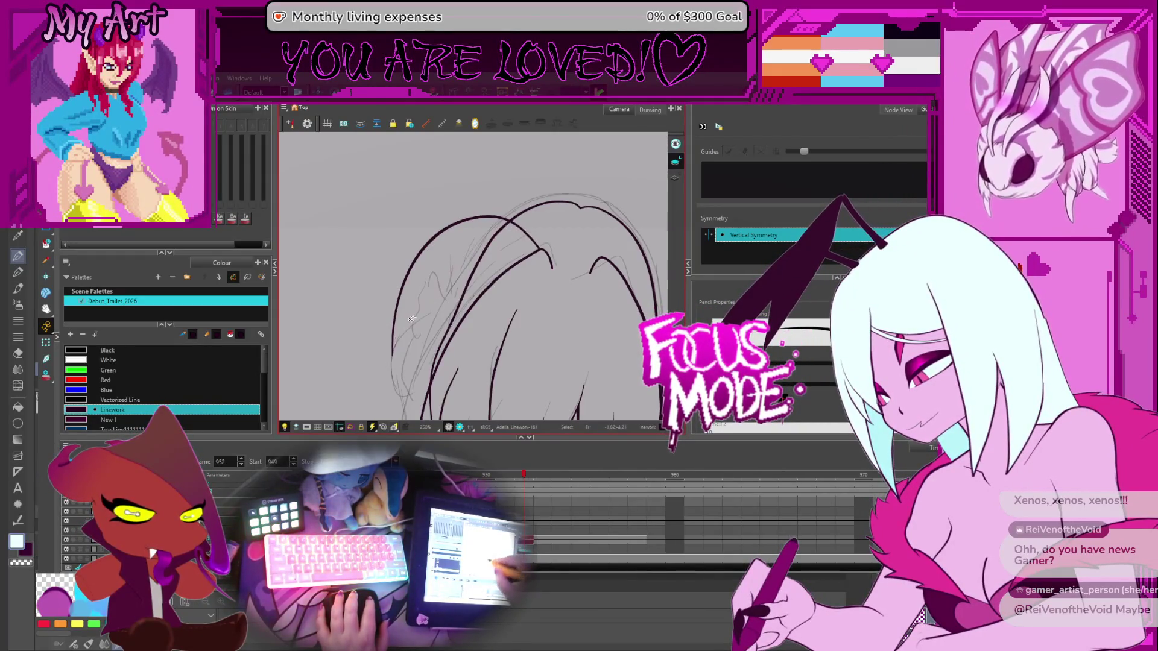
left_click_drag(387, 364, 513, 224)
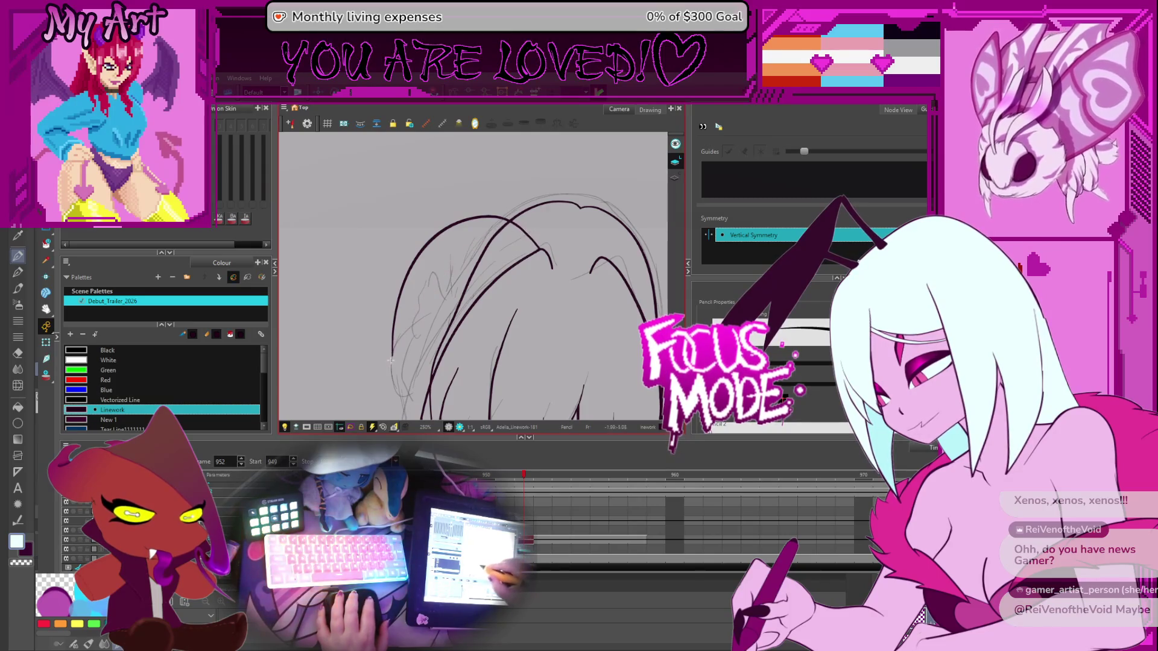
left_click_drag(390, 360, 506, 224)
key("ctrl+z")
mouse_move(387, 364)
left_mouse_down()
mouse_move(504, 226)
mouse_move(546, 244)
left_mouse_up()
mouse_move(387, 363)
left_mouse_down()
mouse_move(515, 218)
mouse_move(549, 262)
left_mouse_up()
key("alt+q")
left_click(540, 231)
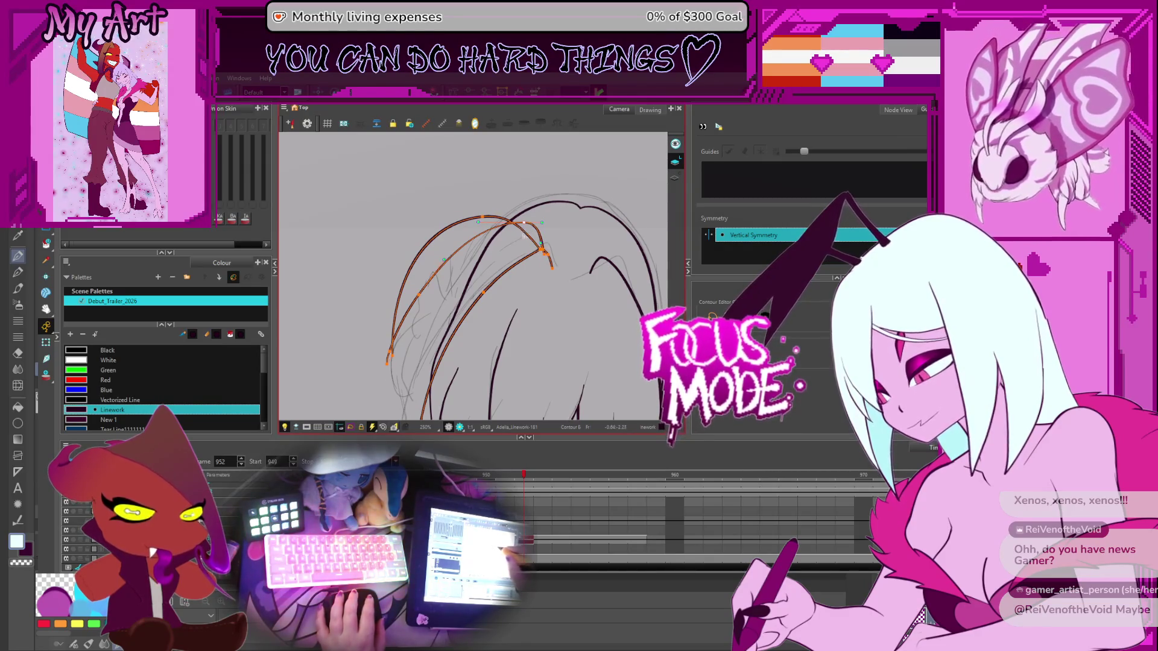
Rotate the view and draw an extra strand beside the existing left-side lines
key("2")
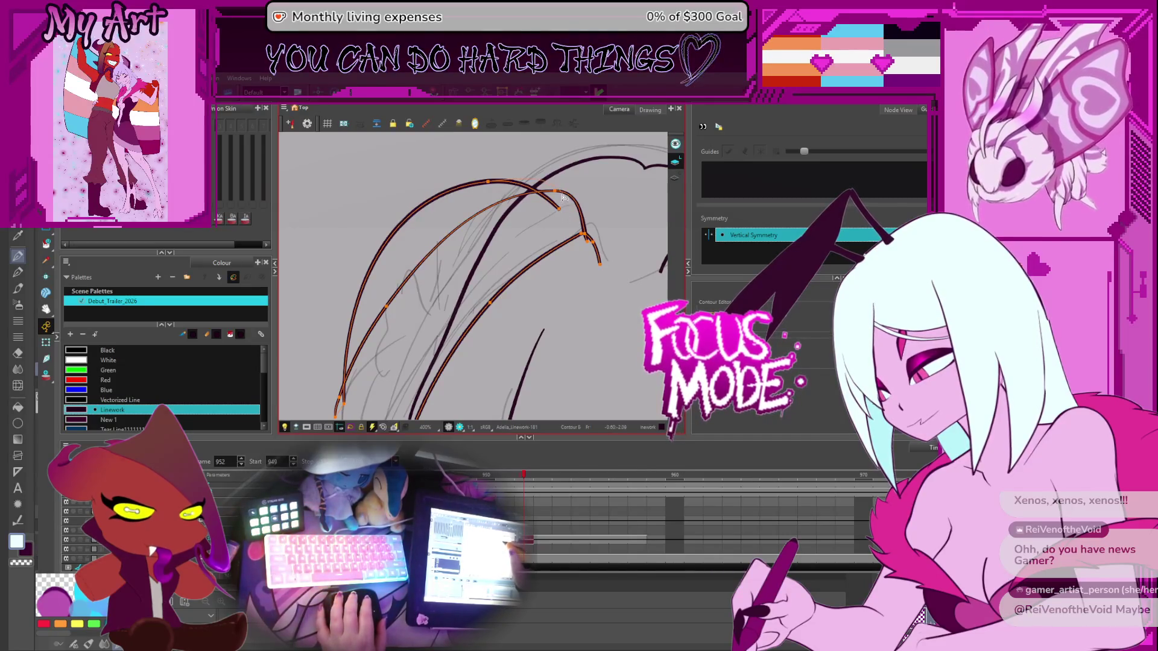
left_click(541, 175)
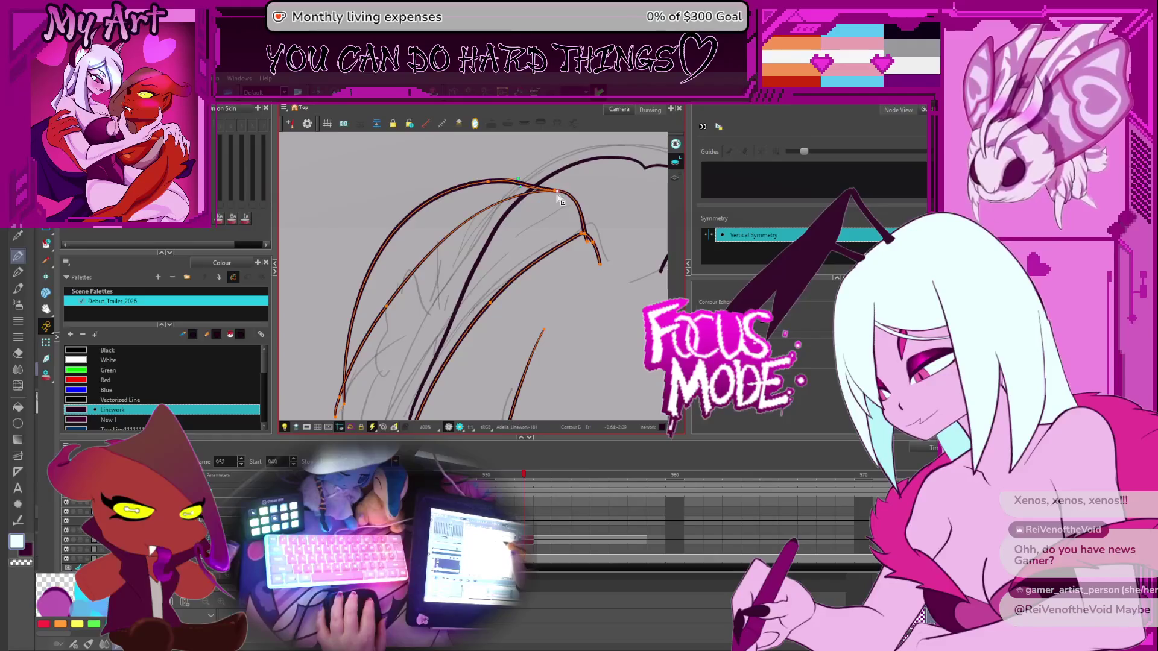
mouse_move(570, 213)
left_mouse_down()
mouse_move(500, 238)
mouse_move(426, 234)
mouse_move(447, 191)
left_mouse_up()
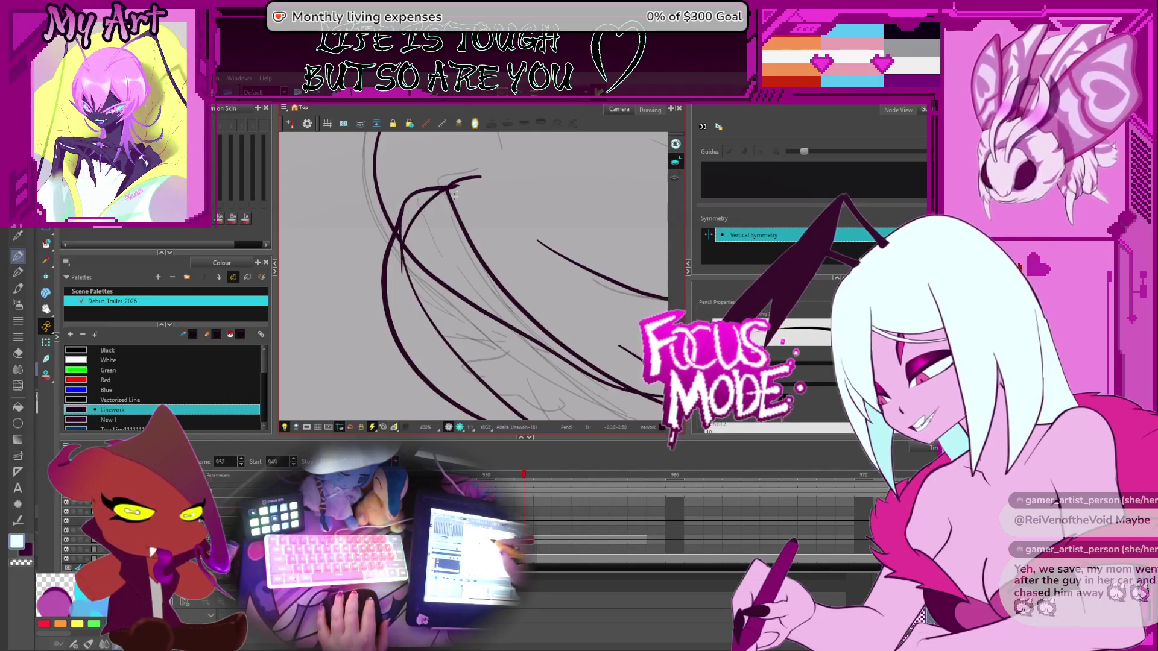
left_click_drag(399, 278, 457, 191)
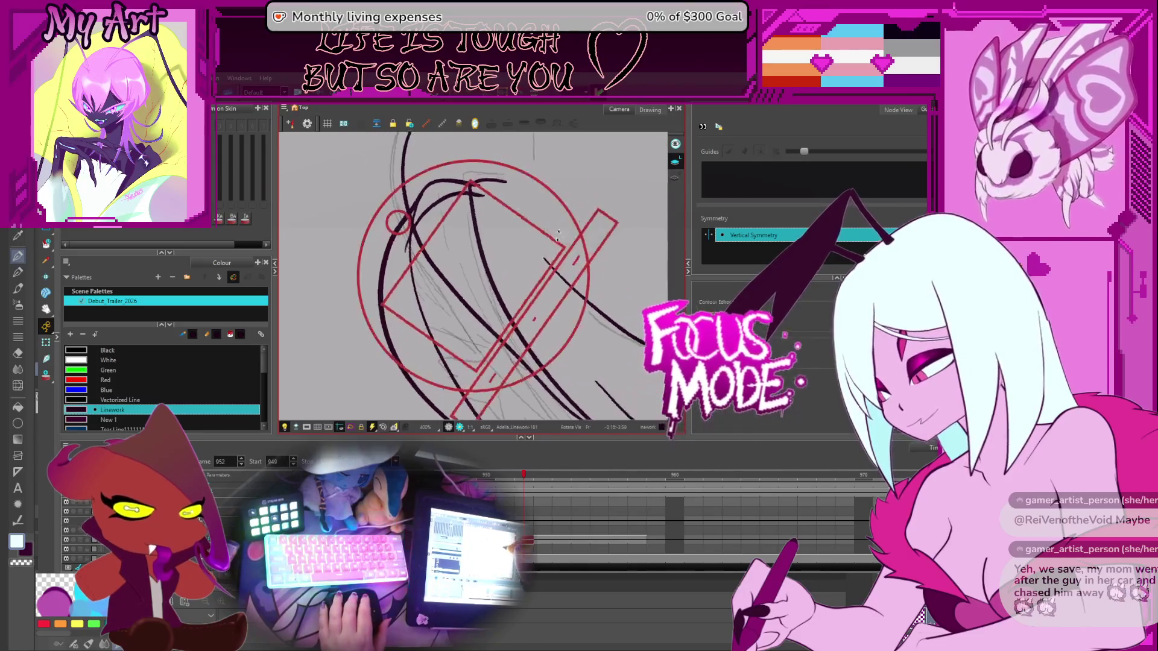
Select the outer arc and inner strands and reshape their tops to cross near the crown
key("alt+q")
left_click(522, 212)
left_click(530, 221, "shift")
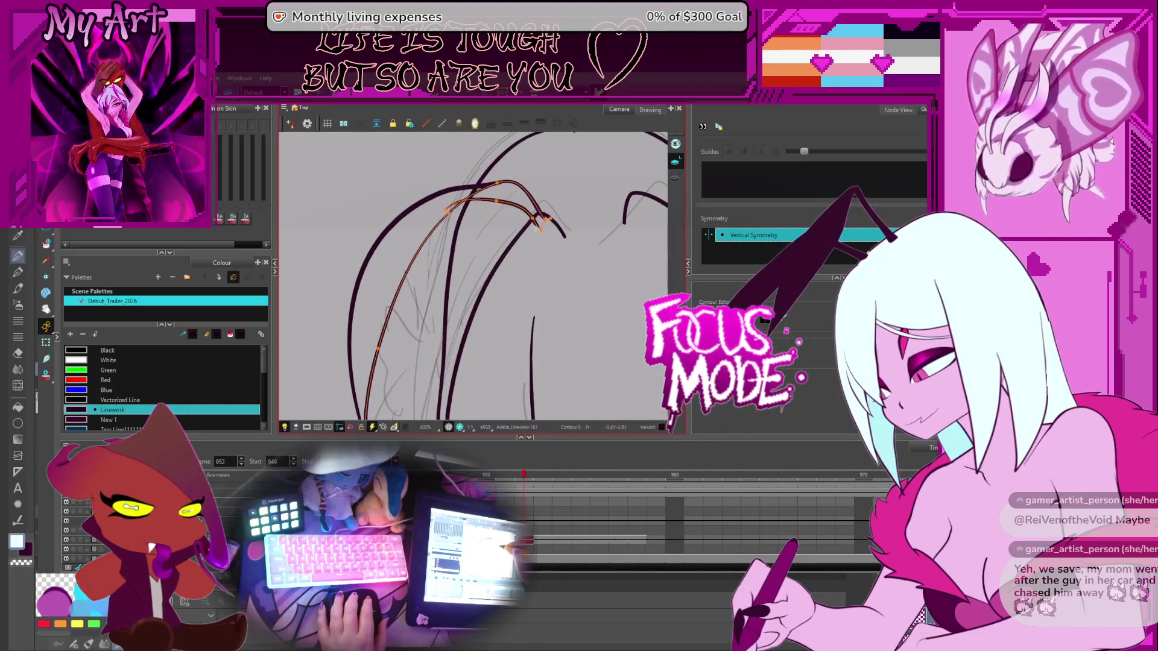
left_click(536, 226, "shift")
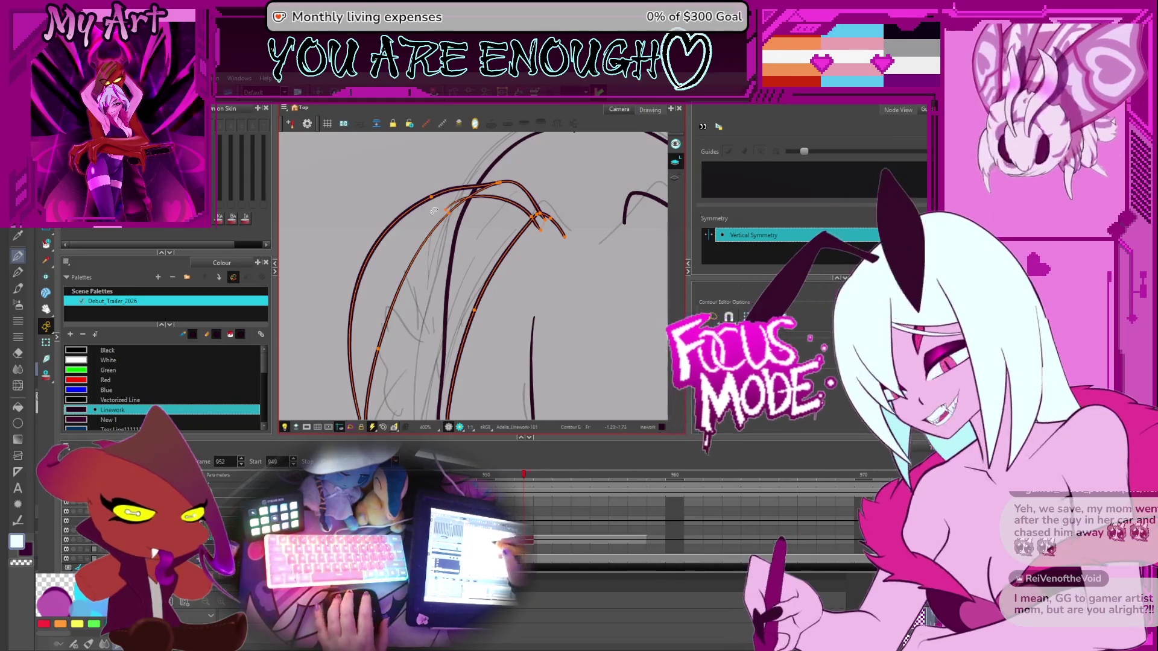
scroll(438, 235, "down", 1)
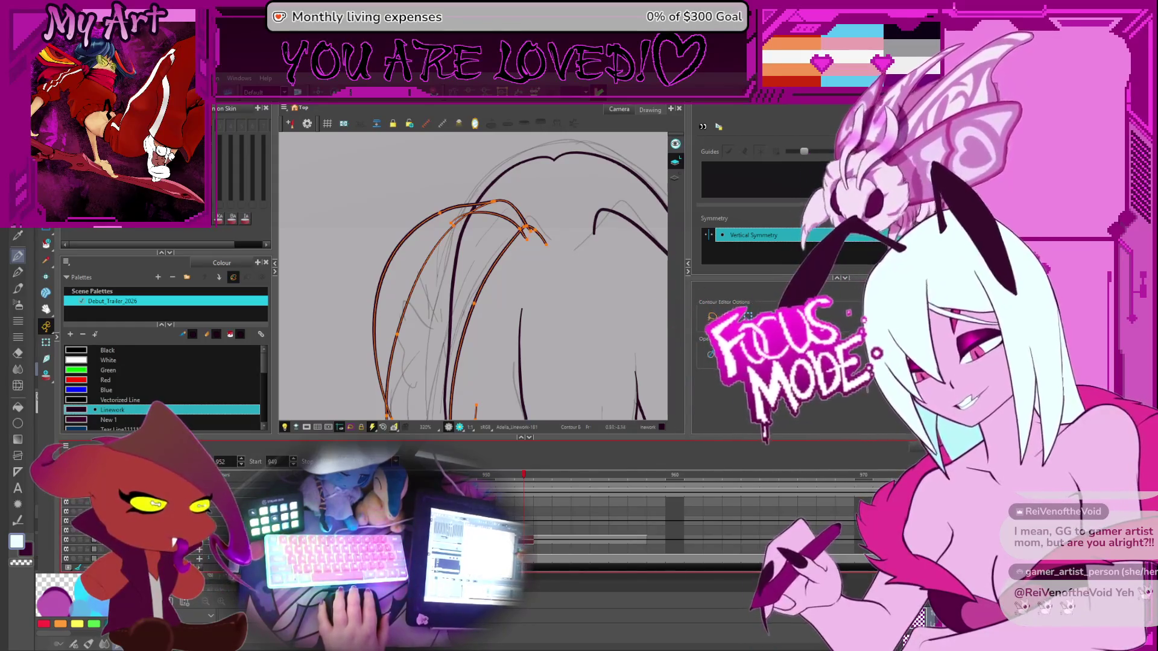
left_click(542, 342)
left_click_drag(543, 341, 569, 292)
mouse_move(483, 163)
left_mouse_down()
mouse_move(542, 254)
mouse_move(472, 296)
left_mouse_up()
scroll(476, 265, "up", 5)
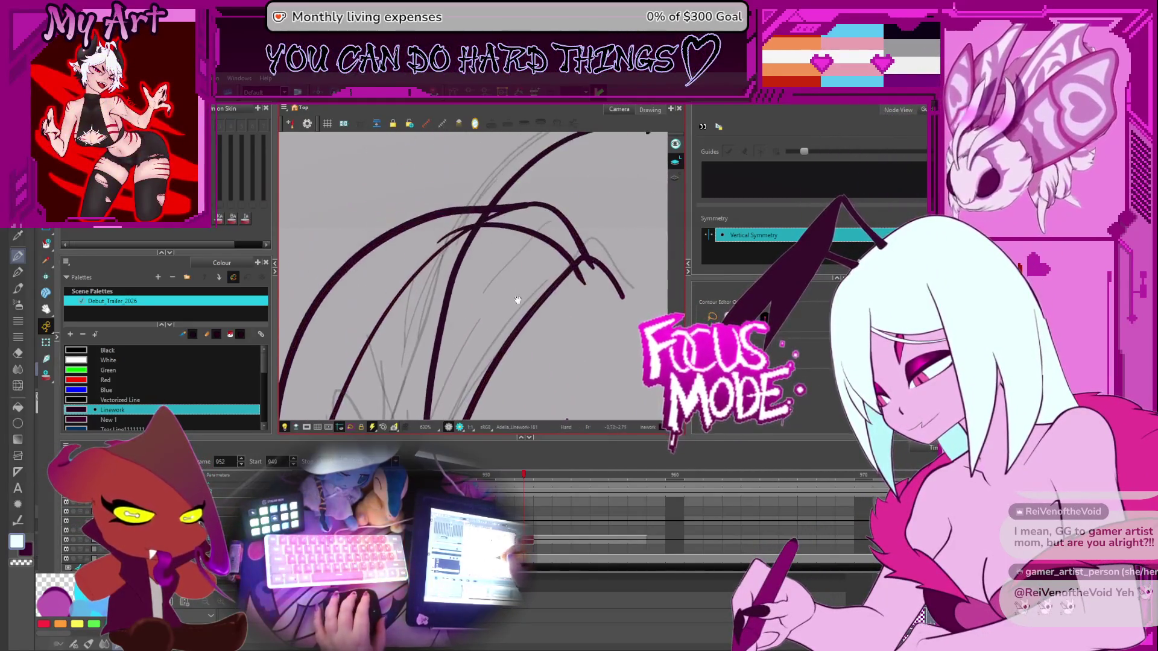
key("alt+t")
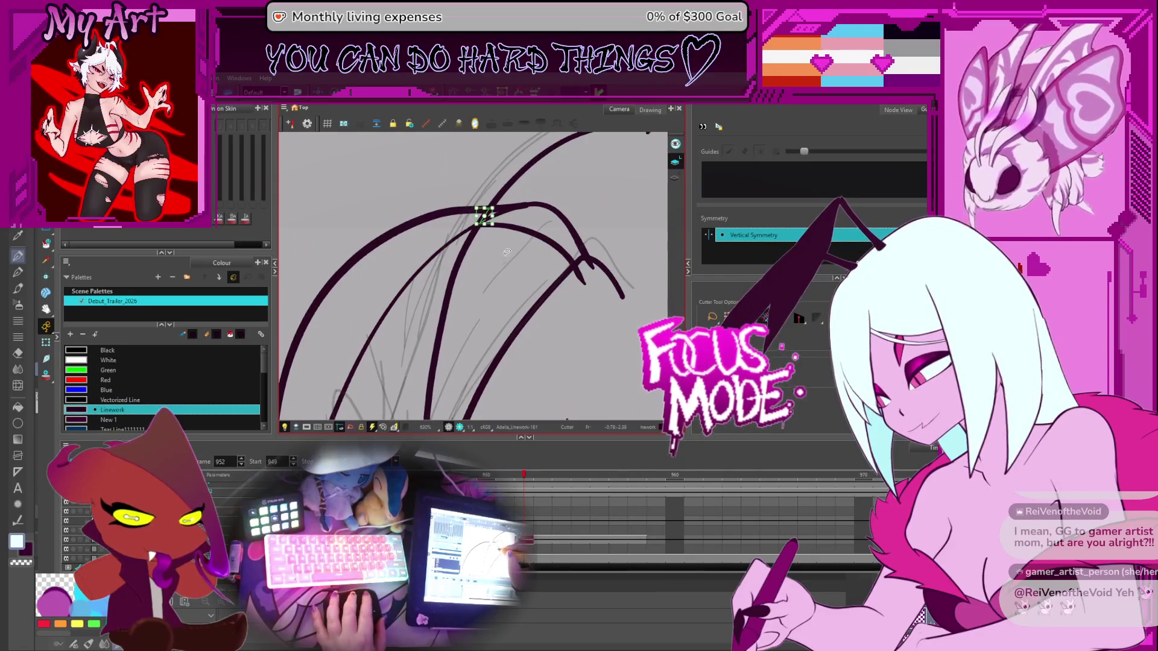
Inspect a left hair strand's points near the tips and undo the mistaken cut
scroll(498, 275, "down", 5)
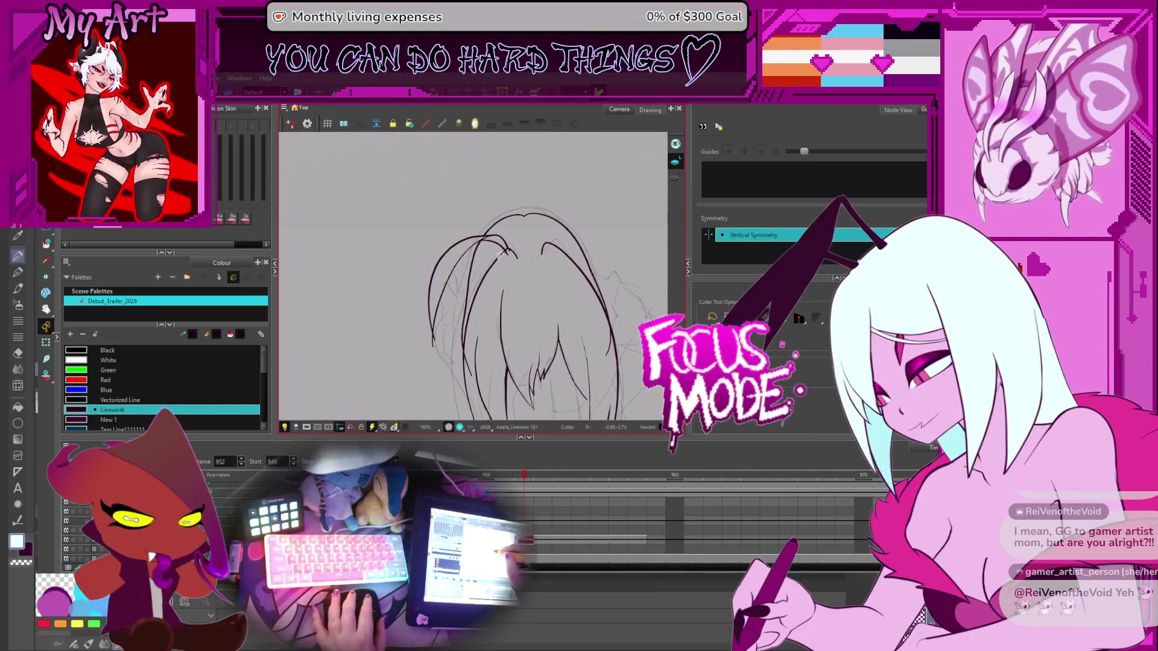
key("alt+q")
left_click(505, 208)
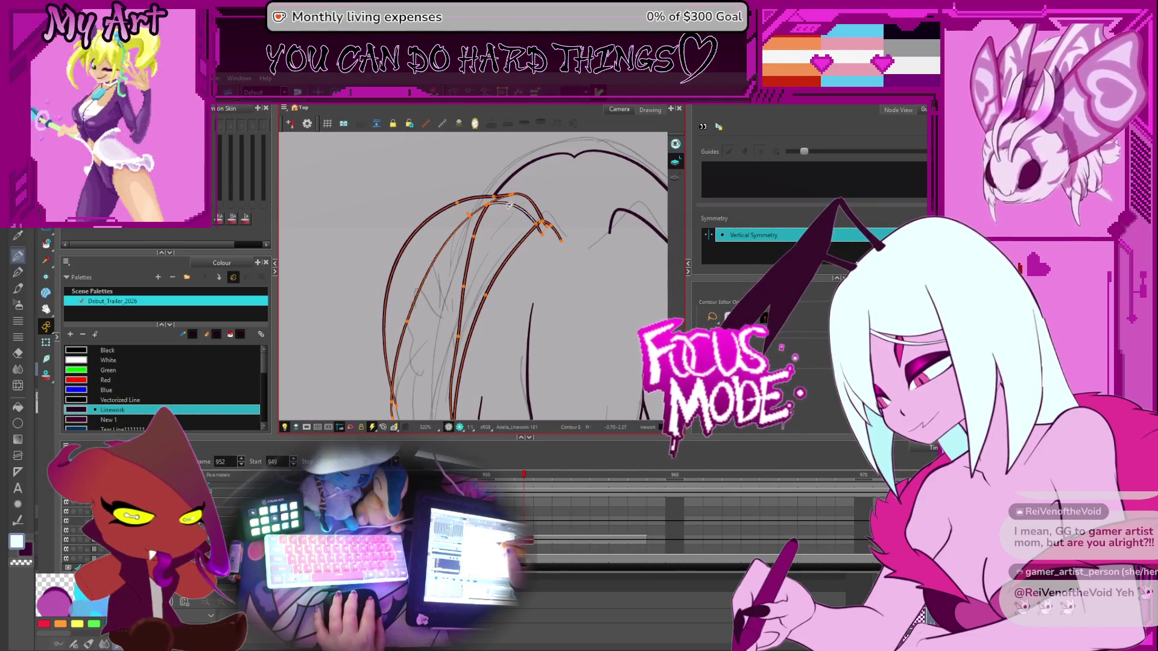
key("space")
left_click_drag(485, 239, 521, 182)
key("alt+t")
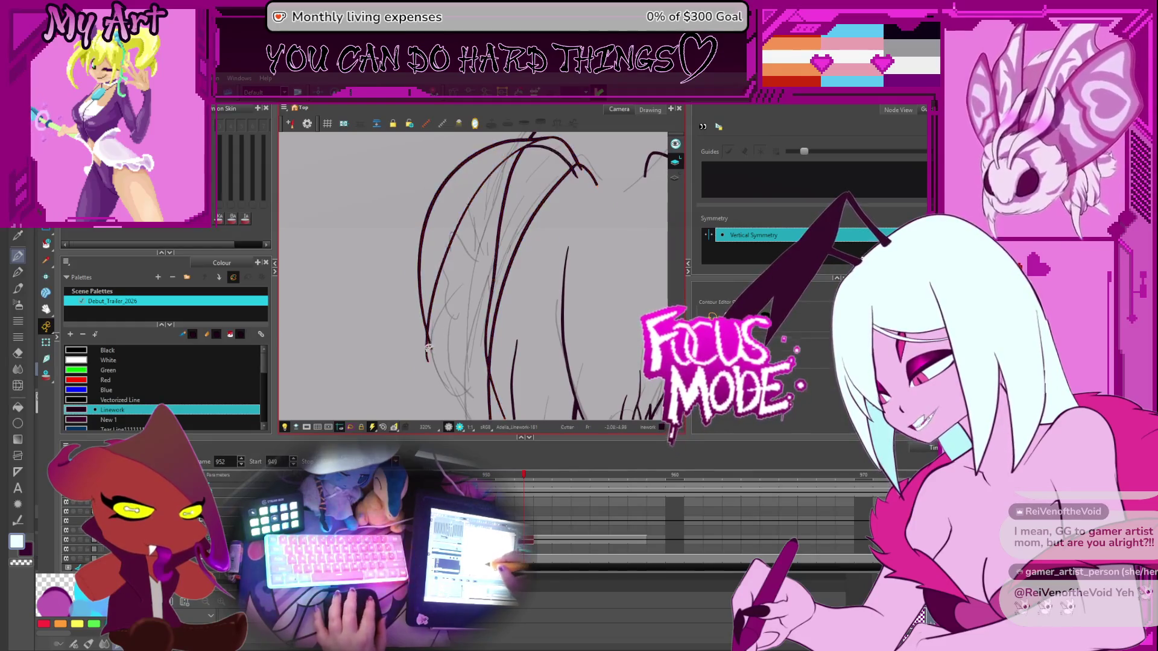
key("ctrl+z")
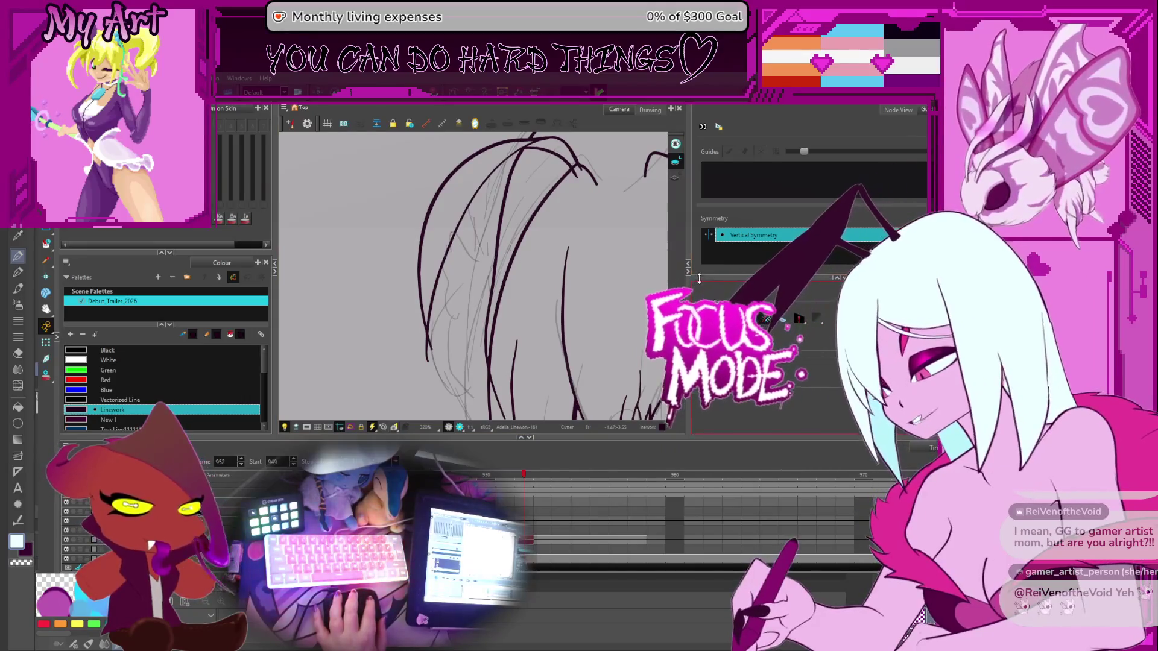
Lasso the overlapping tip of the left hair strand near the crown with the Cutter and delete it
key("alt+q")
left_click(556, 142)
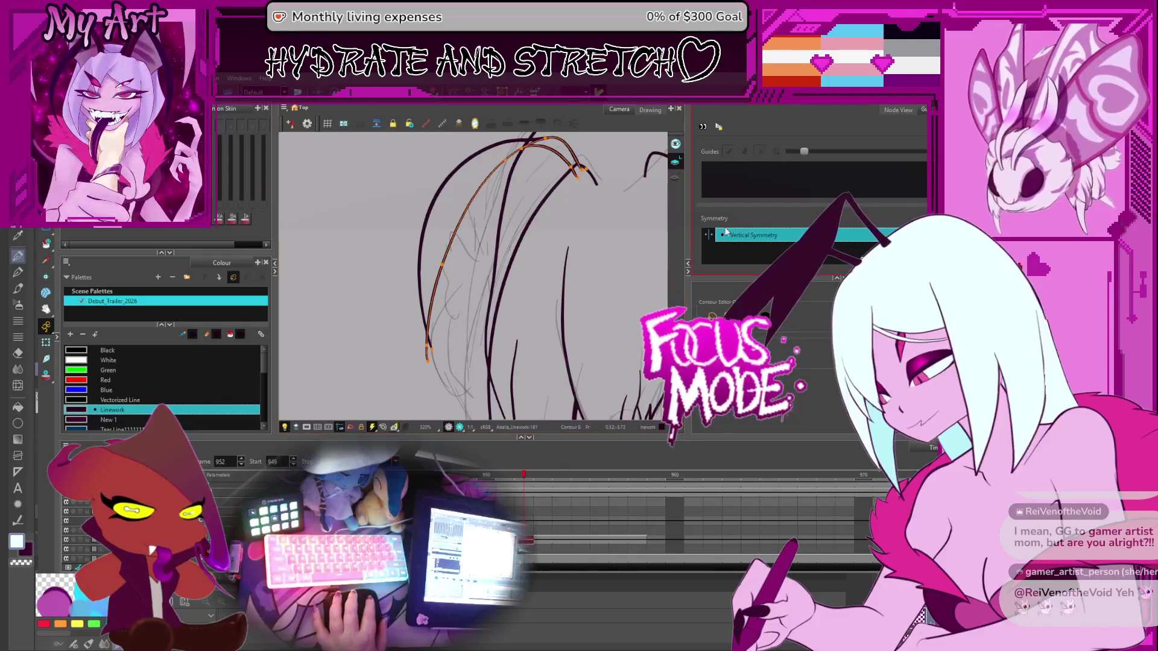
key("alt+t")
left_click_drag(573, 161, 588, 174)
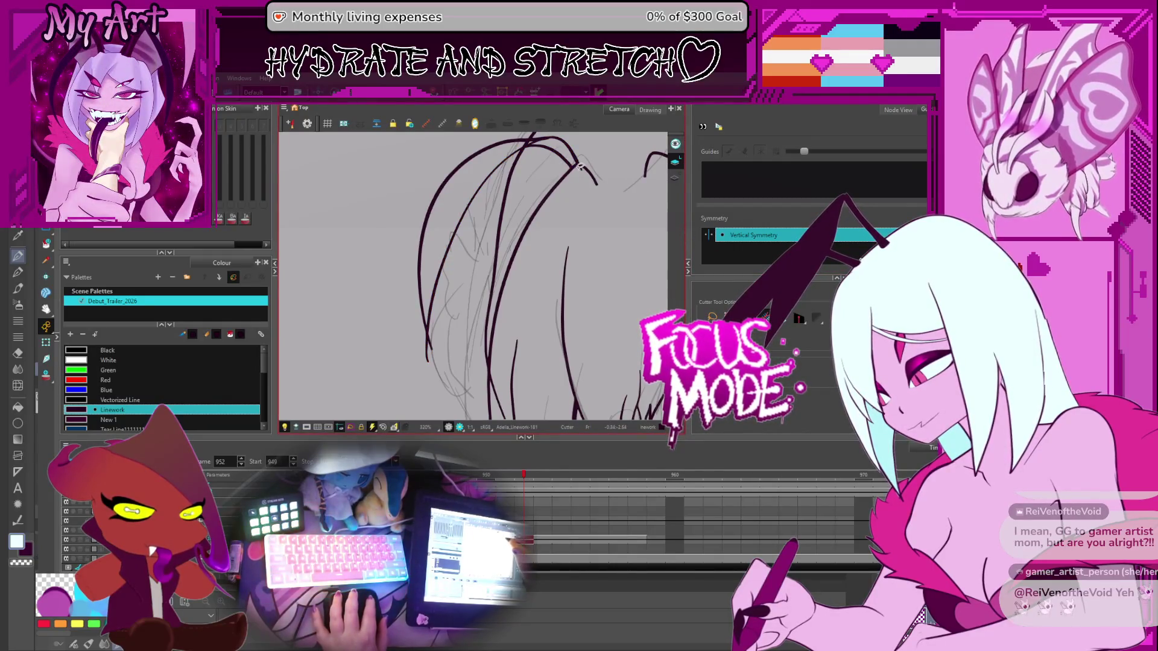
key("Delete")
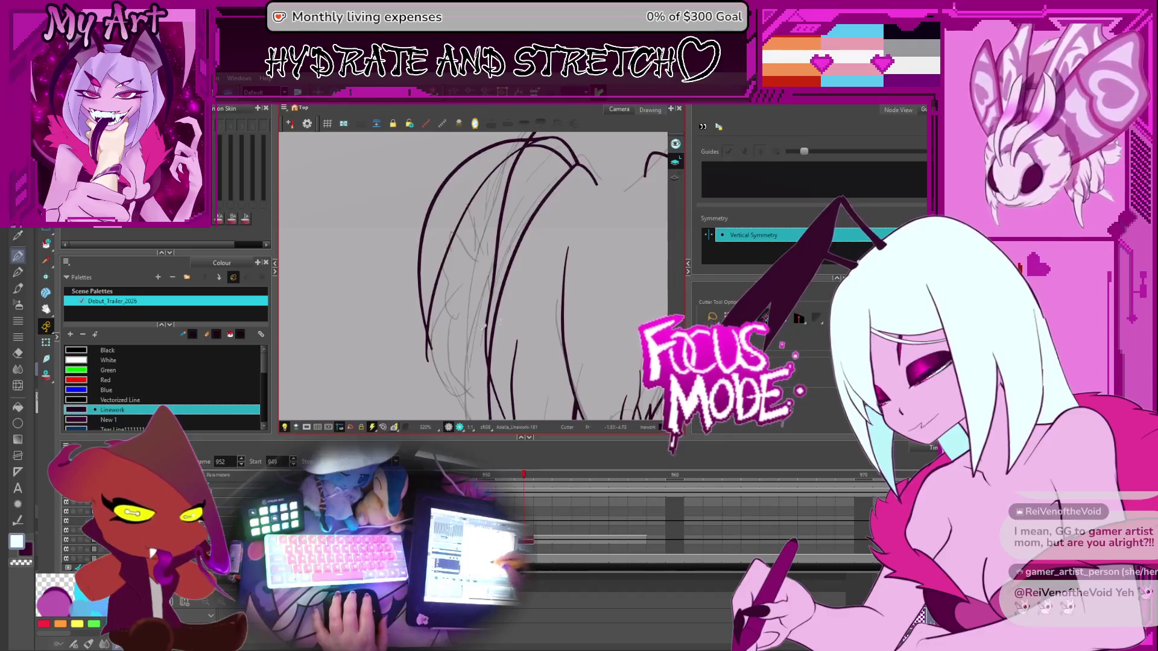
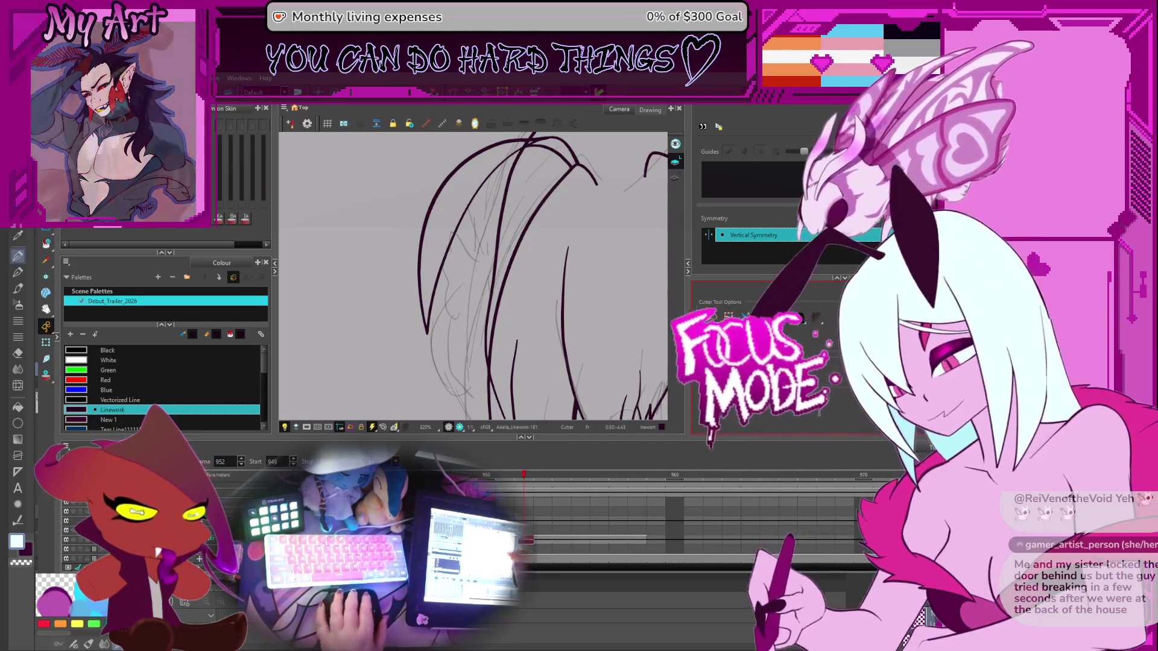
Zoom and pan across the hair drawing to inspect its right edge
scroll(597, 235, "down", 2)
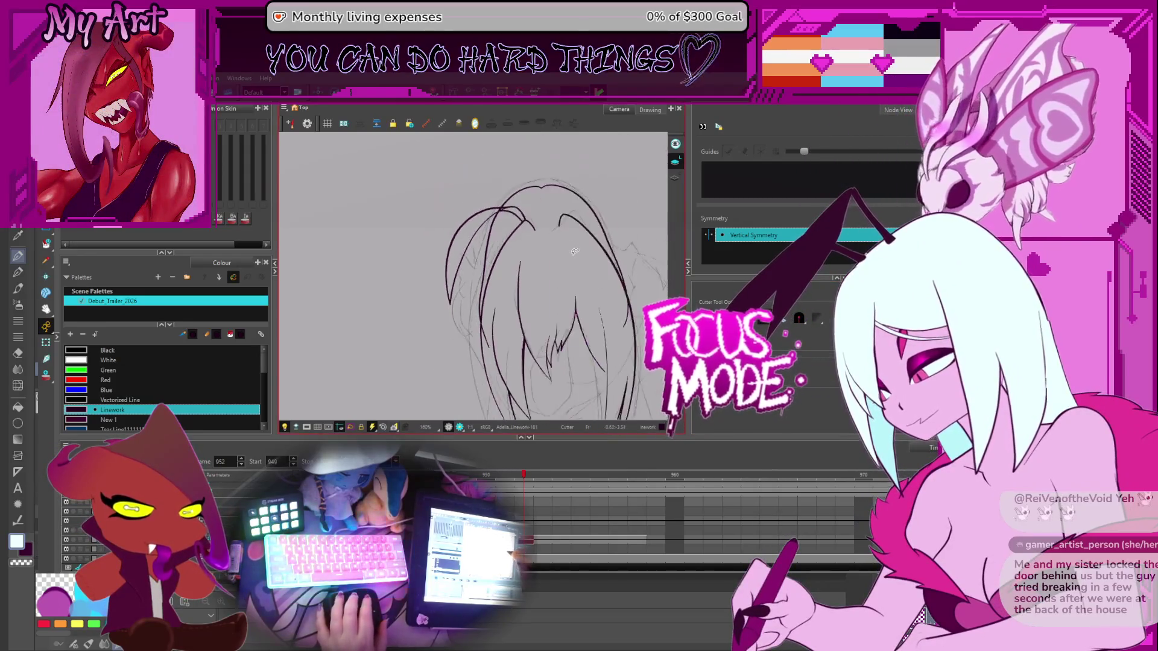
scroll(576, 255, "down", 3)
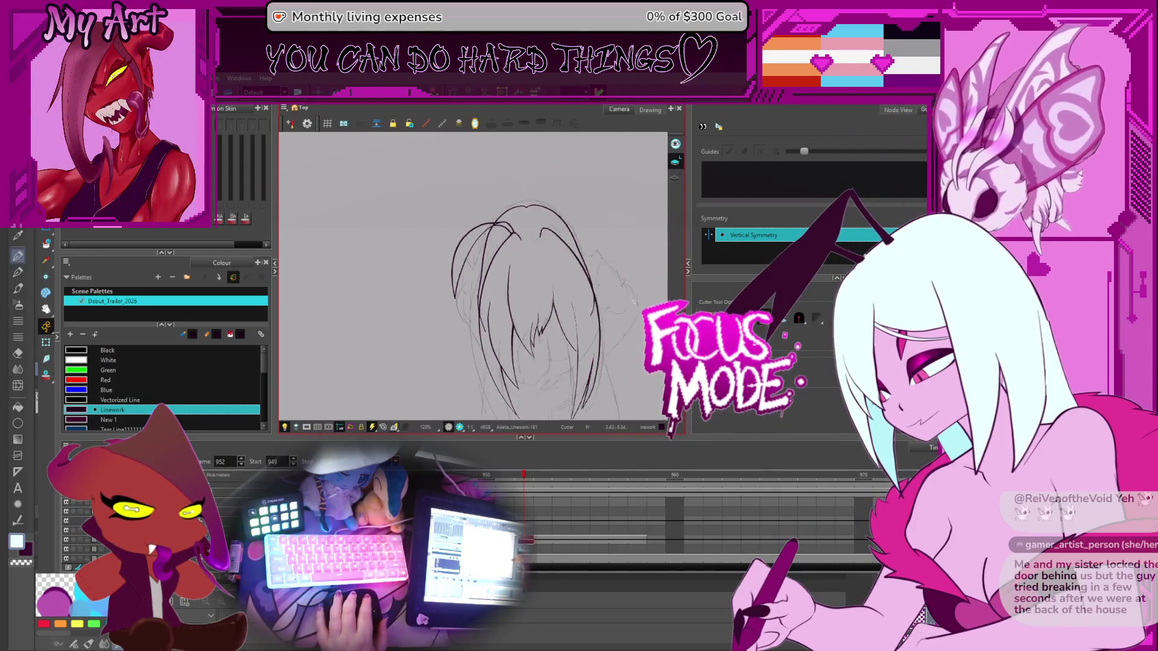
scroll(487, 233, "up", 4)
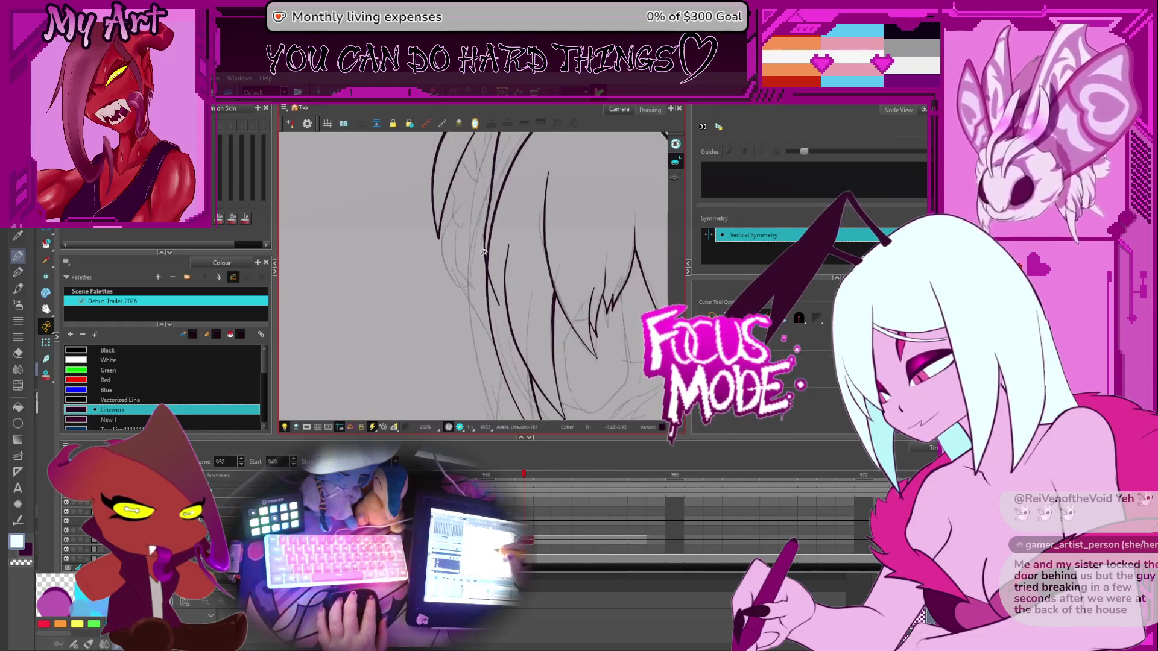
scroll(495, 253, "down", 3)
scroll(494, 263, "up", 5)
scroll(514, 236, "down", 5)
left_click_drag(514, 236, 493, 255)
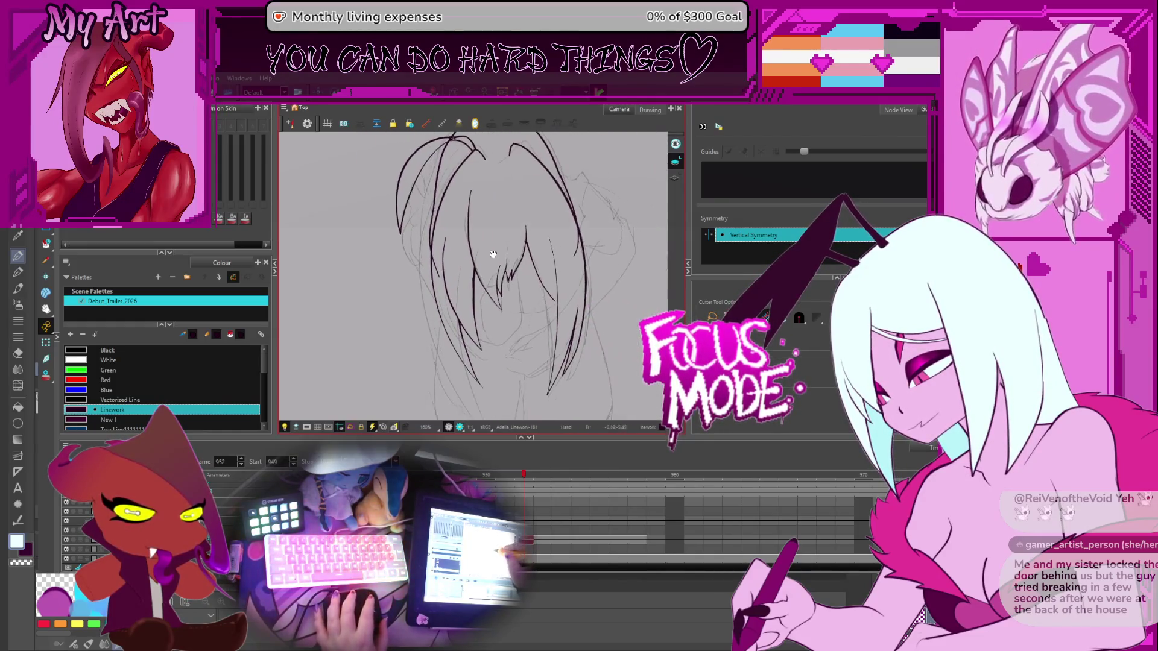
scroll(496, 269, "down", 2)
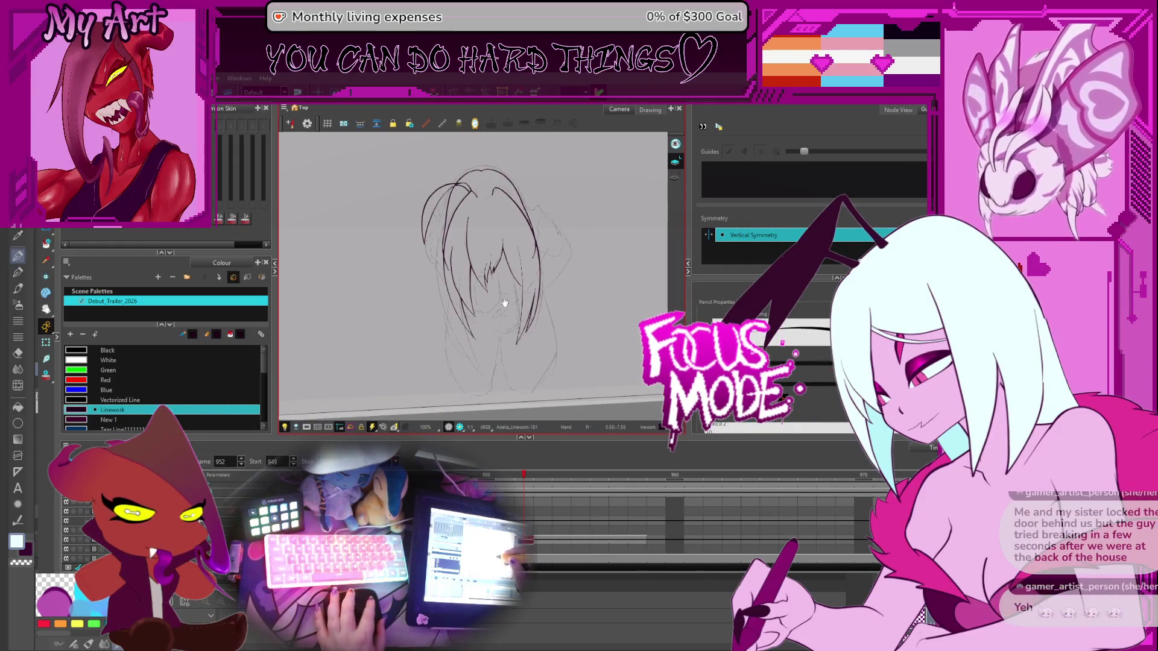
scroll(533, 187, "up", 1)
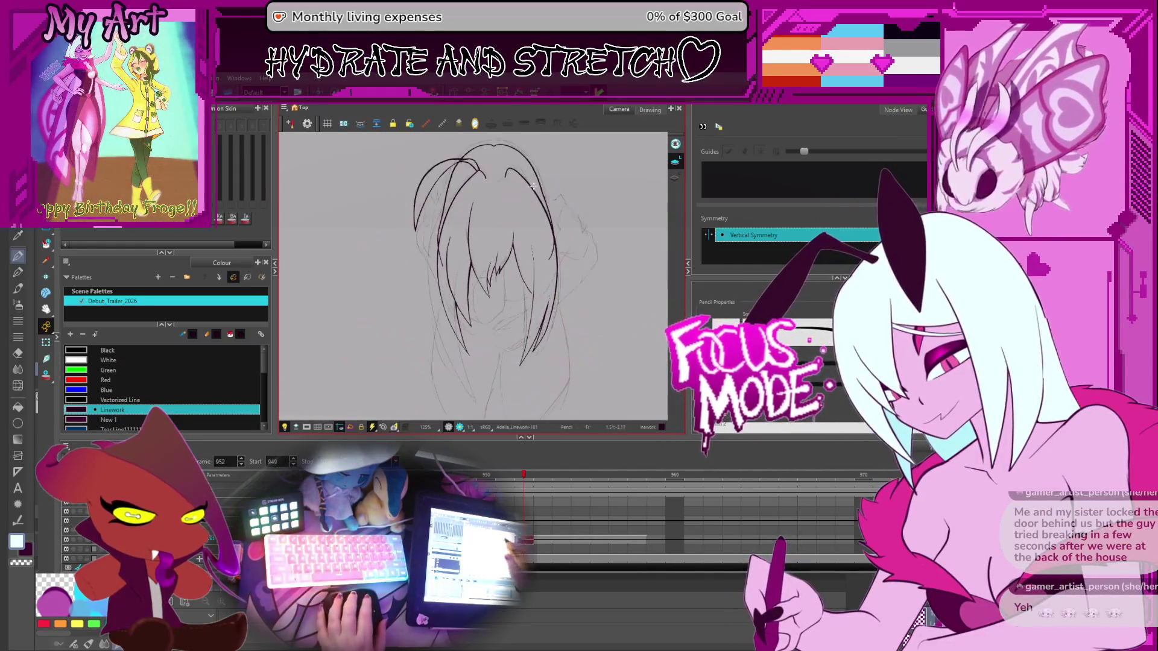
left_click_drag(533, 186, 550, 222)
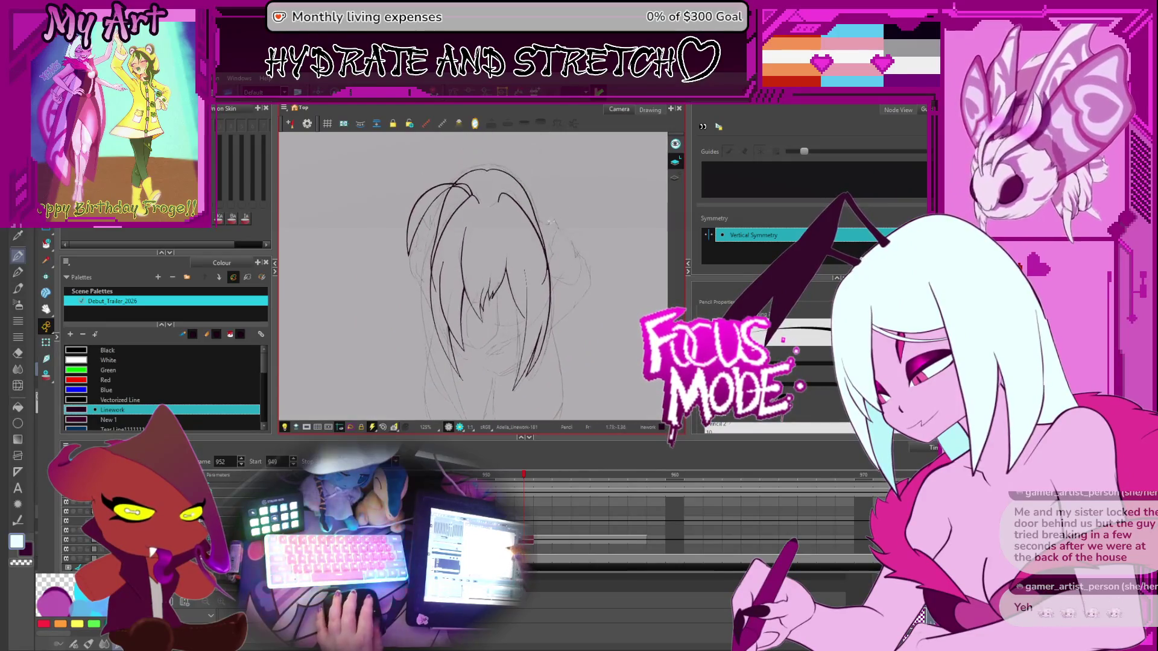
scroll(550, 222, "up", 5)
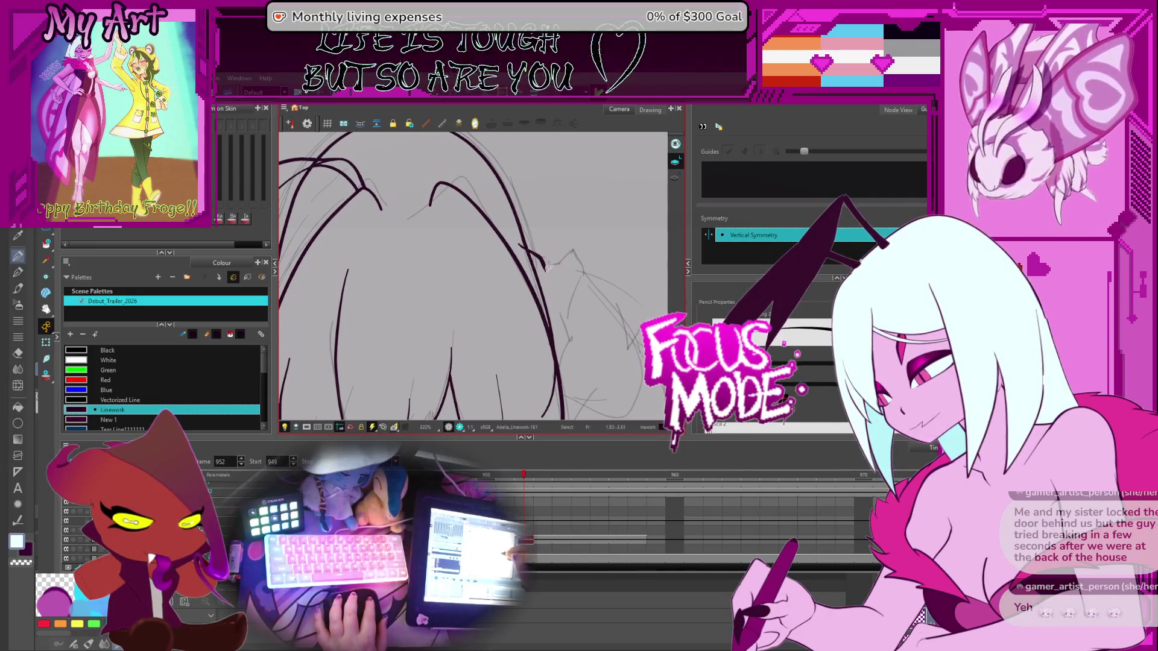
Undo the two stray strokes and box-select a small segment beside the hair with the Cutter
key("ctrl+z")
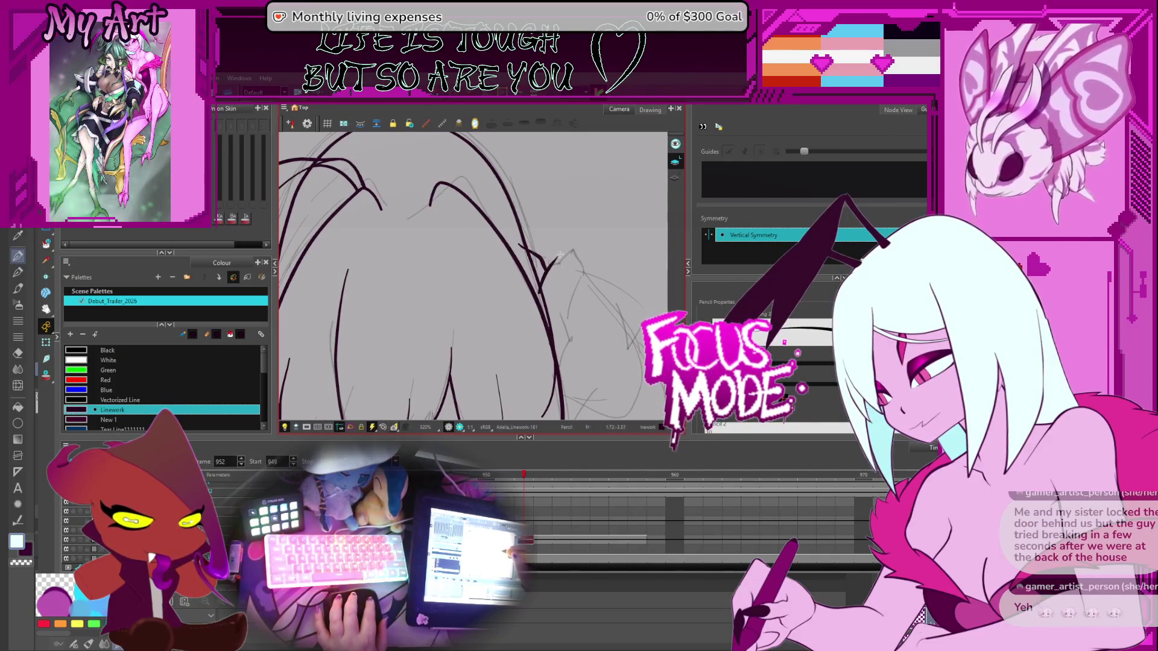
key("ctrl+z")
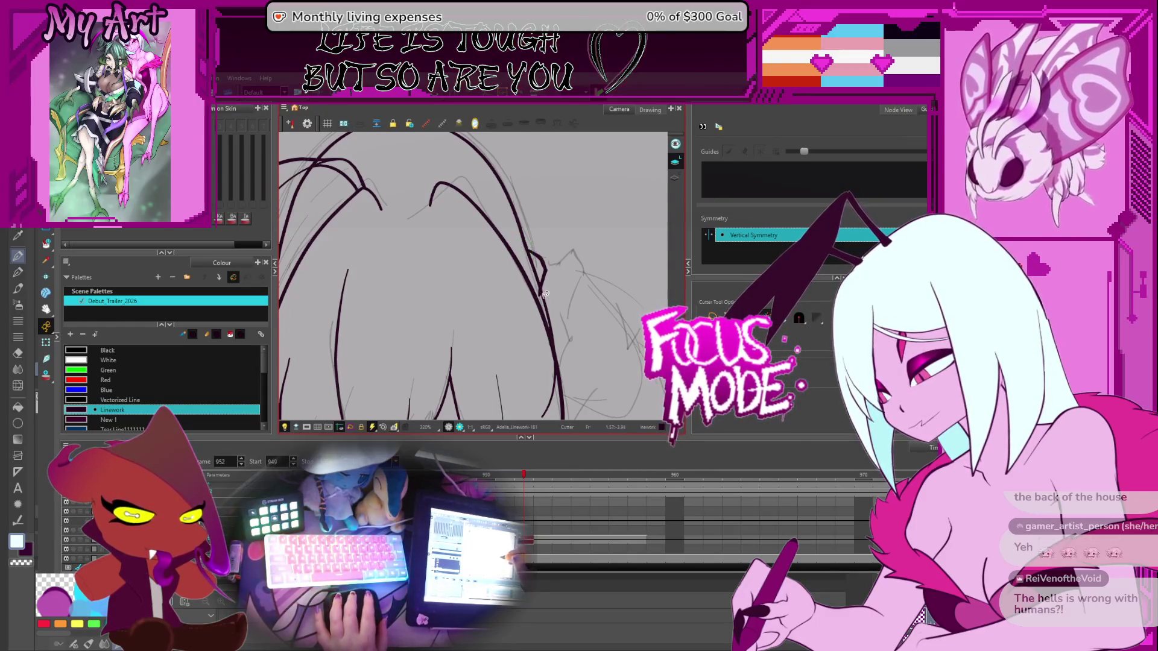
left_click_drag(545, 295, 566, 290)
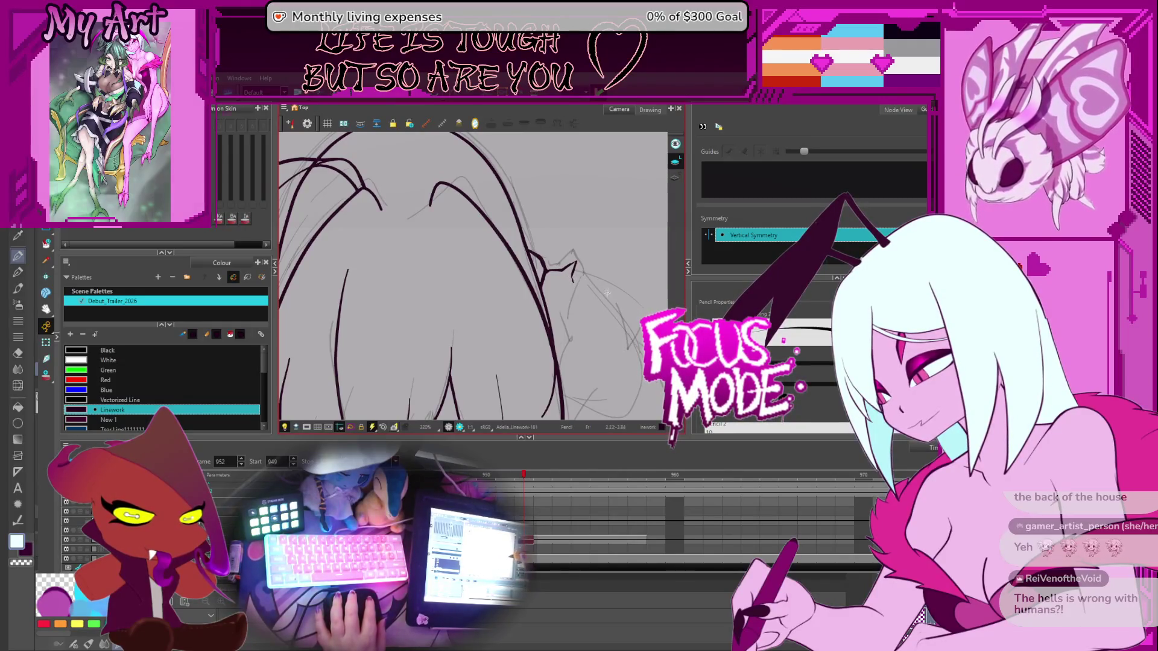
scroll(607, 293, "down", 3)
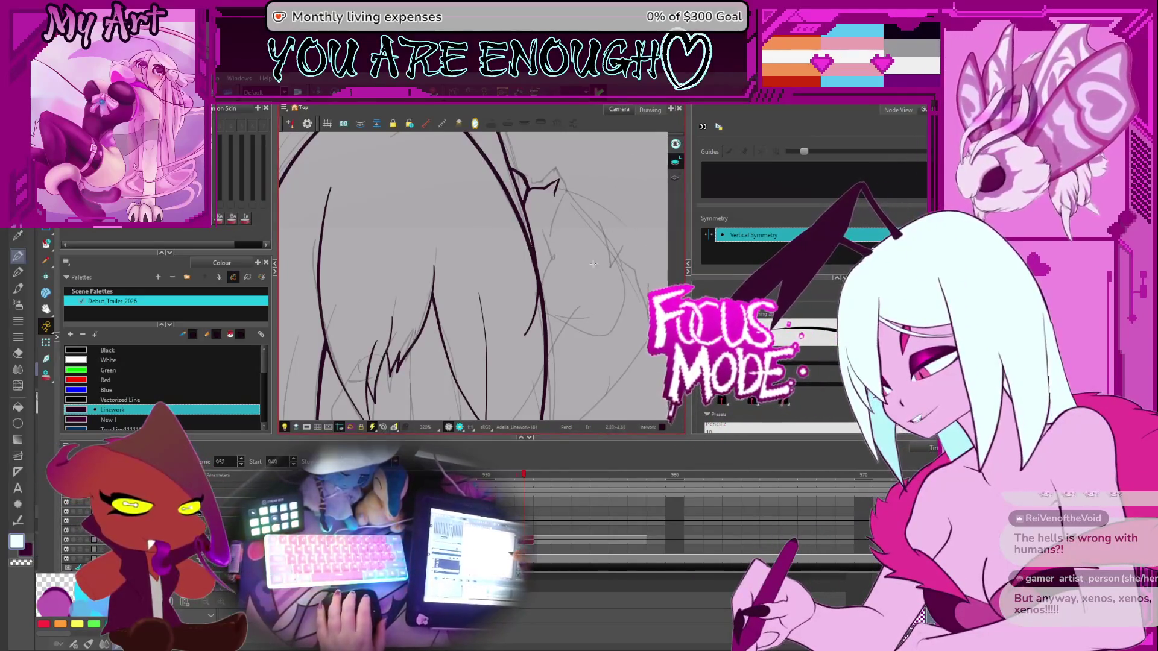
scroll(593, 264, "down", 5)
scroll(533, 258, "up", 3)
Draw a new long line rising from the lower contour toward the hair ends
mouse_move(534, 257)
left_mouse_down()
mouse_move(539, 226)
mouse_move(550, 240)
mouse_move(548, 166)
left_mouse_up()
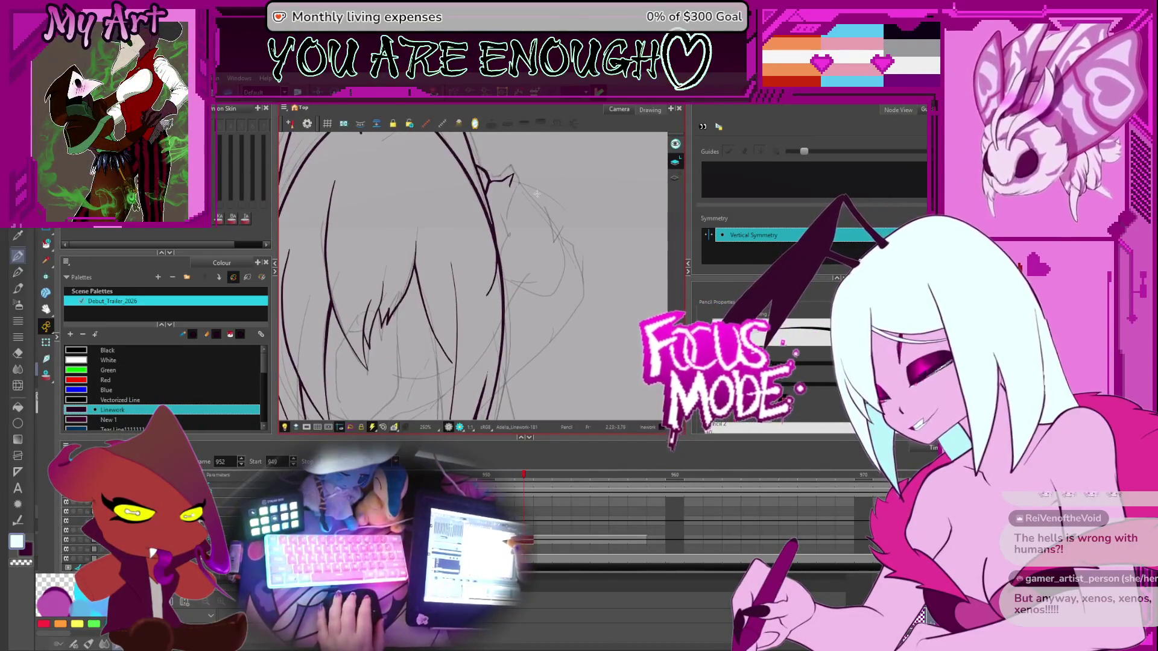
scroll(536, 193, "up", 3)
mouse_move(564, 266)
left_mouse_down()
mouse_move(572, 223)
mouse_move(525, 225)
mouse_move(543, 252)
mouse_move(448, 264)
left_mouse_up()
mouse_move(420, 341)
left_mouse_down()
mouse_move(452, 286)
mouse_move(590, 189)
left_mouse_up()
Bend the lower section of the new stroke downward with the Contour Editor
key("alt+q")
left_click(583, 197)
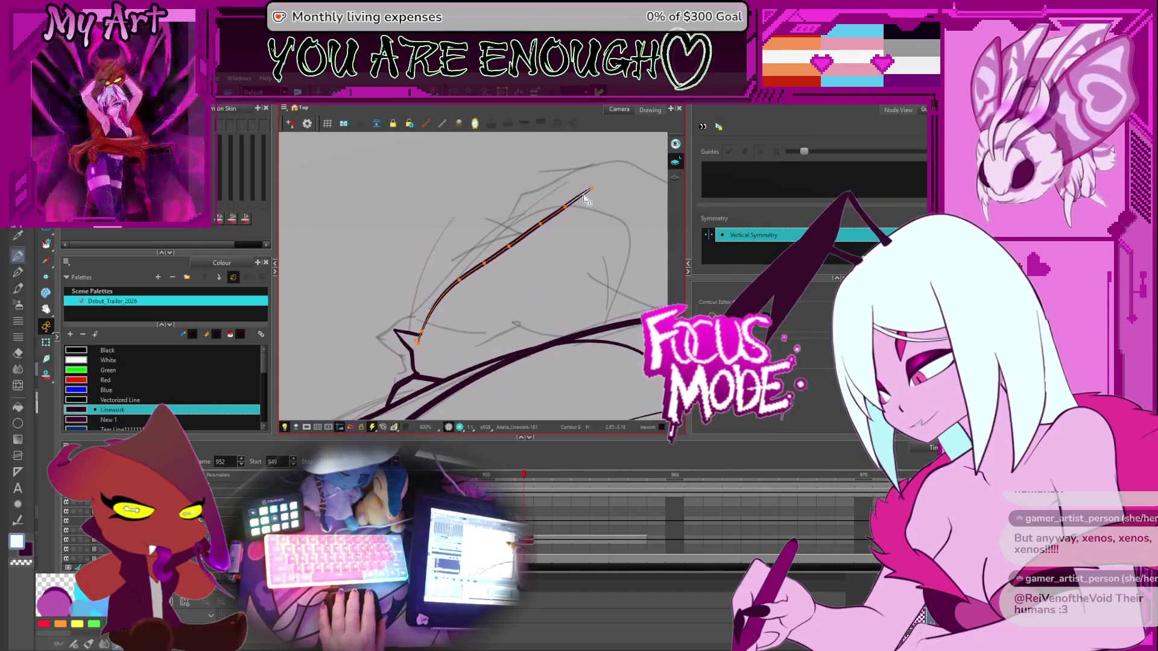
key("2")
key("2")
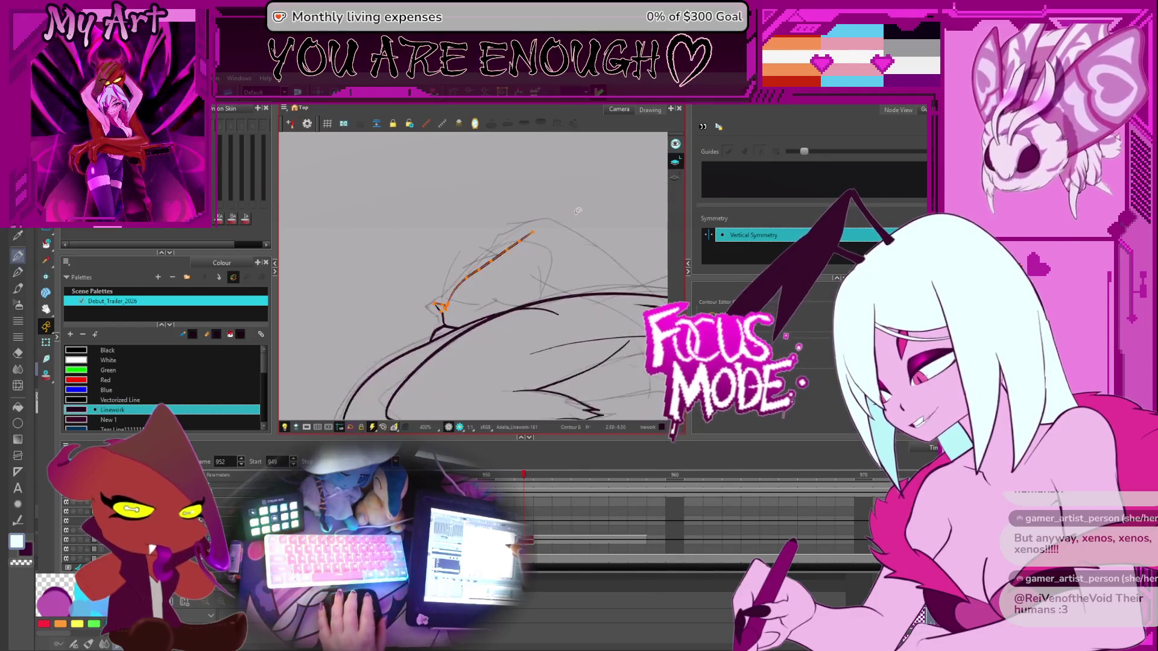
mouse_move(502, 257)
left_mouse_down()
mouse_move(467, 281)
mouse_move(475, 276)
left_mouse_up()
key("1")
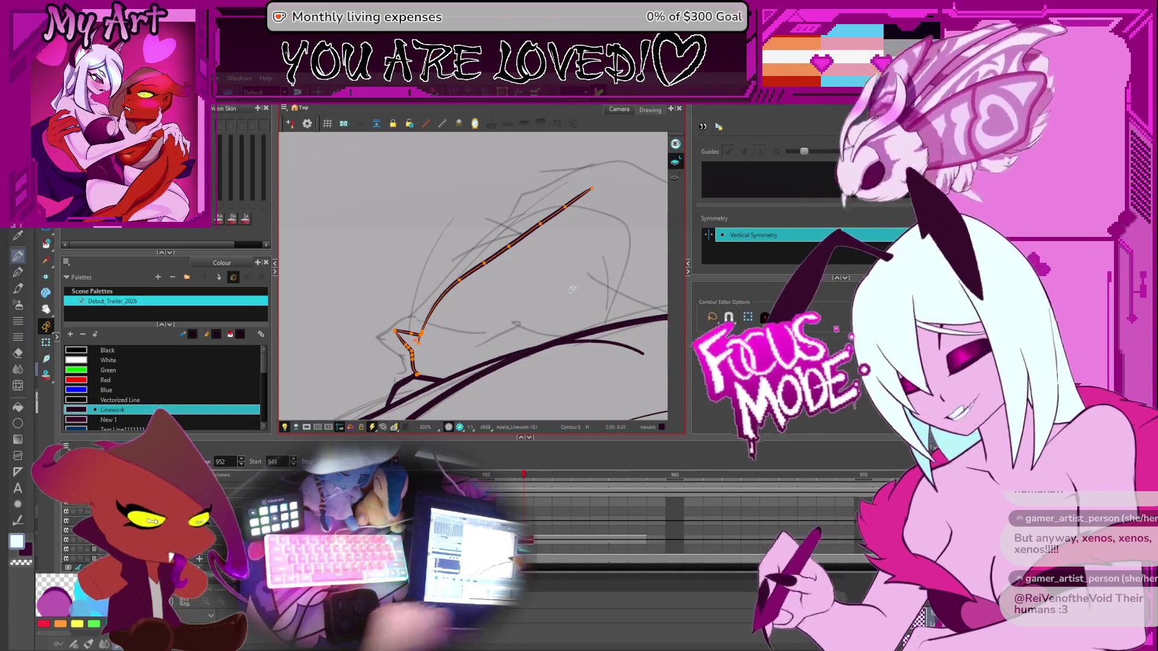
Select the nearby strokes, then bend the stroke beside the hair's right side and extend its lower end down-left
mouse_move(569, 278)
left_mouse_down()
mouse_move(553, 400)
mouse_move(525, 362)
left_mouse_up()
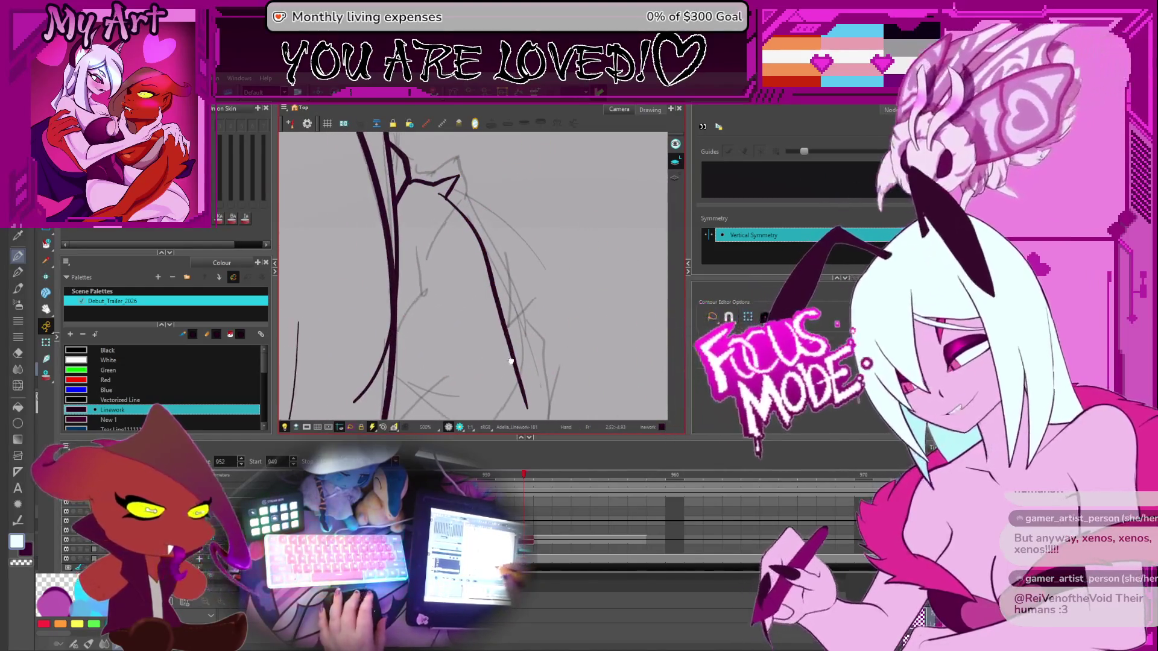
left_click(512, 320)
left_click(496, 284)
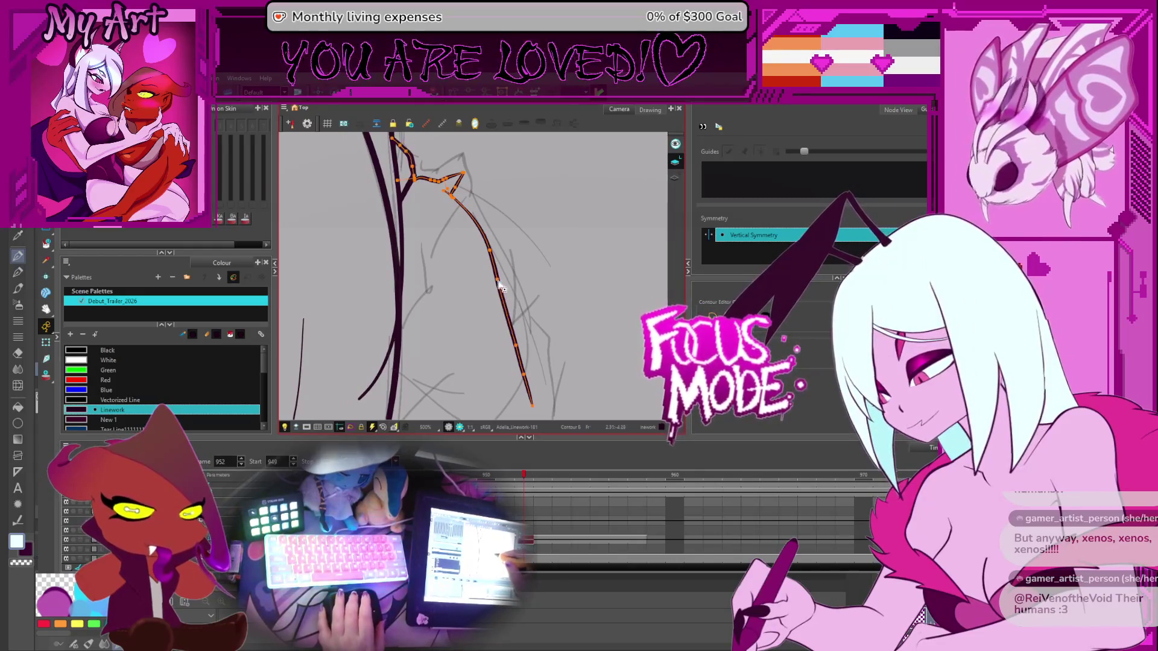
key("ctrl+a")
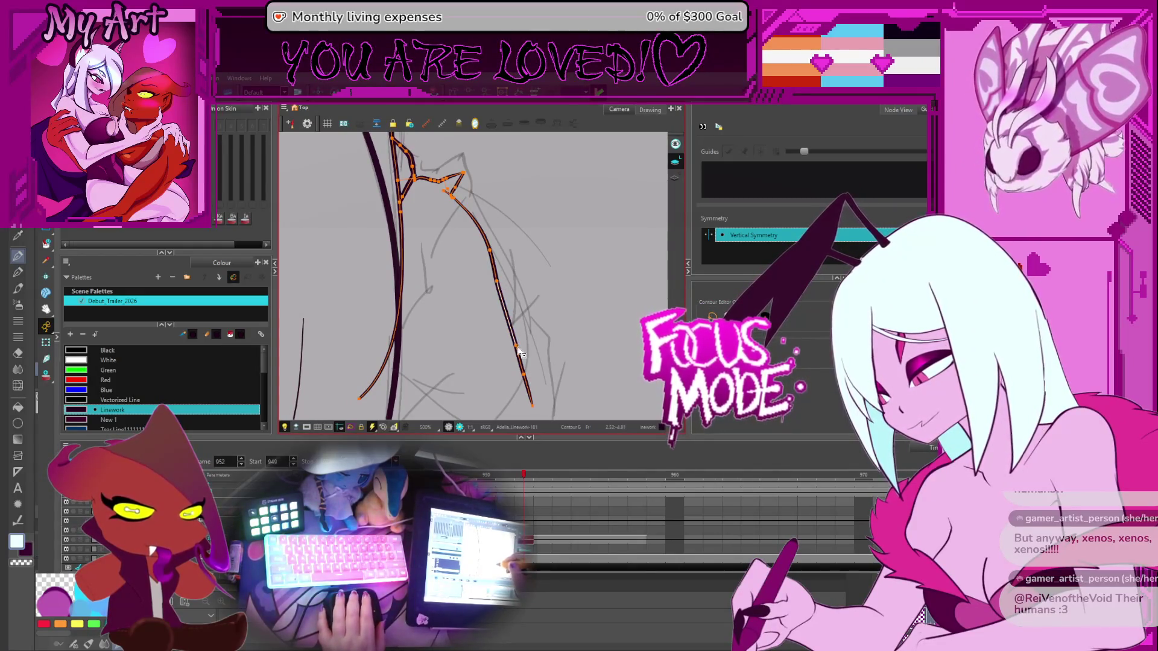
mouse_move(527, 372)
left_mouse_down()
mouse_move(549, 289)
mouse_move(561, 361)
left_mouse_up()
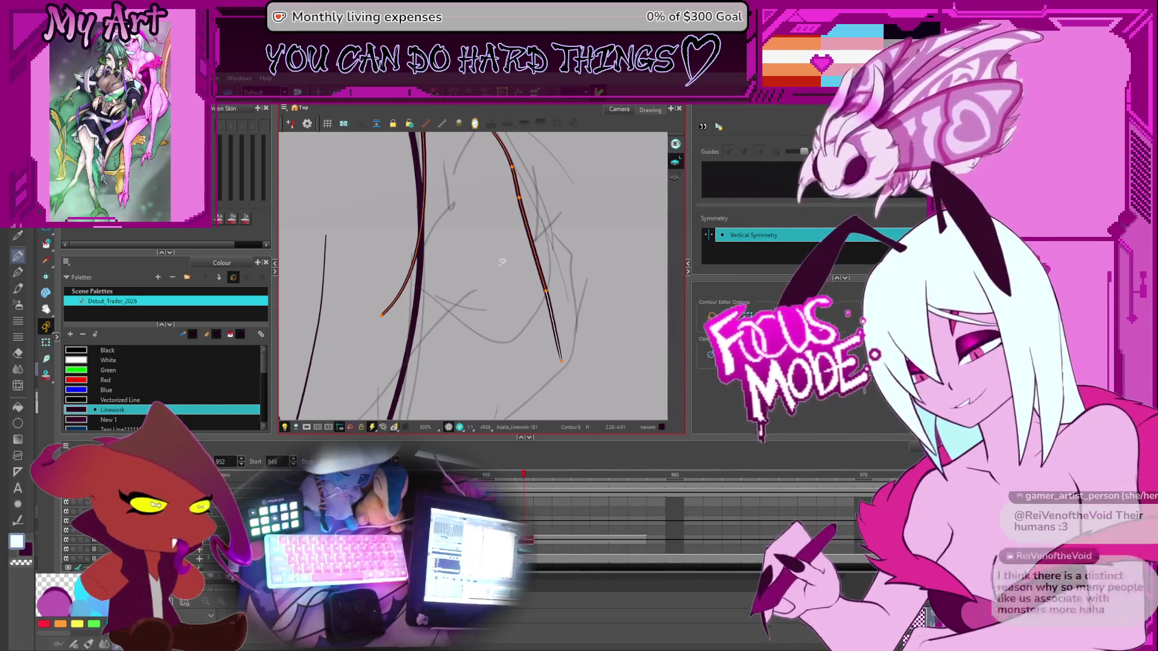
scroll(502, 262, "down", 3)
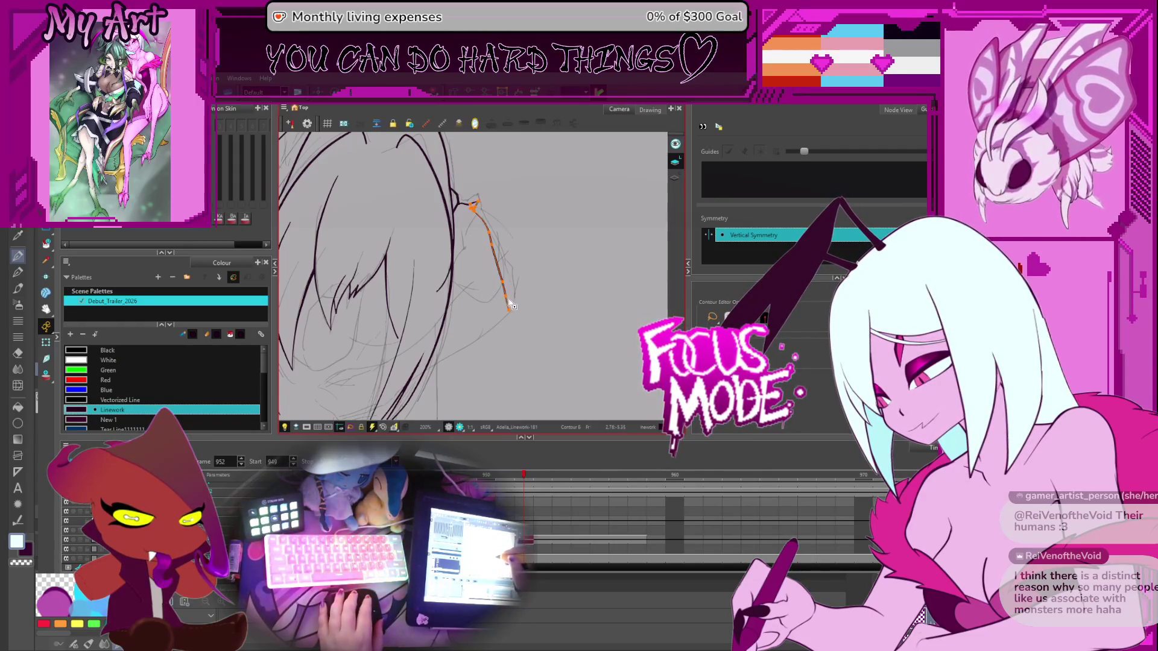
left_click_drag(511, 306, 505, 326)
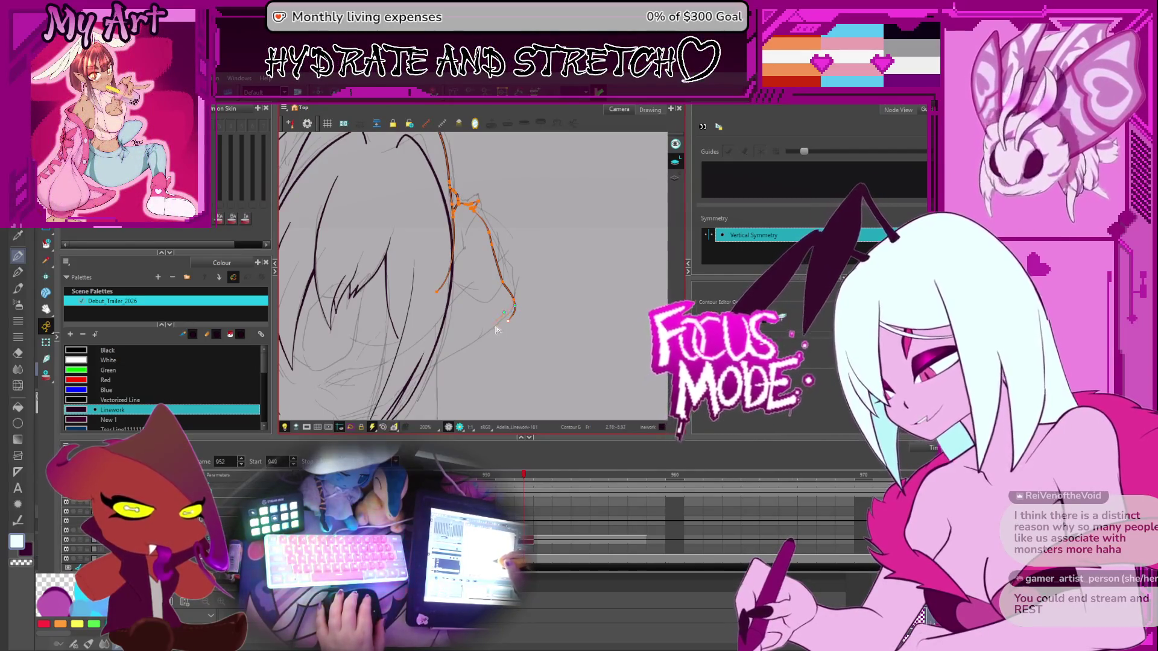
left_click_drag(502, 328, 486, 330)
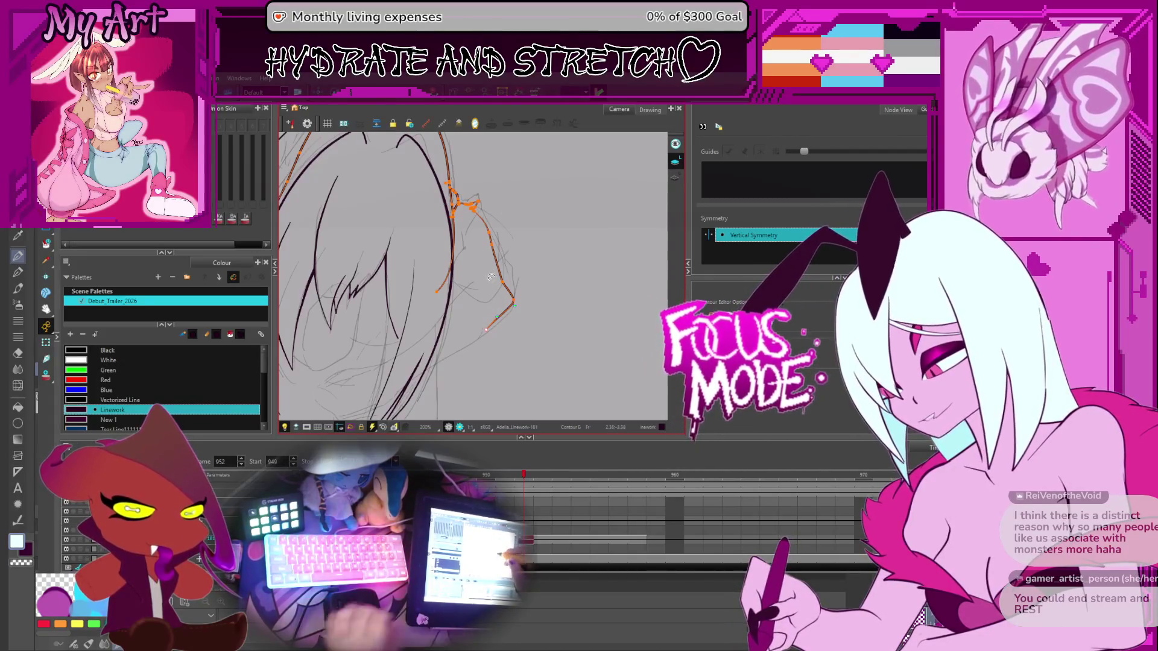
Tilt, pan and straighten the view, then return to the Pencil
scroll(491, 276, "up", 1)
mouse_move(564, 271)
left_mouse_down()
mouse_move(581, 279)
mouse_move(581, 262)
left_mouse_up()
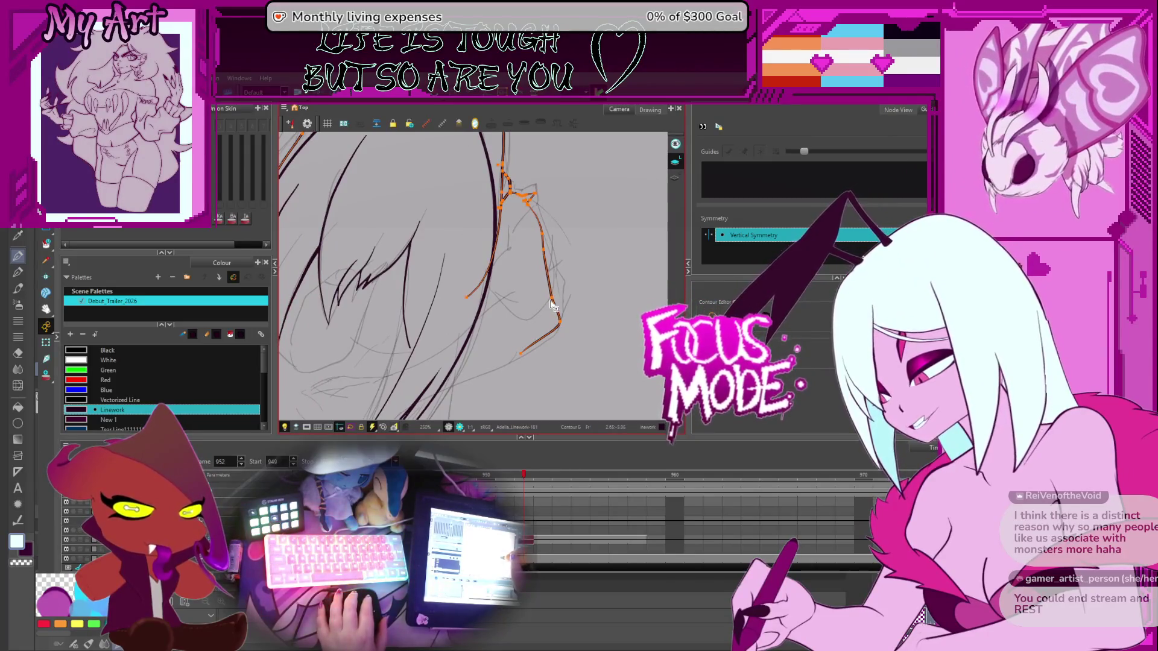
mouse_move(560, 338)
left_mouse_down()
mouse_move(572, 310)
mouse_move(569, 237)
mouse_move(547, 262)
mouse_move(504, 251)
left_mouse_up()
scroll(569, 237, "up", 2)
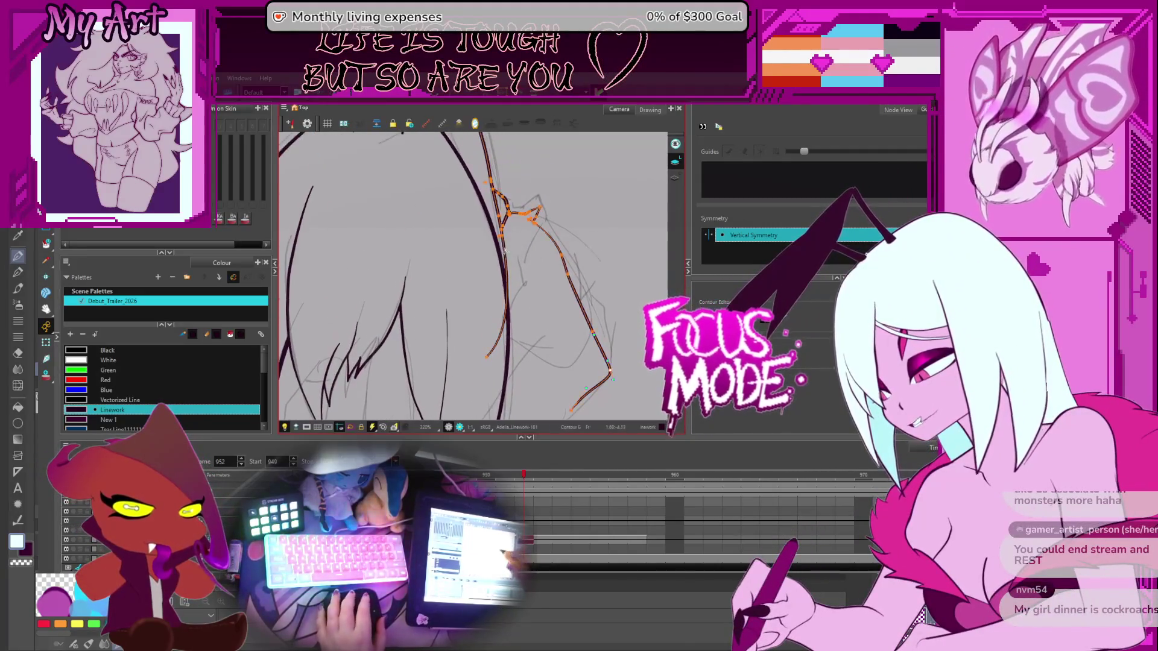
key("alt+x")
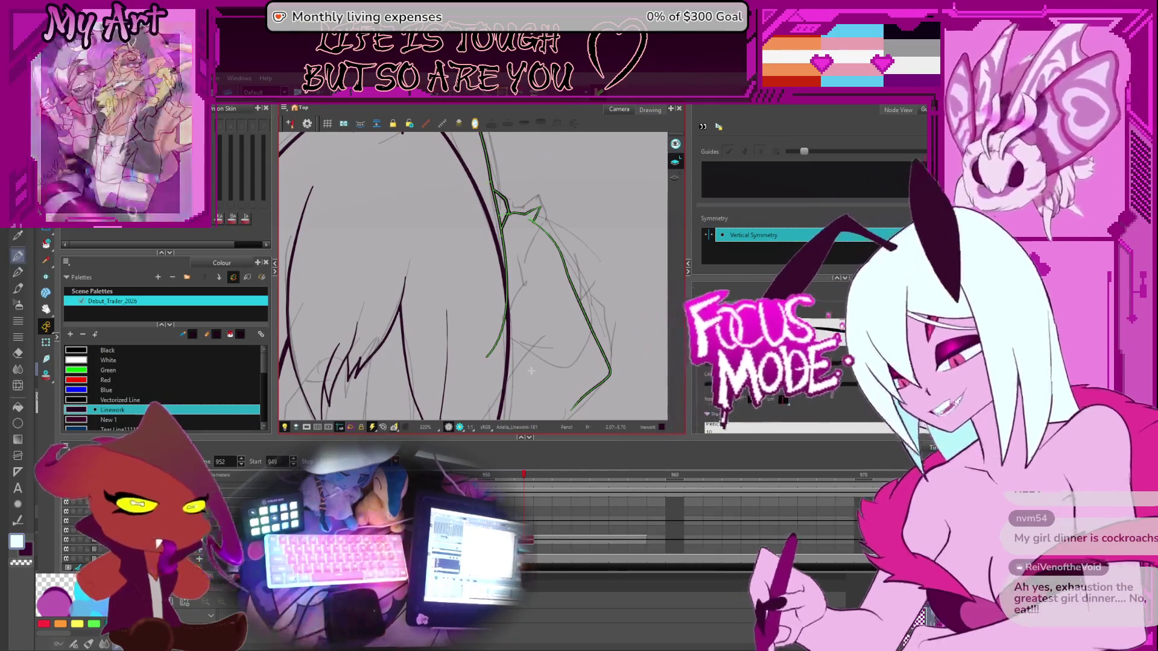
Draw a short line beside the hair
mouse_move(597, 295)
left_mouse_down()
mouse_move(604, 269)
mouse_move(579, 283)
left_mouse_up()
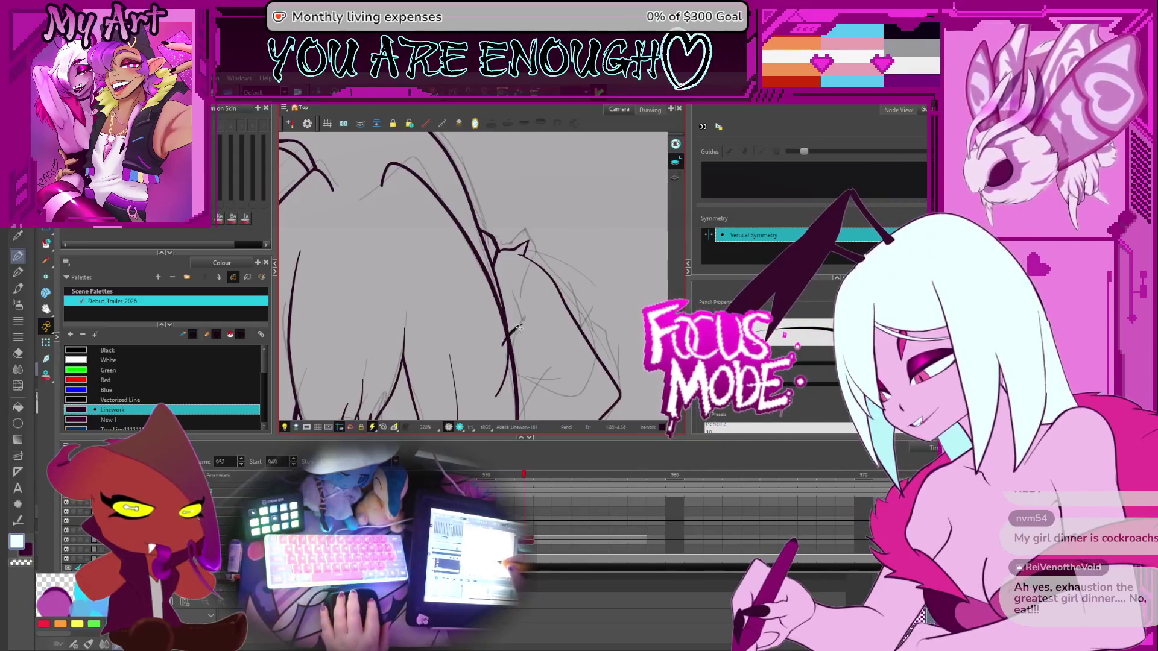
left_click_drag(510, 335, 513, 305)
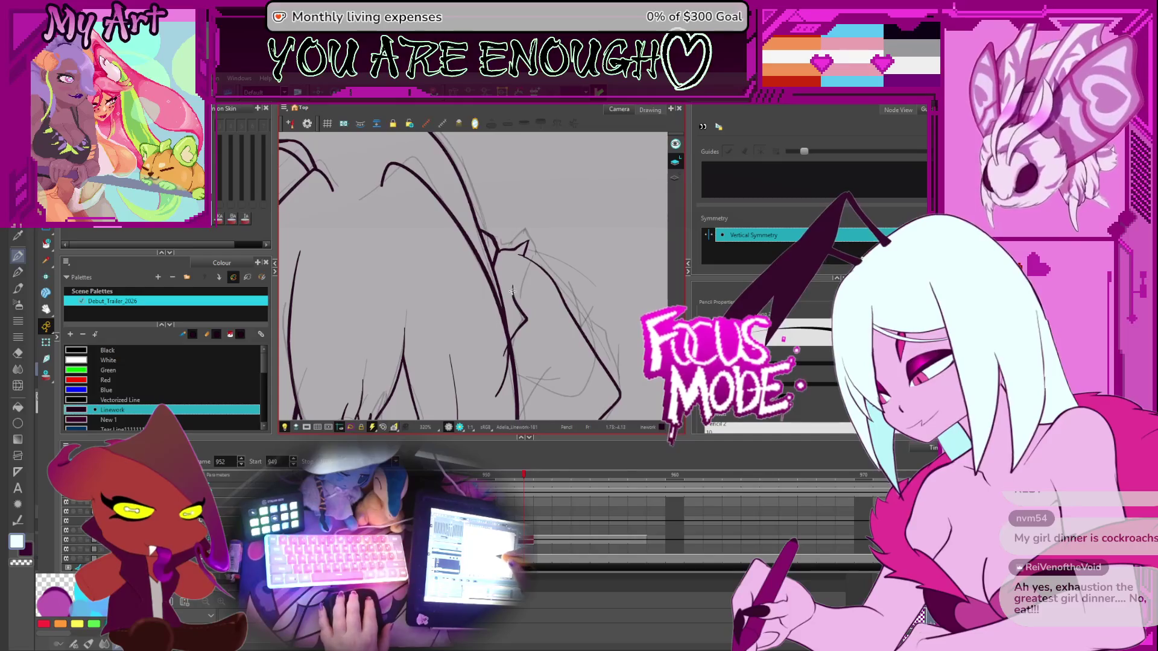
scroll(511, 292, "up", 3)
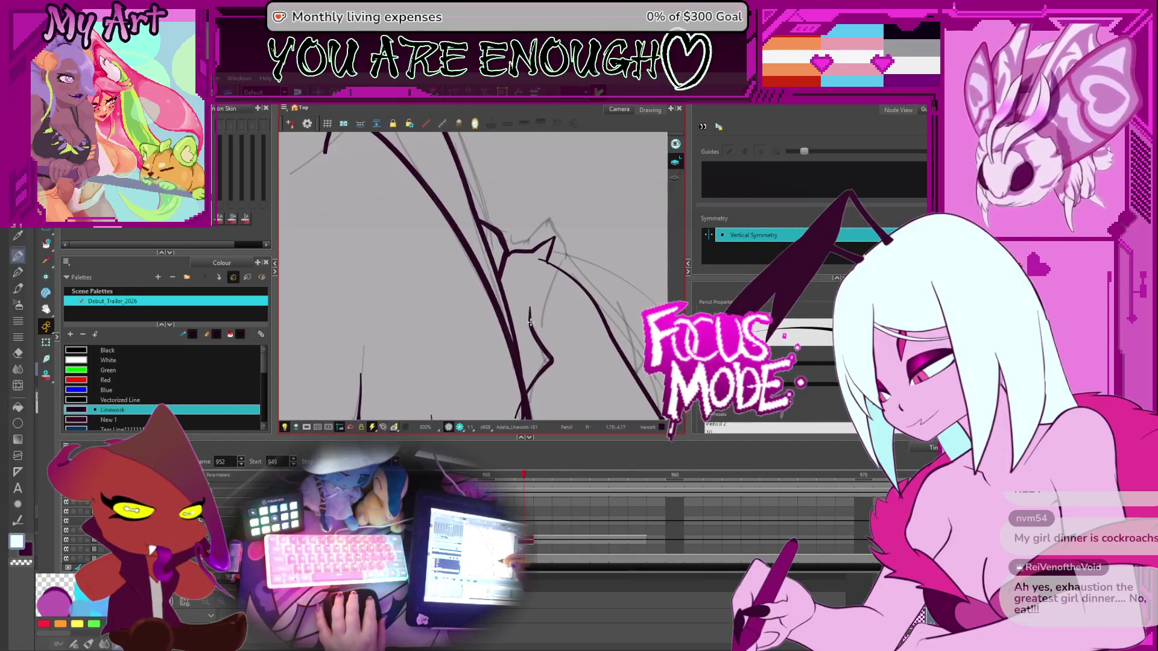
Select the upper hair strokes and drag the tip's Bezier handle to smooth the pointed strand
key("alt+q")
left_click(529, 321)
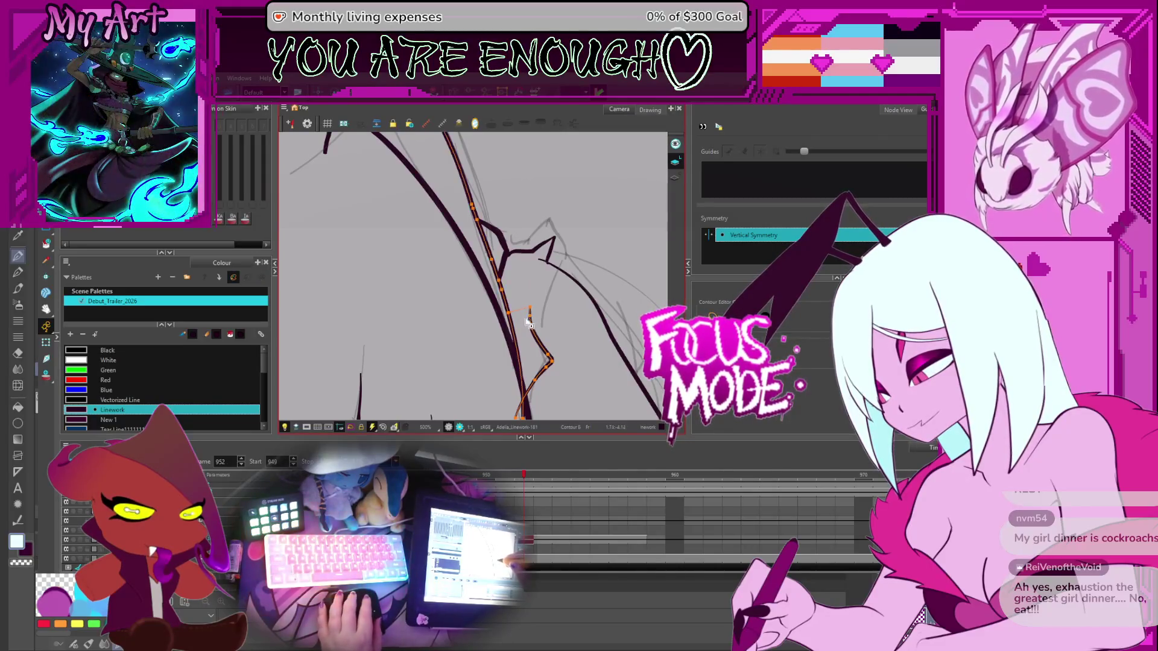
left_click_drag(529, 309, 531, 311)
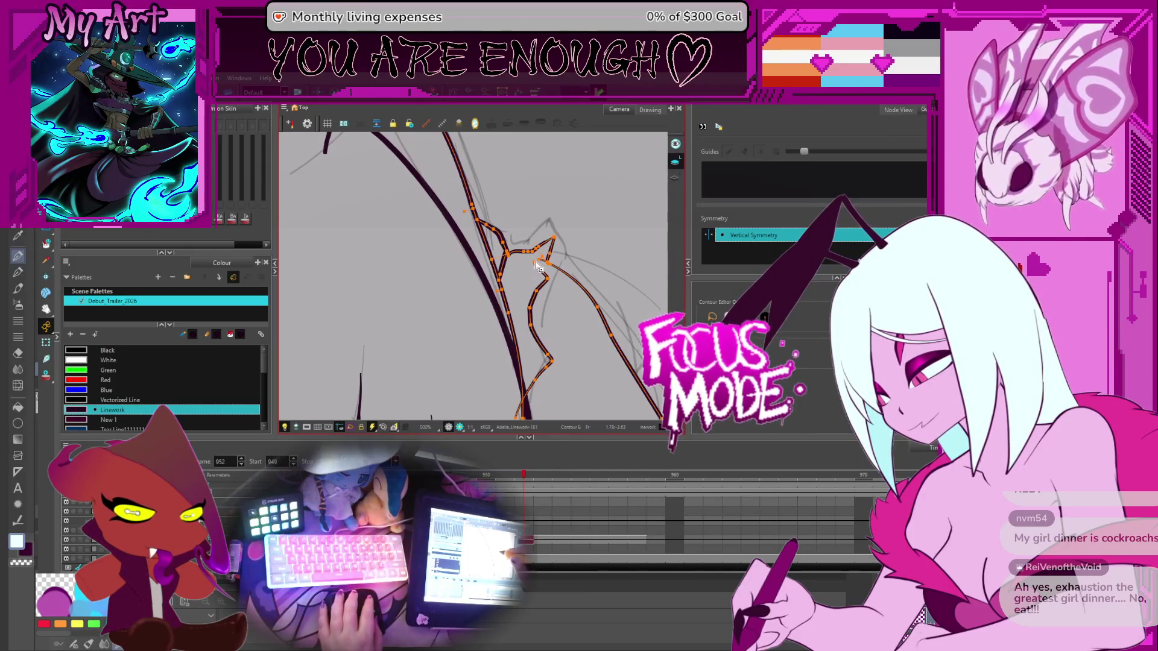
scroll(545, 266, "up", 4)
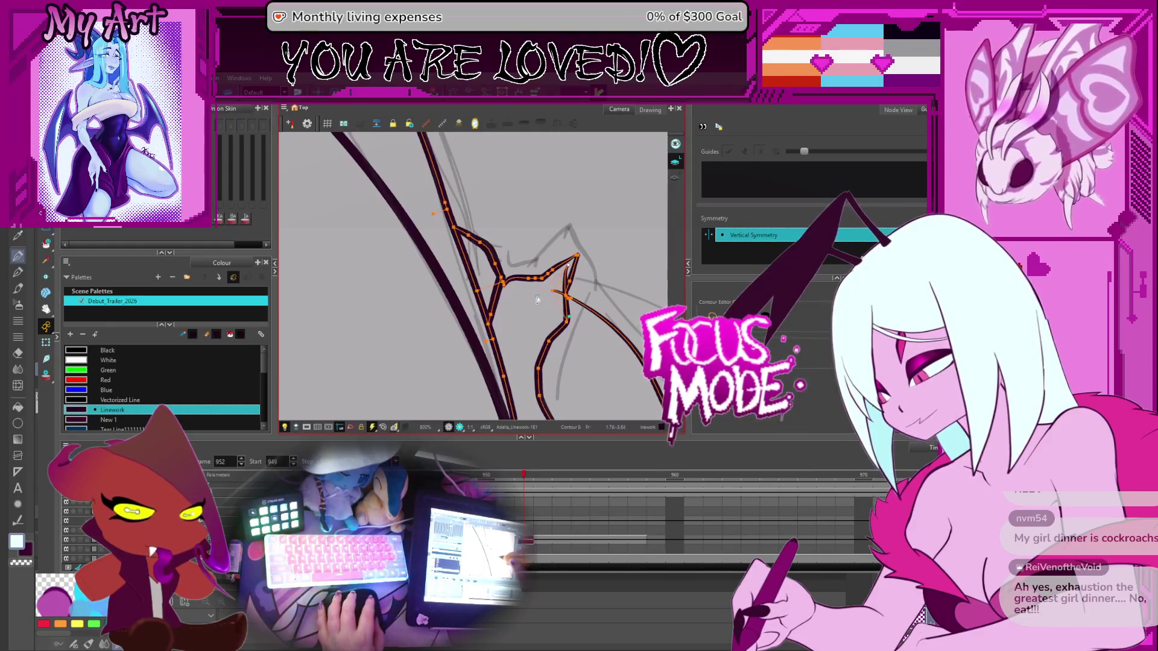
mouse_move(571, 274)
left_mouse_down()
mouse_move(576, 260)
mouse_move(524, 311)
left_mouse_up()
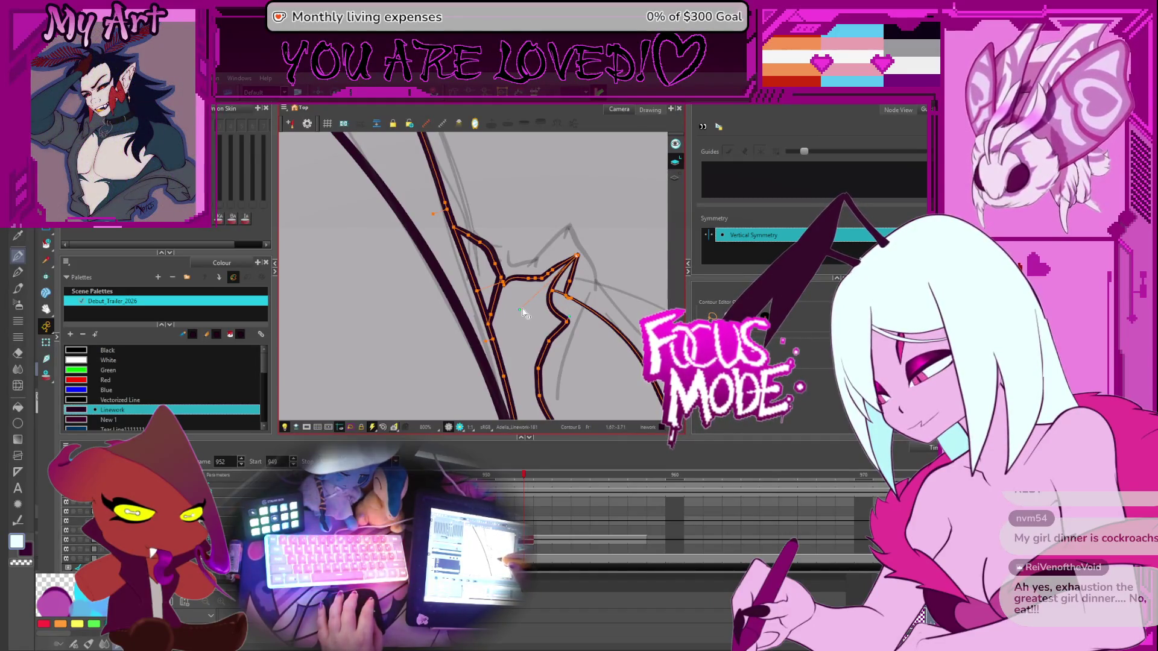
scroll(539, 329, "down", 3)
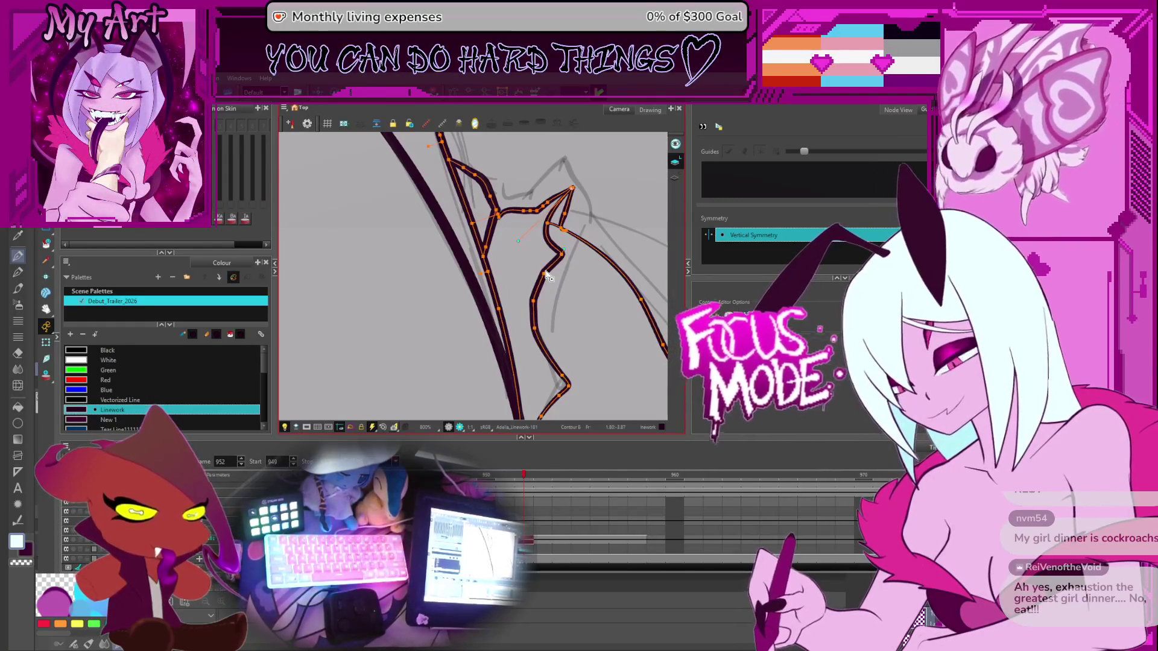
left_click(600, 297)
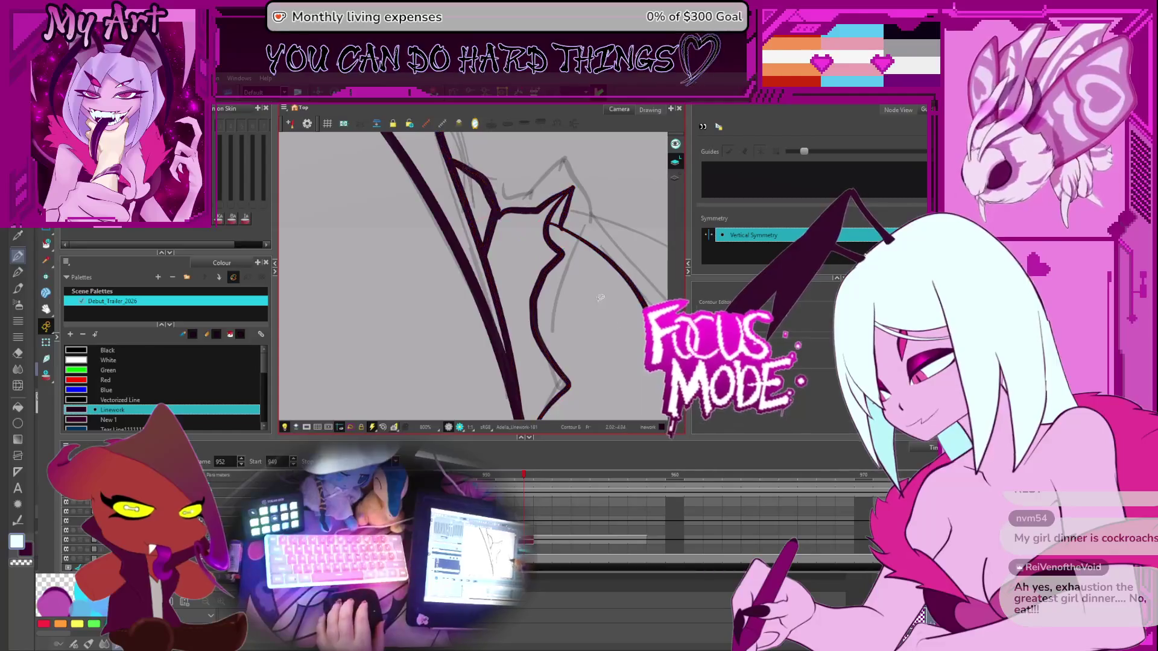
scroll(600, 298, "up", 3)
left_click_drag(617, 305, 575, 305)
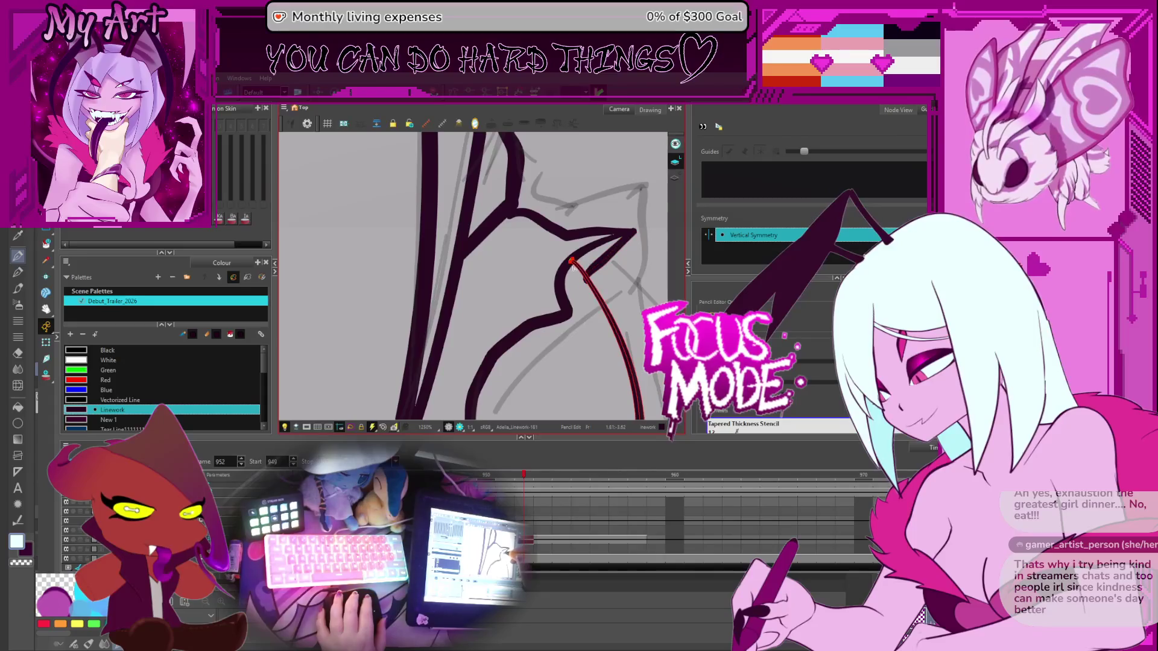
Rotate the canvas and review the hair strand's contour points along its length
scroll(603, 303, "down", 6)
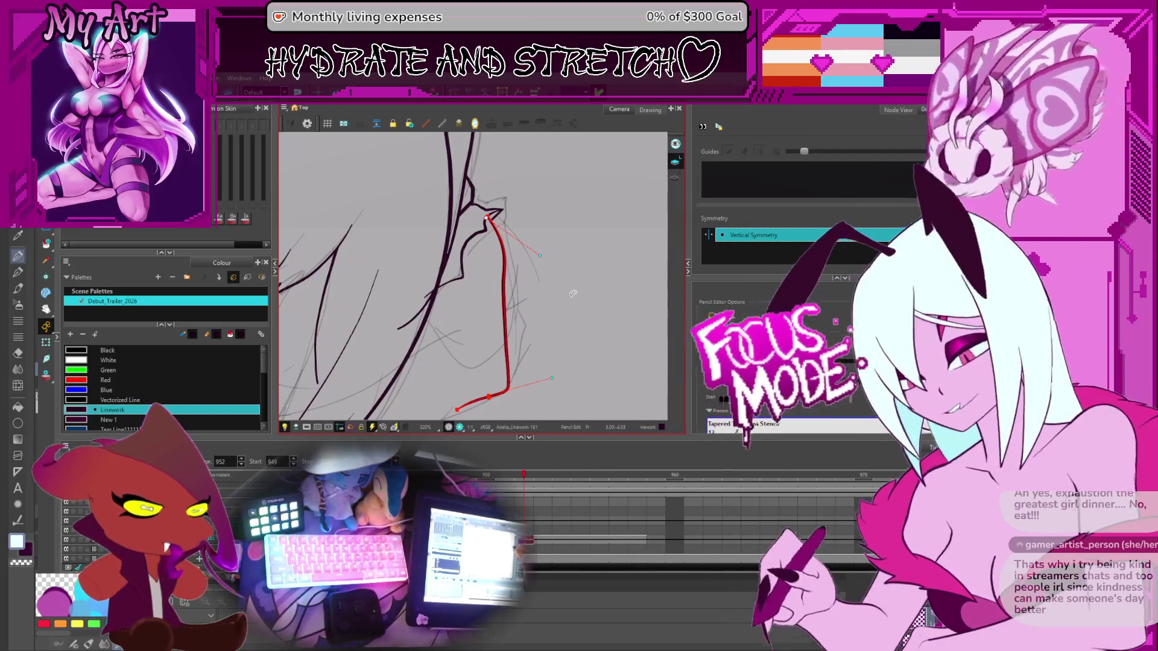
key("ctrl+alt")
left_click_drag(527, 330, 536, 291)
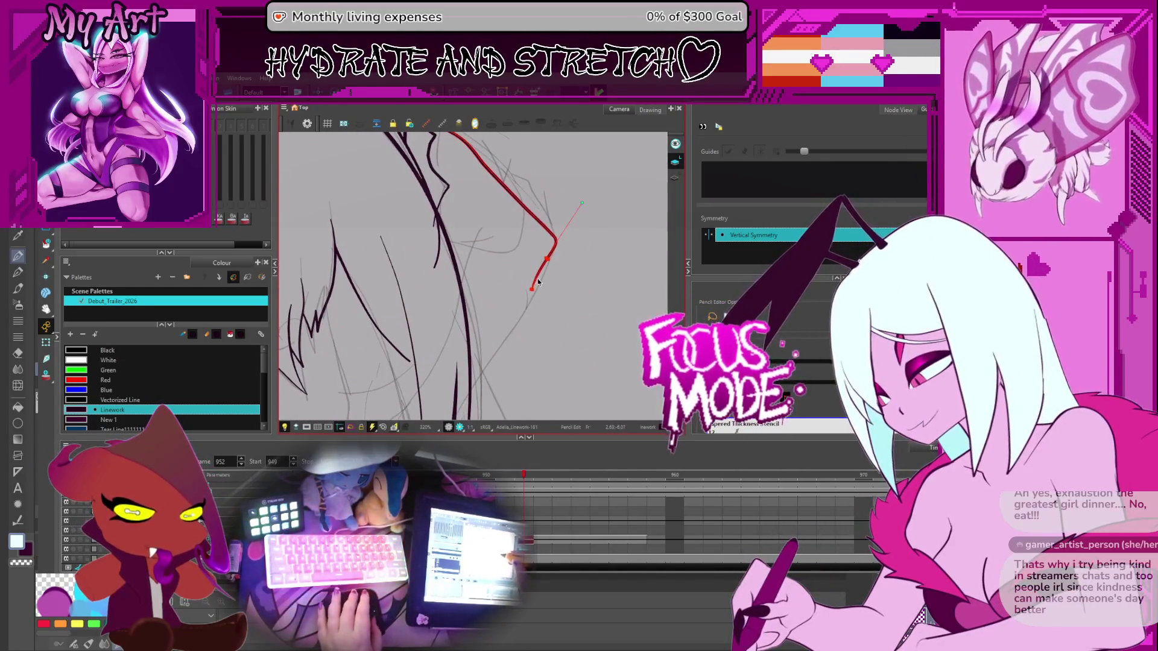
key("alt+q")
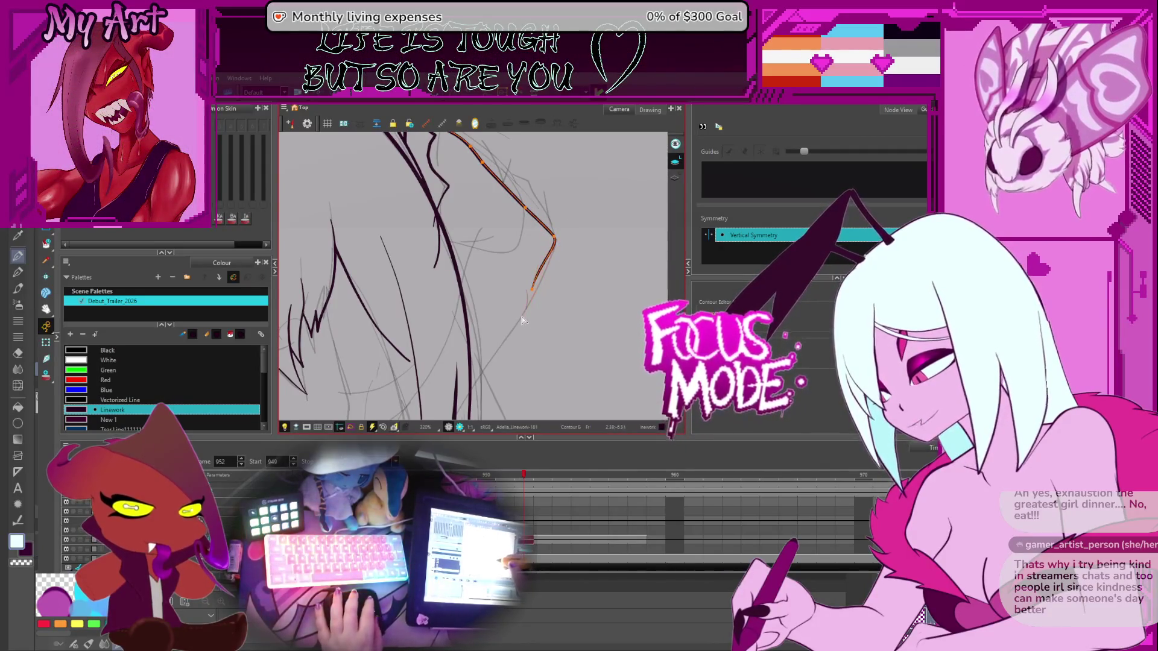
left_click_drag(536, 303, 539, 329)
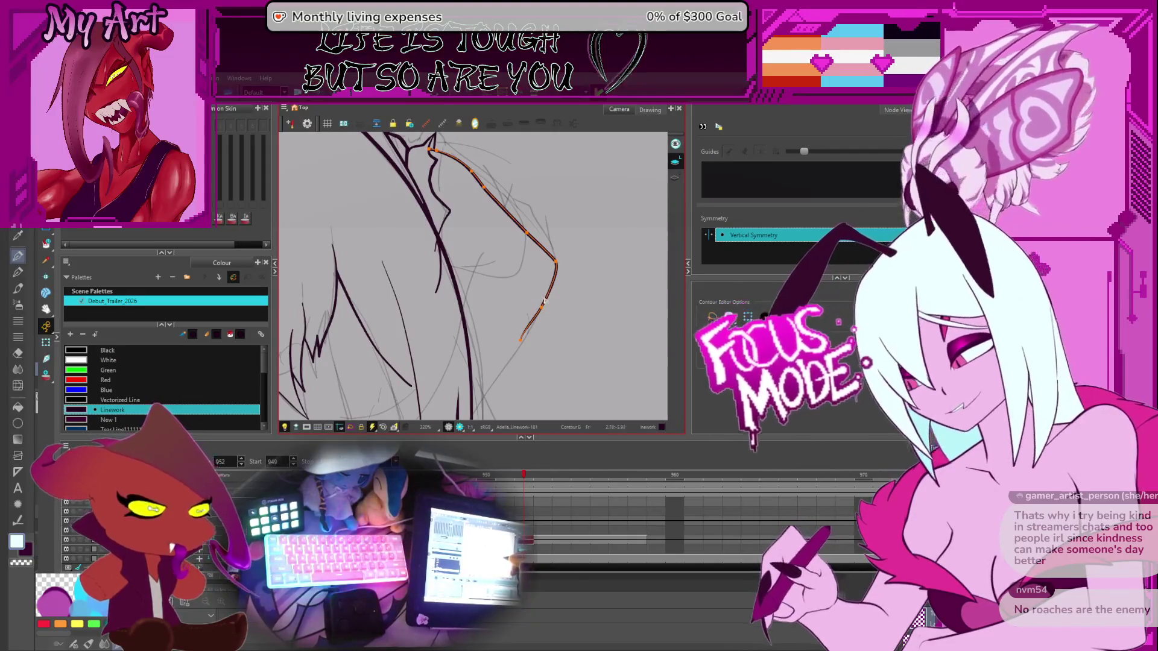
scroll(589, 253, "down", 1)
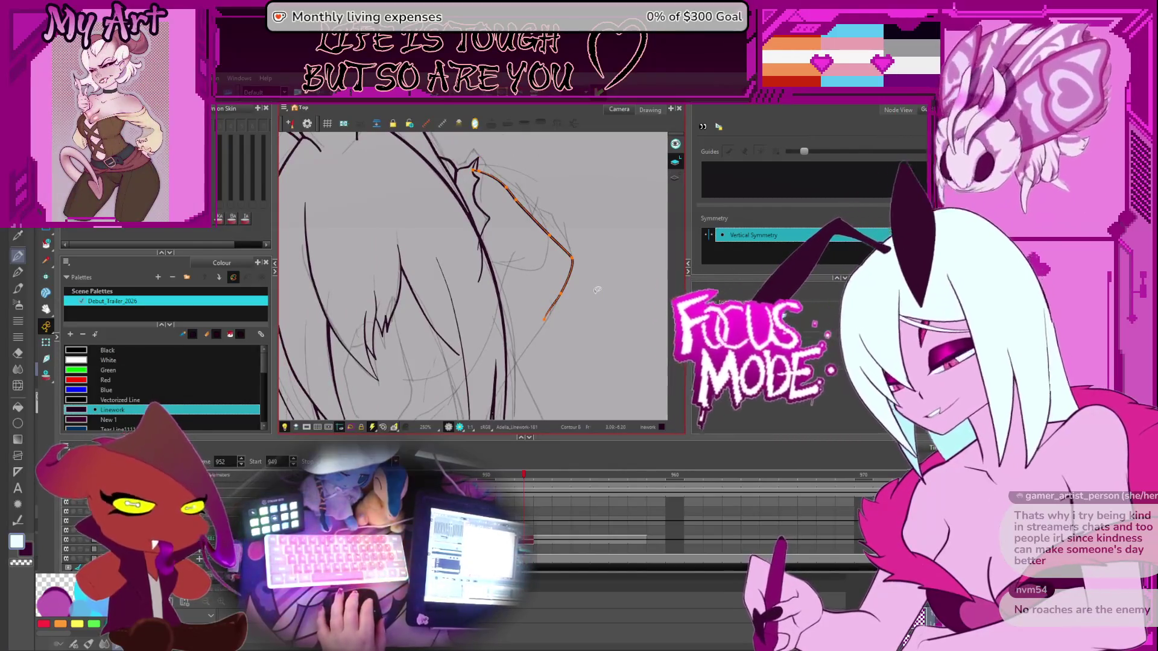
key("alt+slash")
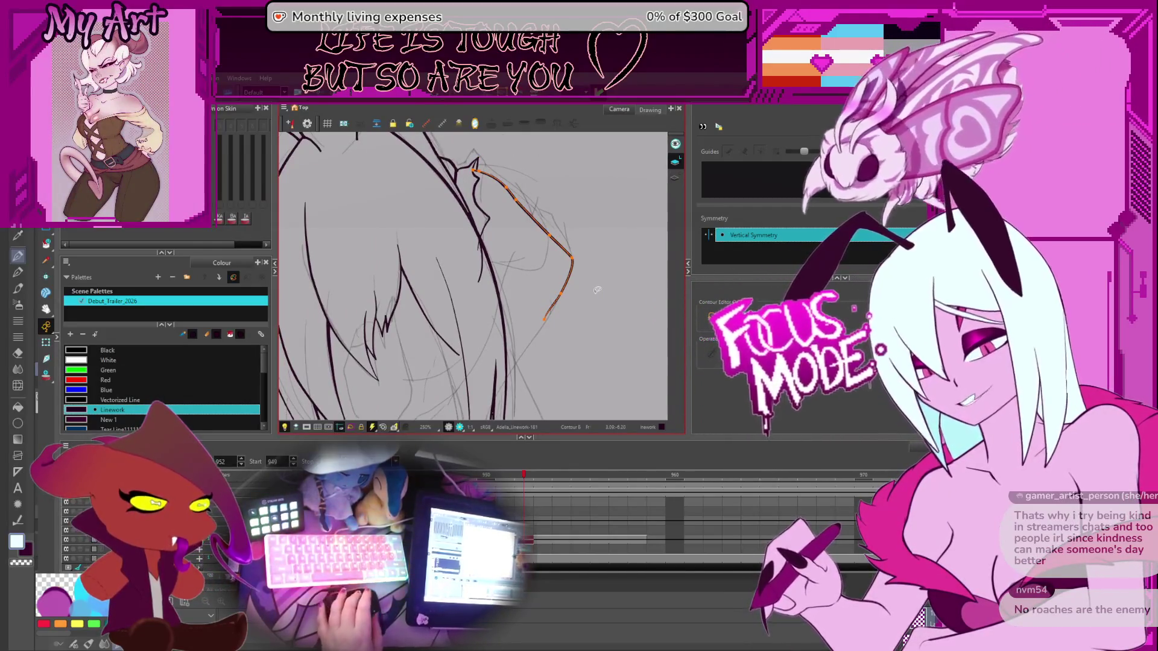
Zoom and re-angle the view onto the lower hair strands
scroll(584, 238, "up", 3)
mouse_move(585, 237)
left_mouse_down()
mouse_move(467, 334)
mouse_move(426, 332)
left_mouse_up()
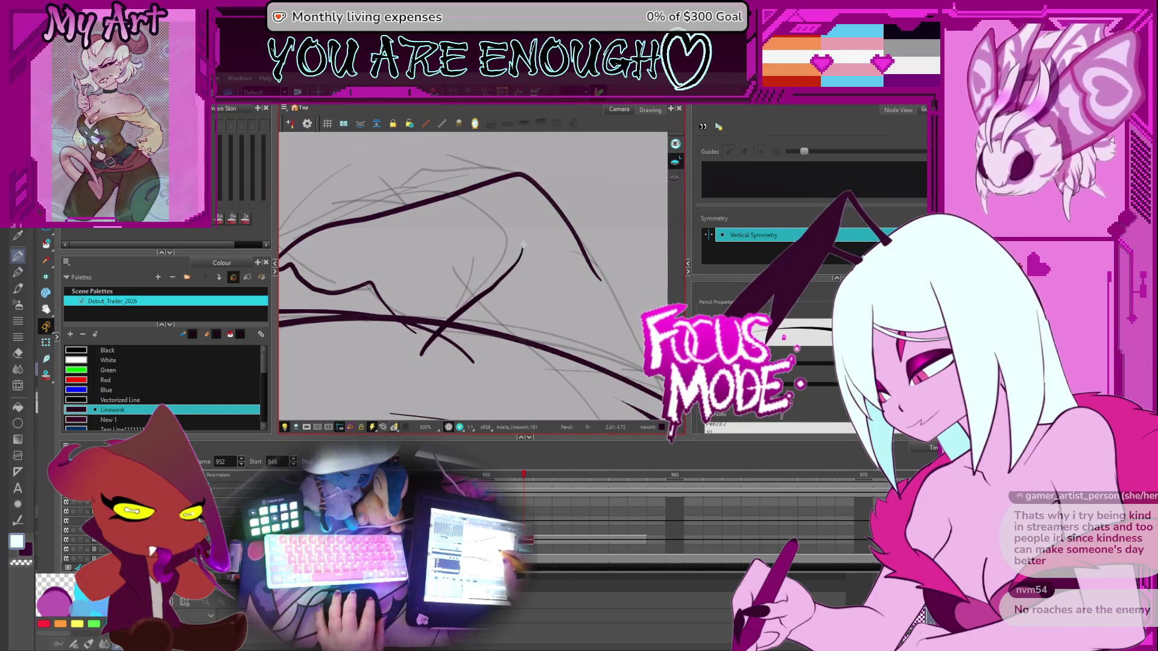
scroll(589, 215, "down", 1)
mouse_move(589, 215)
left_mouse_down()
mouse_move(566, 339)
mouse_move(448, 321)
left_mouse_up()
scroll(448, 321, "down", 1)
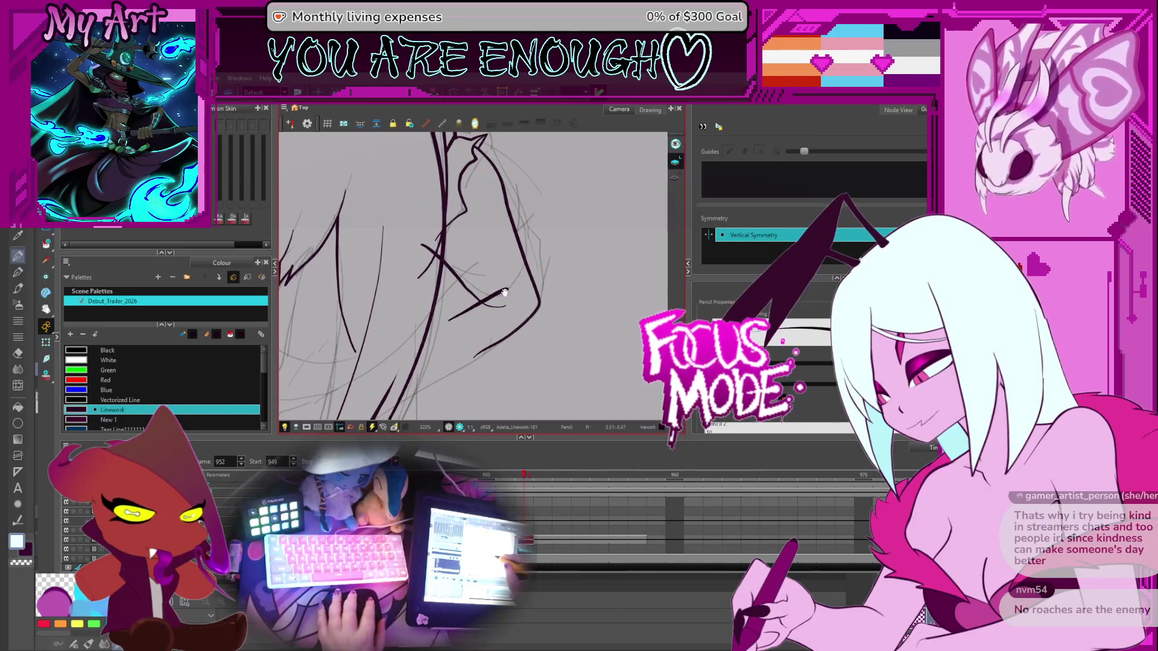
scroll(494, 318, "up", 1)
left_click_drag(494, 318, 555, 286)
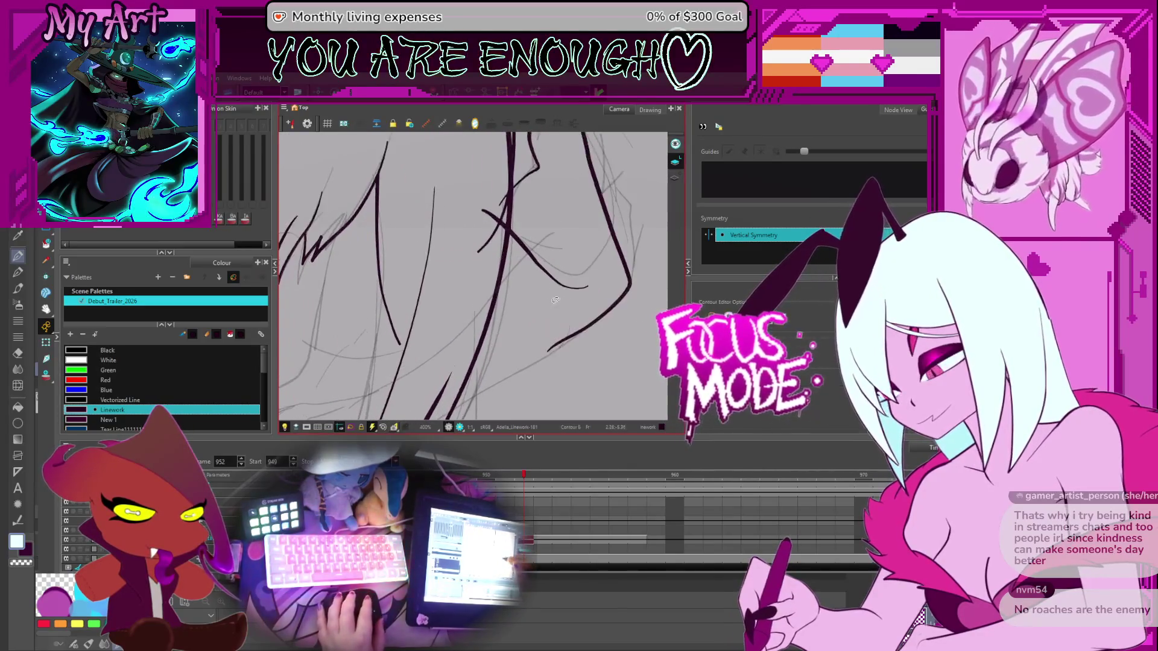
Select the crossing hair strand and add control points along it to reshape it
key("alt+q")
scroll(555, 285, "up", 1)
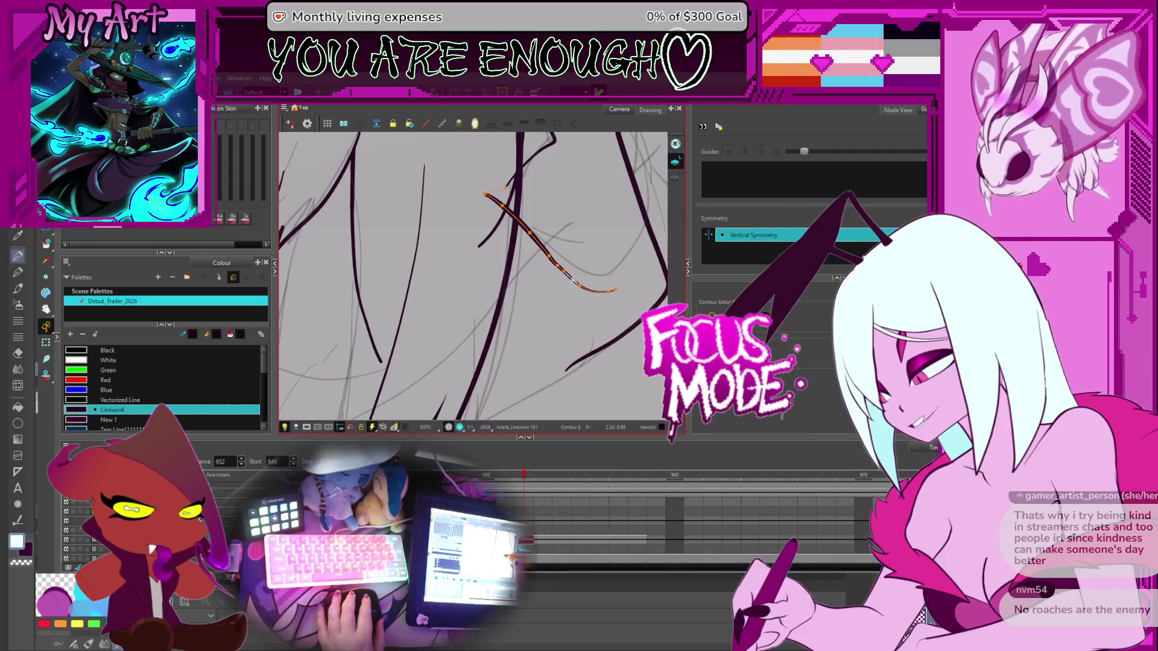
left_click(571, 282)
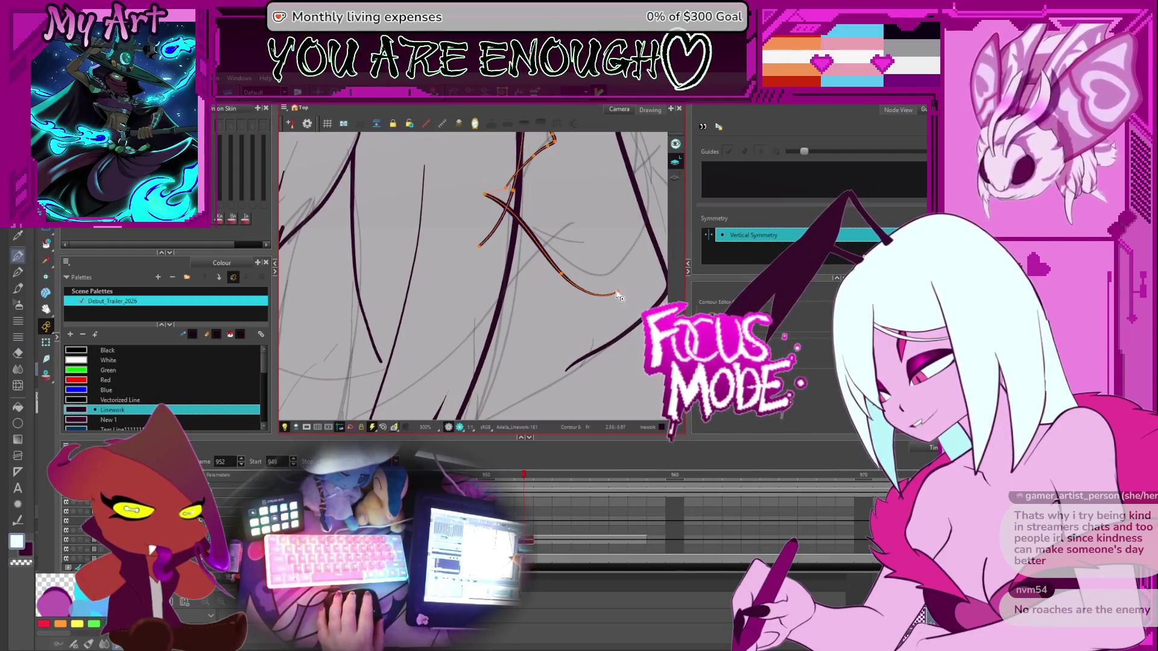
left_click(561, 270)
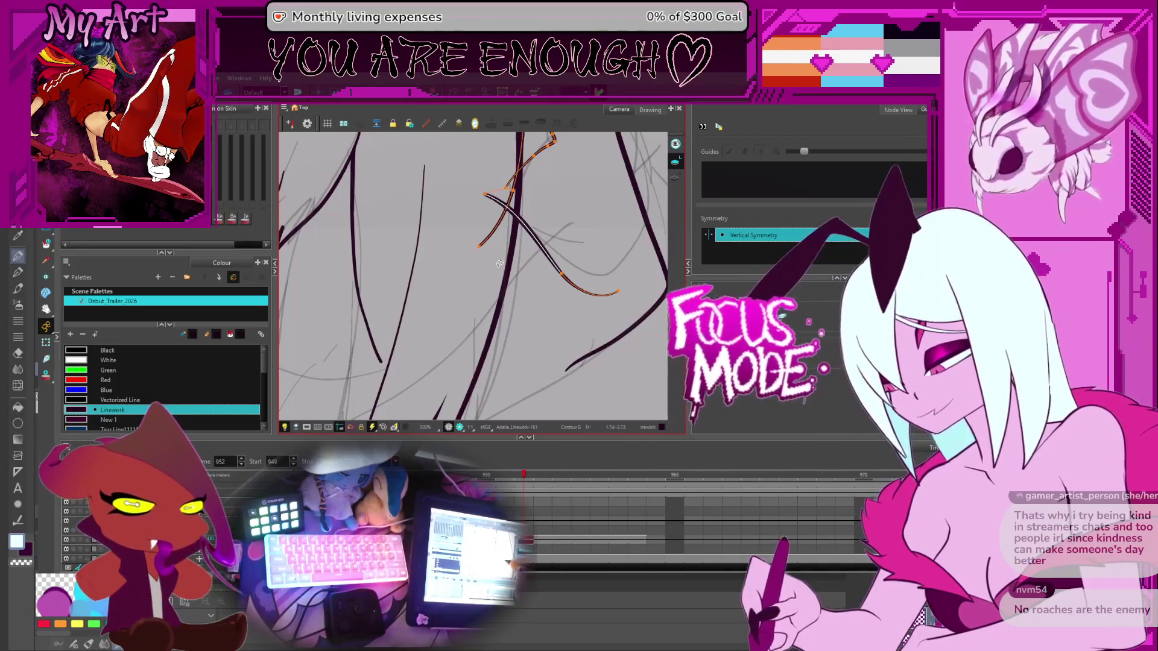
left_click_drag(528, 232, 528, 320)
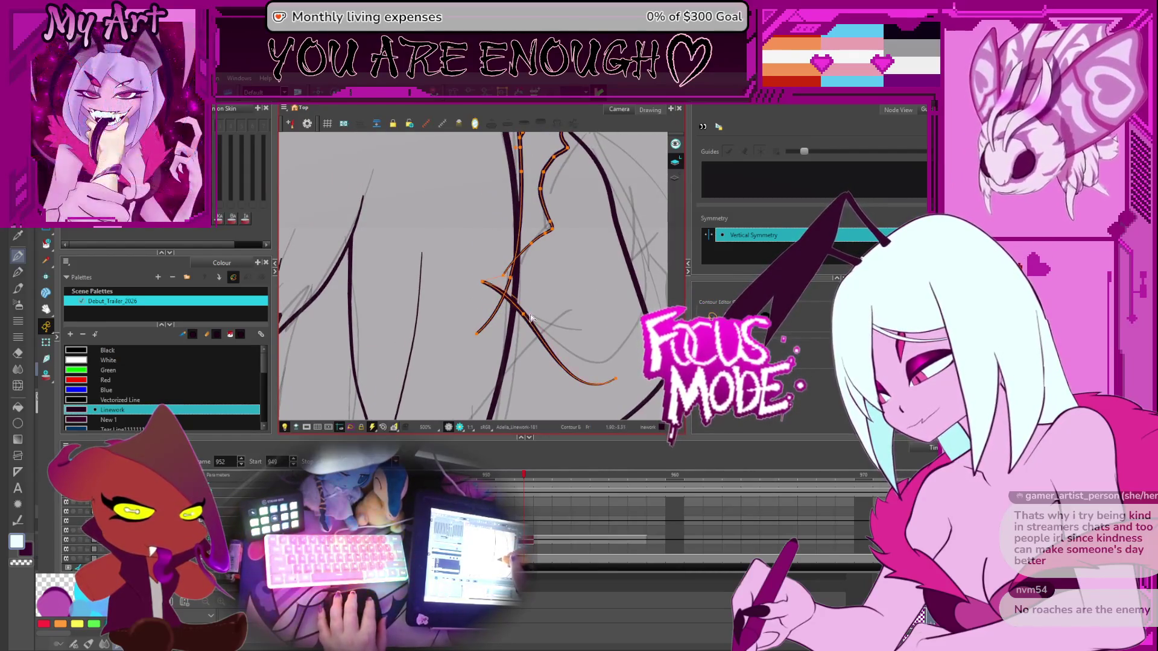
left_click(529, 320)
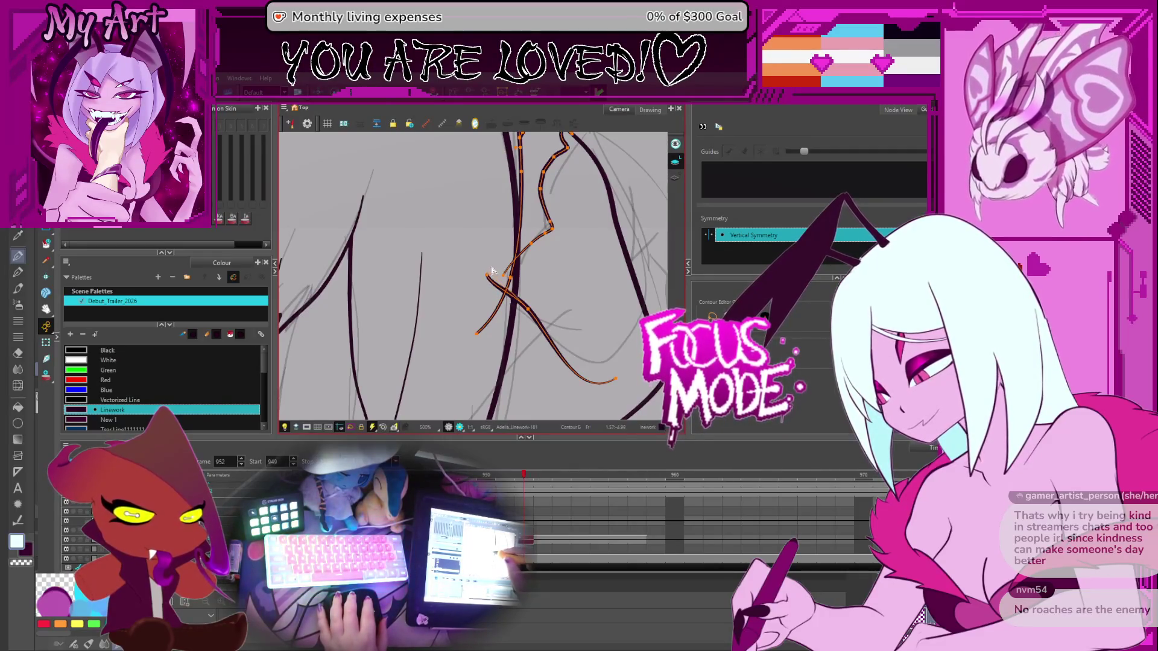
scroll(530, 266, "down", 5)
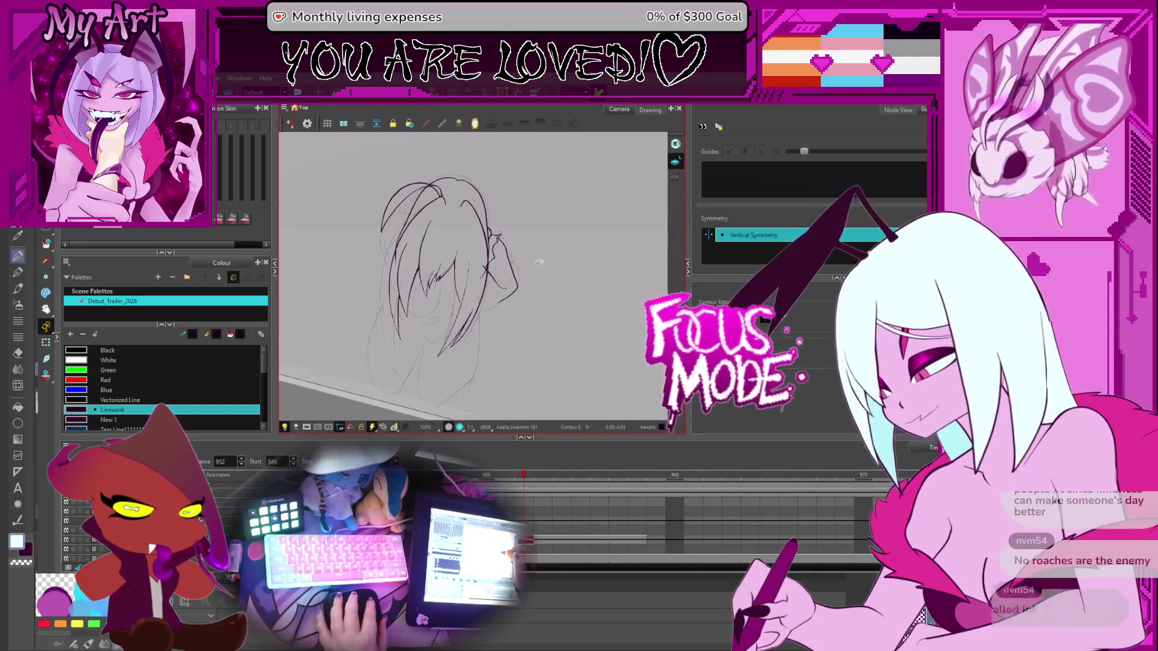
Reshape the right-hand hair outline with the Contour Editor
scroll(553, 293, "up", 3)
mouse_move(589, 273)
left_mouse_down()
mouse_move(608, 257)
mouse_move(573, 253)
mouse_move(582, 258)
left_mouse_up()
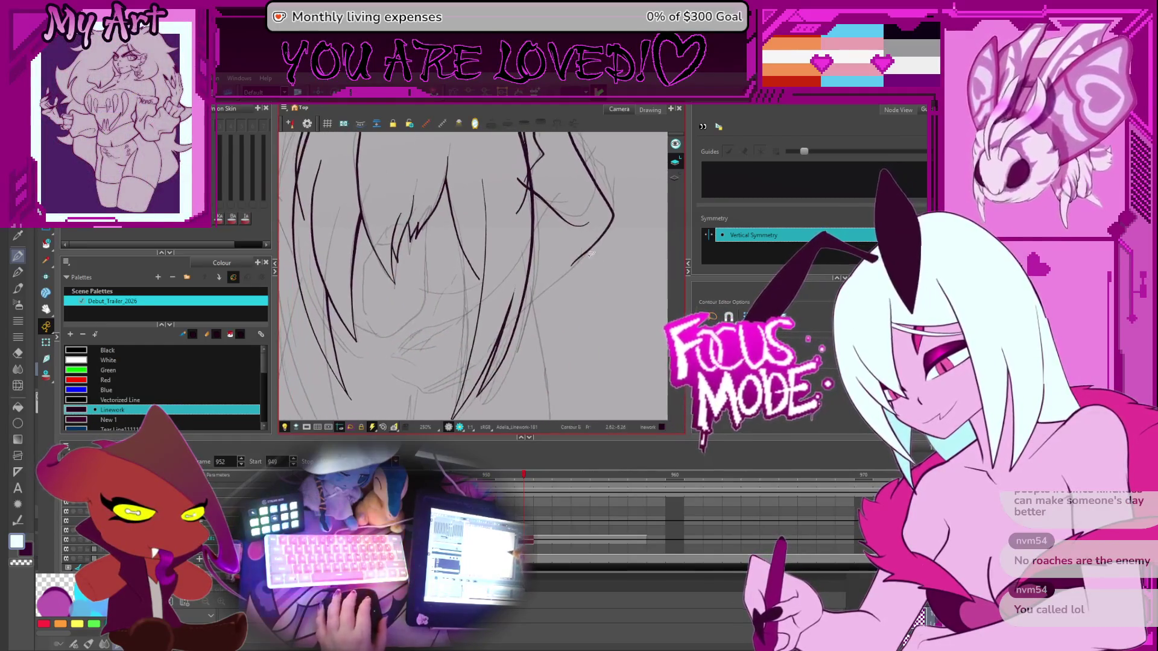
left_click(583, 261)
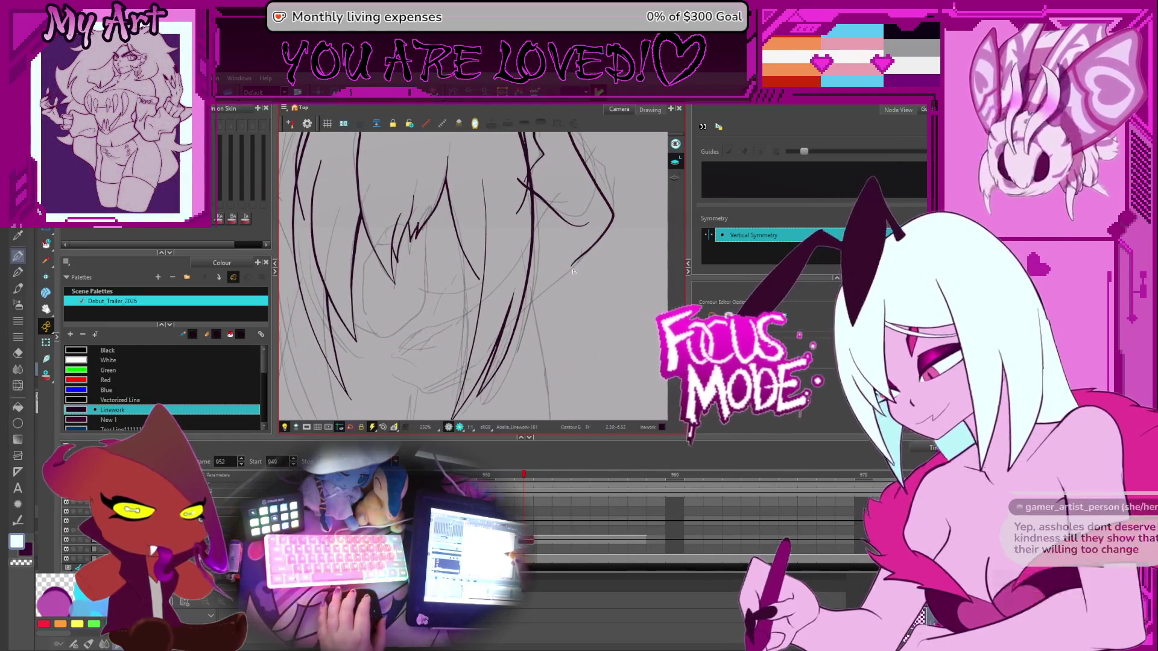
left_click_drag(582, 223, 637, 210)
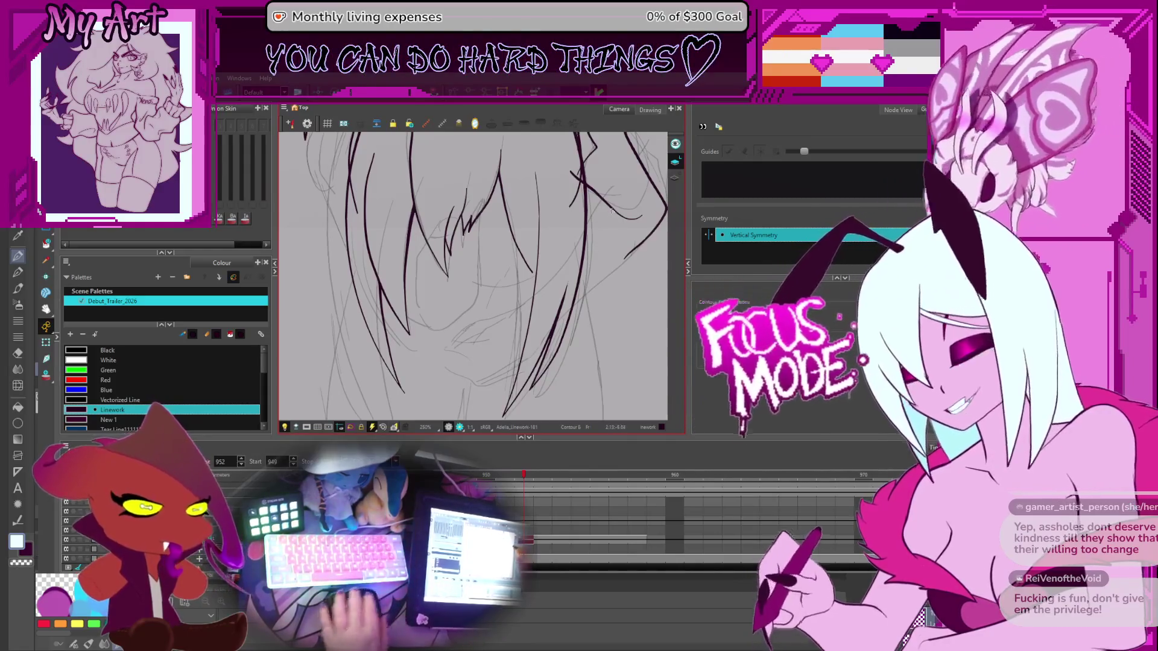
left_click(590, 294)
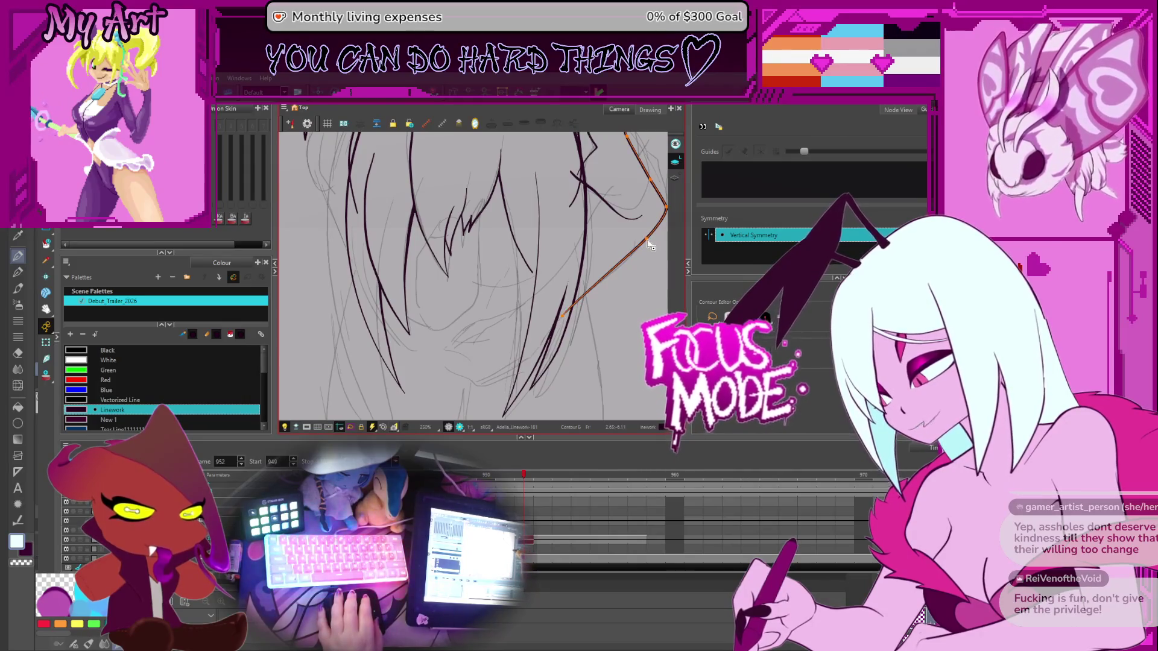
left_click_drag(574, 247, 538, 290)
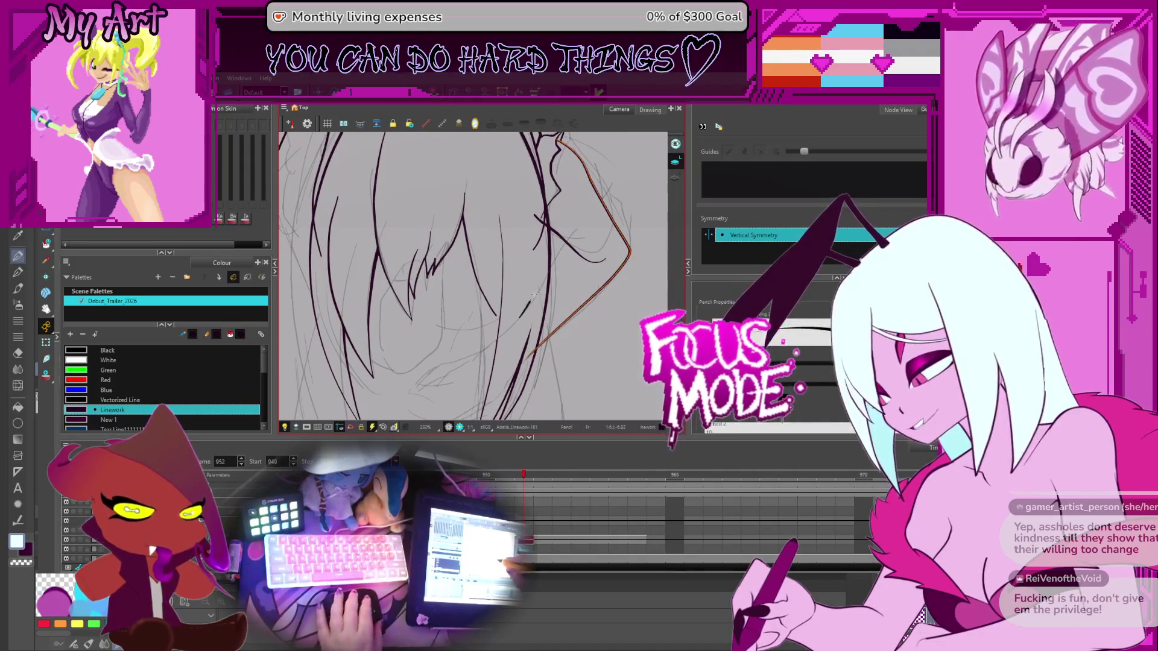
left_click(532, 298)
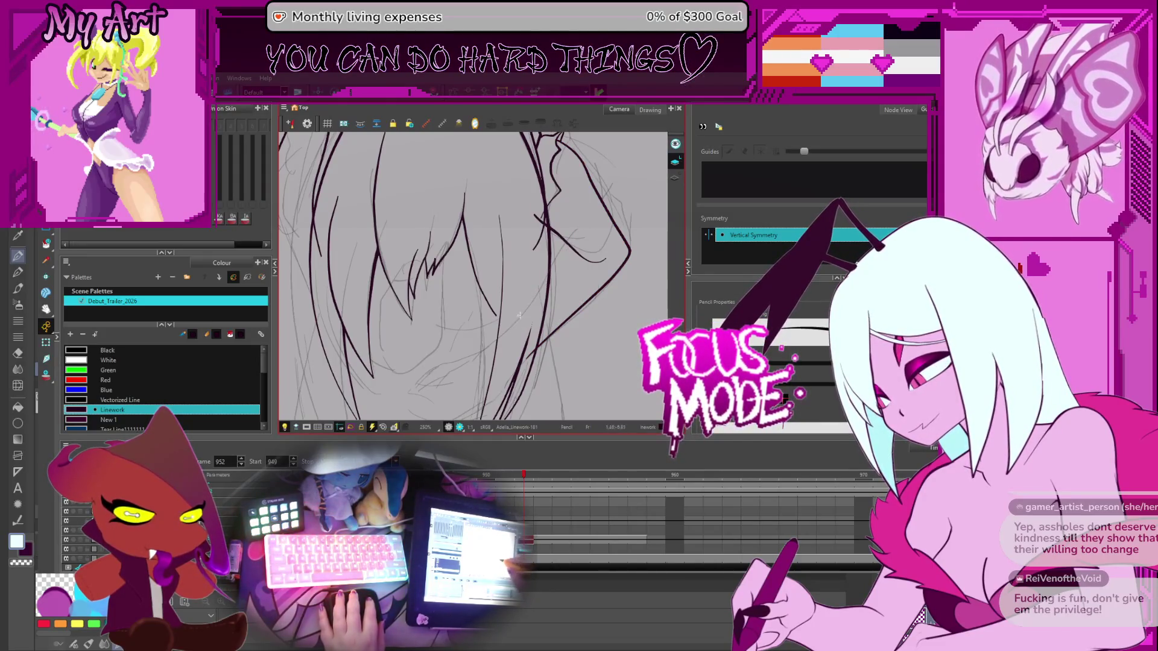
Trim overlapping stroke ends around the bangs with the Cutter
key("alt+t")
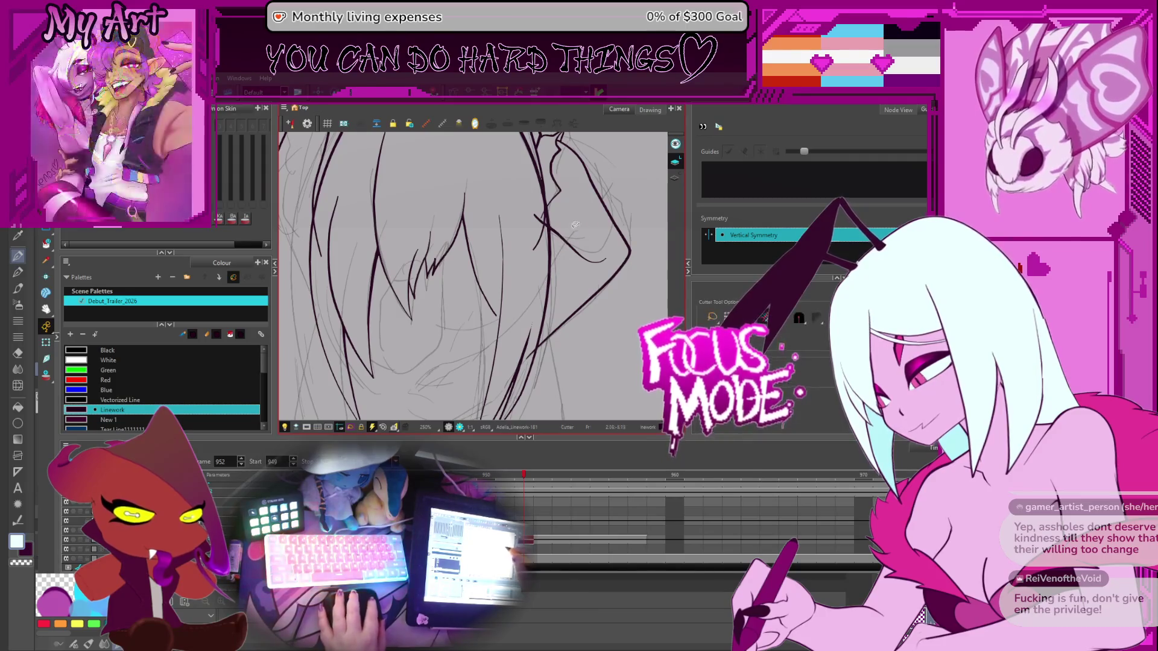
key("2")
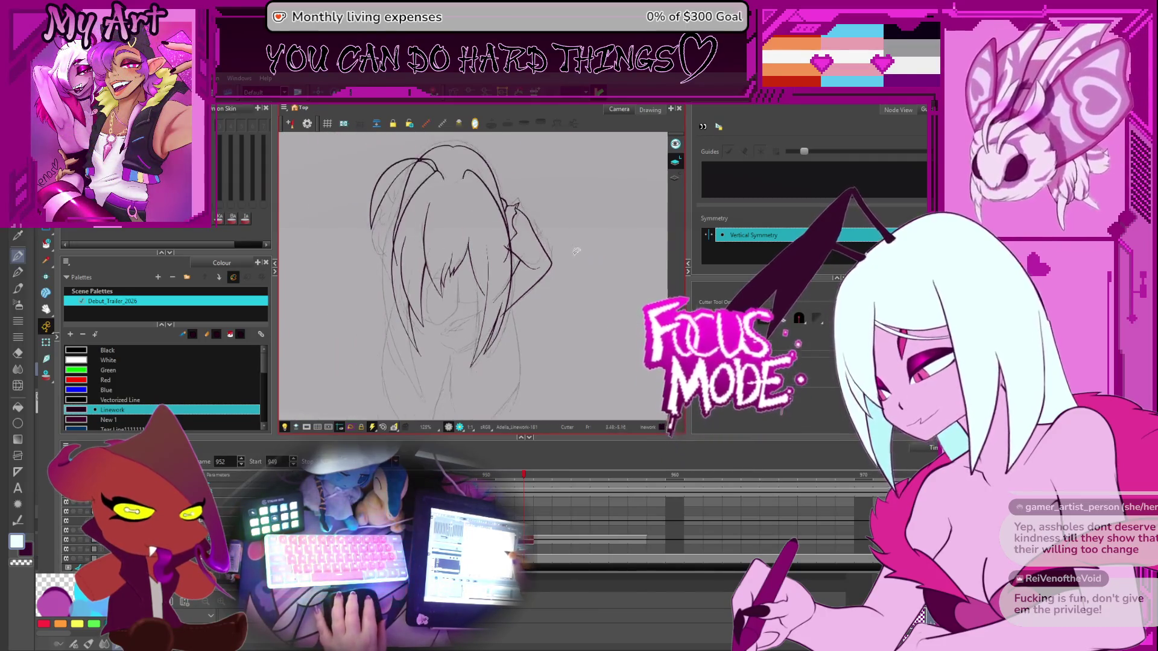
key("2")
key("1")
key("1")
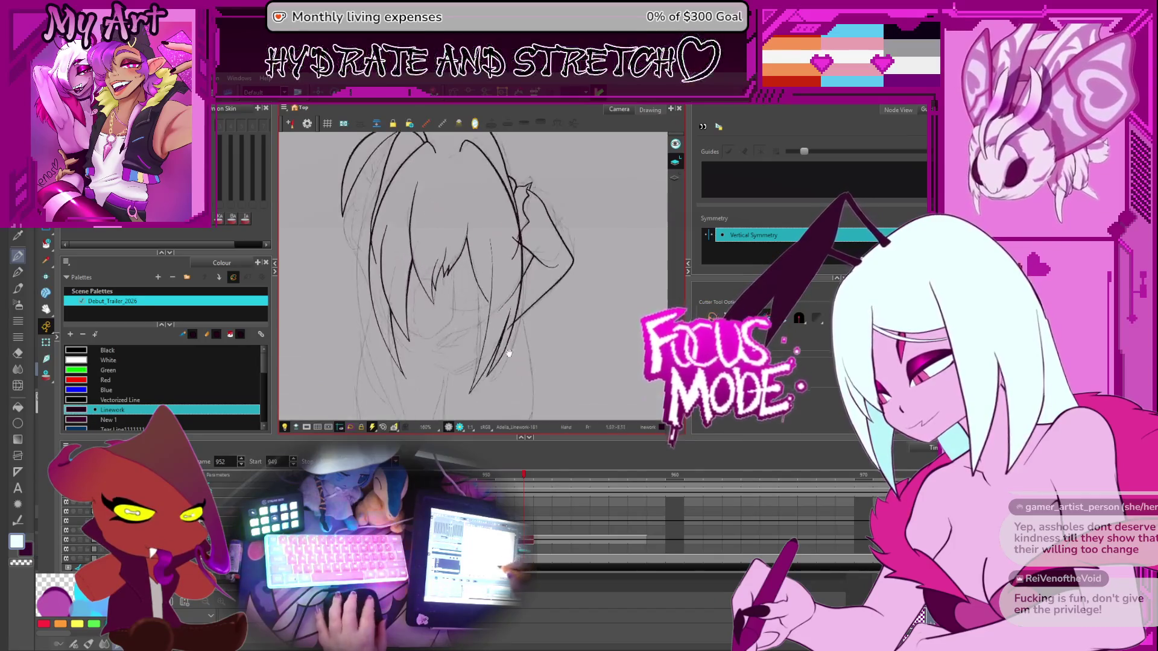
mouse_move(517, 265)
left_mouse_down()
mouse_move(550, 269)
mouse_move(509, 271)
left_mouse_up()
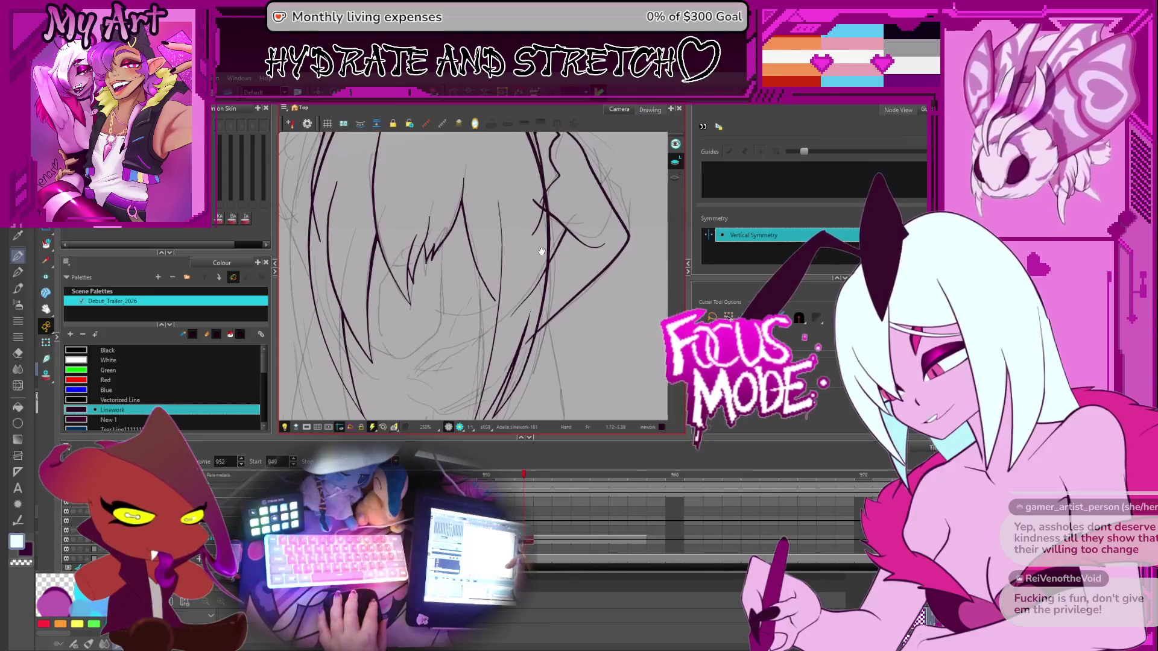
key("space")
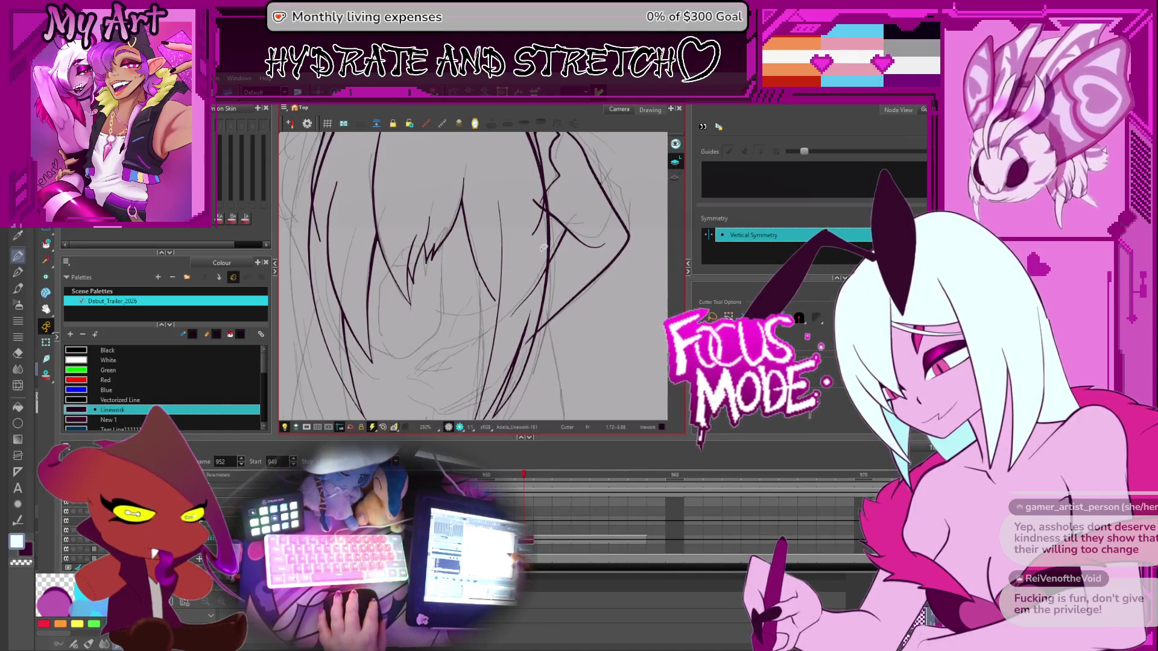
key("ctrl+alt")
left_click_drag(575, 287, 583, 258)
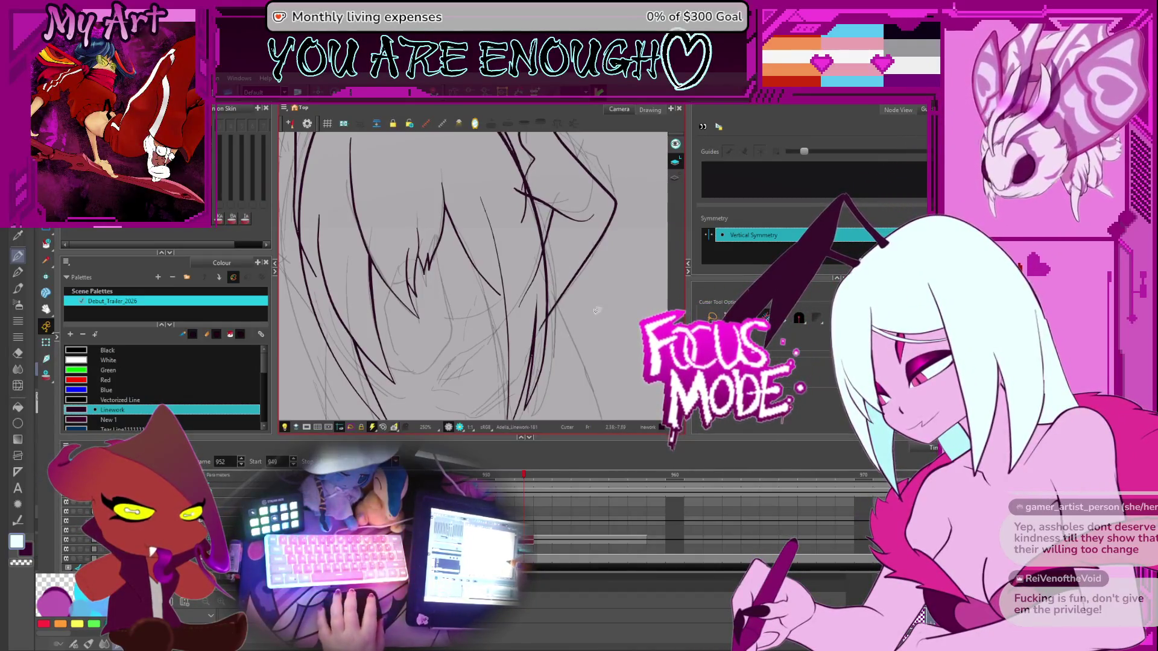
scroll(543, 302, "down", 3)
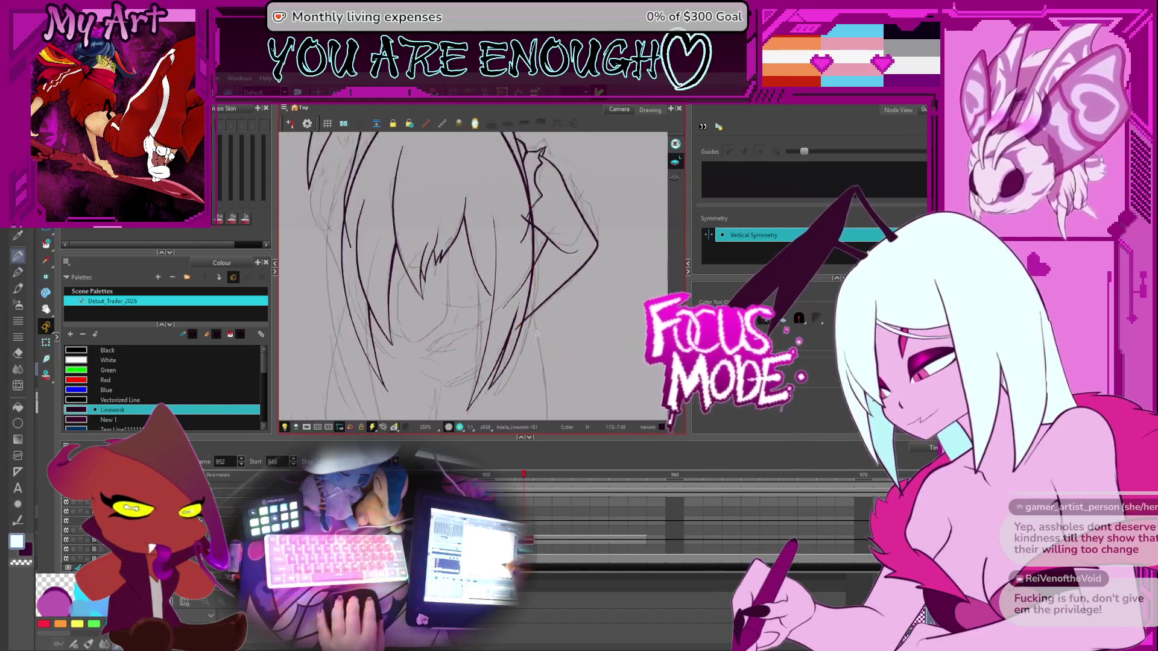
scroll(493, 276, "up", 4)
Adjust the zigzag bang stroke's contour, then switch to the Sketch-52 drawing
key("alt+q")
mouse_move(525, 335)
left_mouse_down()
mouse_move(470, 144)
mouse_move(392, 229)
mouse_move(434, 283)
mouse_move(537, 328)
left_mouse_up()
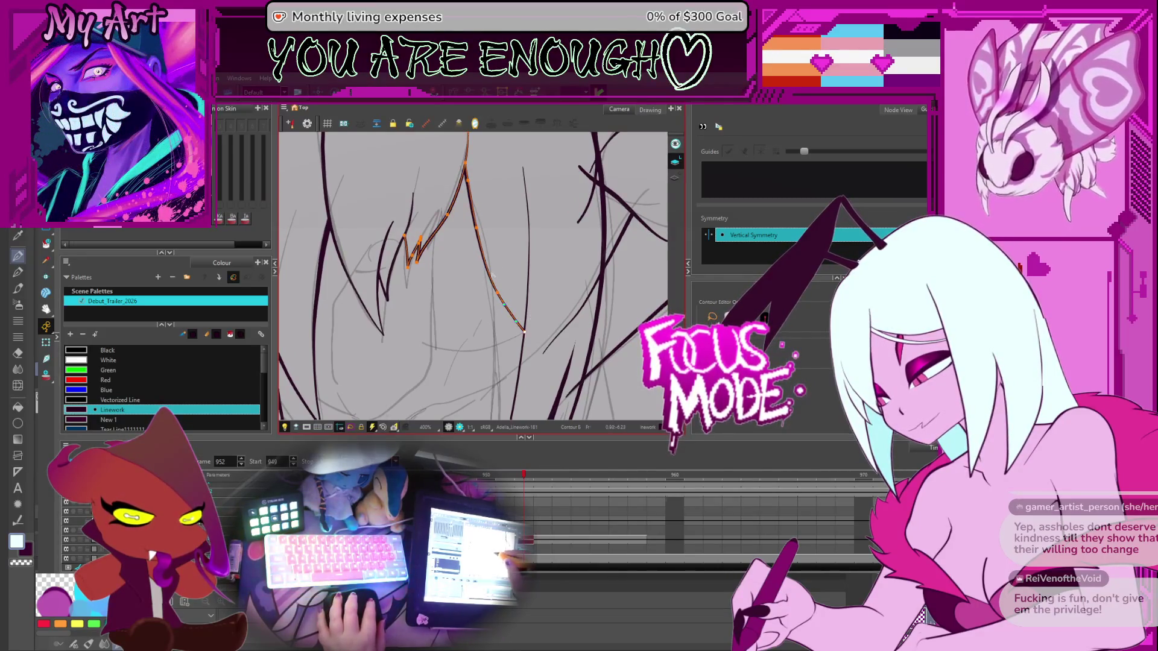
scroll(492, 277, "down", 5)
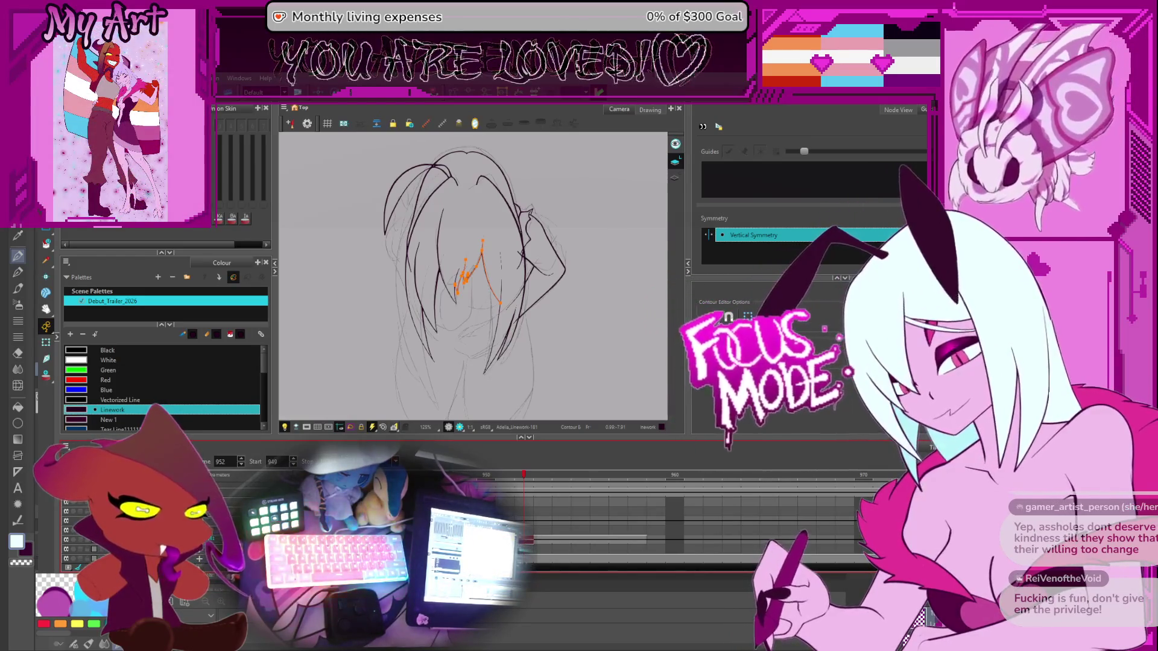
key("Escape")
mouse_move(503, 335)
left_mouse_down()
mouse_move(534, 321)
mouse_move(518, 362)
mouse_move(537, 499)
left_mouse_up()
key("alt+x")
scroll(510, 326, "up", 5)
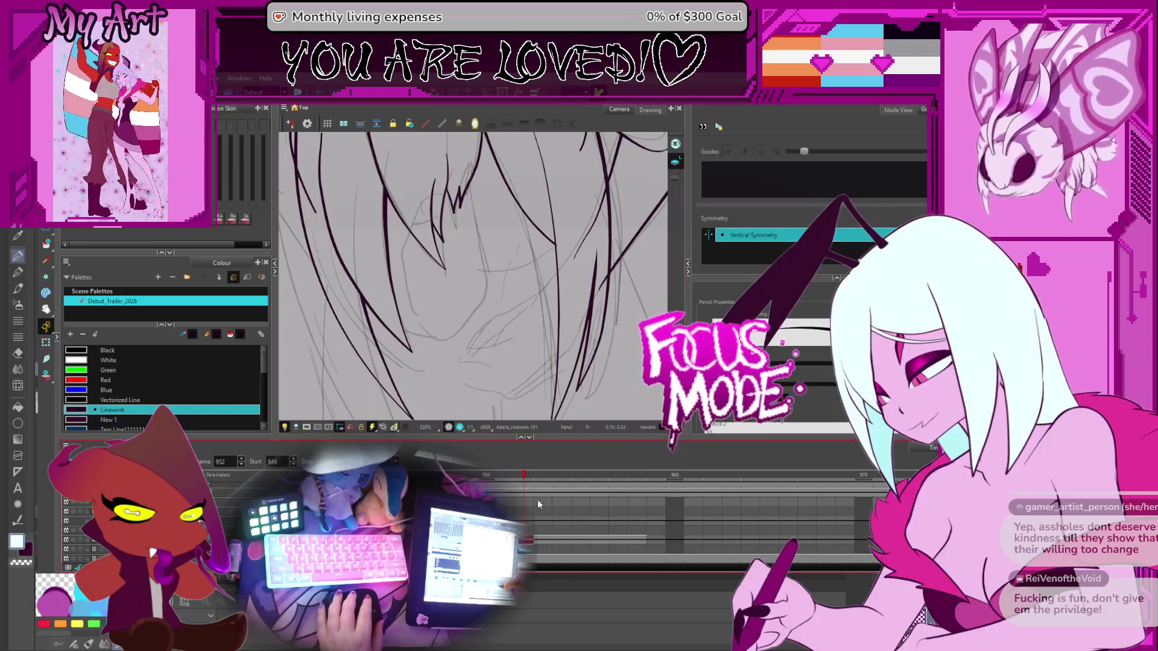
left_click(520, 493)
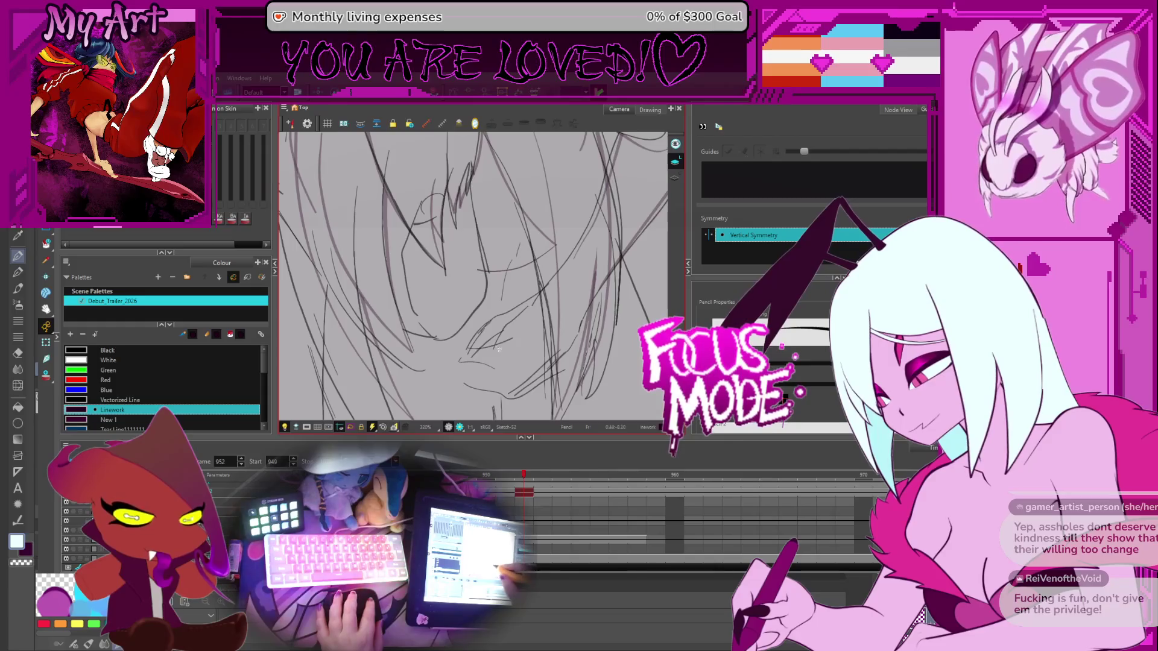
Draw the jaw line and short chin strokes, undoing two failed attempts
left_click_drag(498, 349, 463, 362)
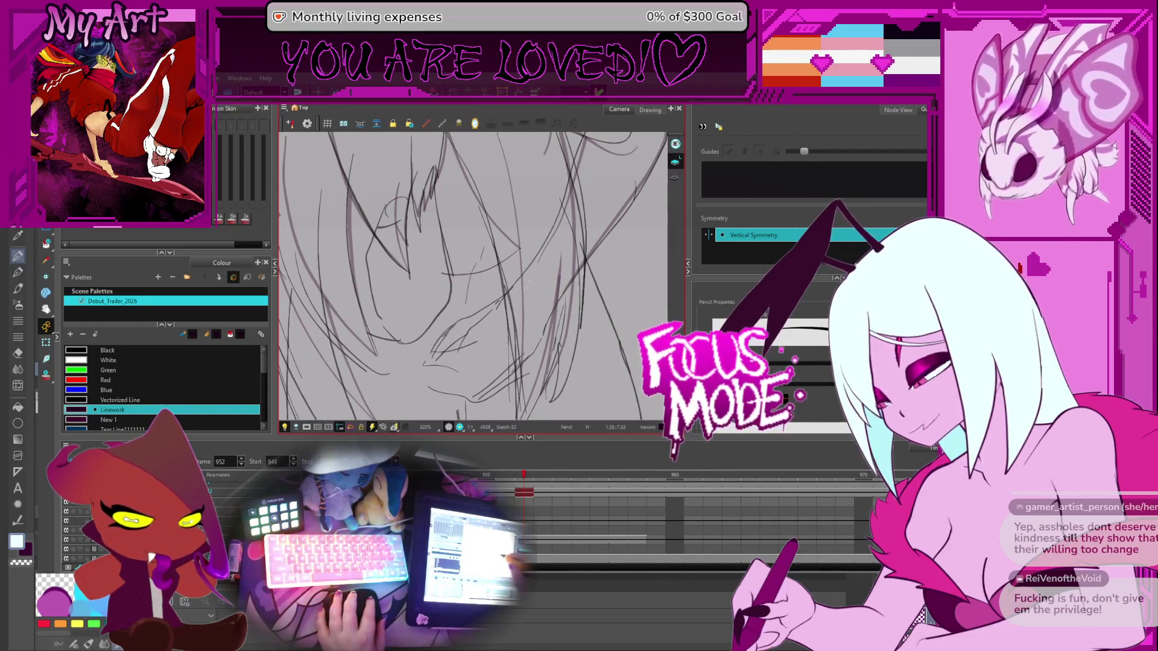
key("ctrl+z")
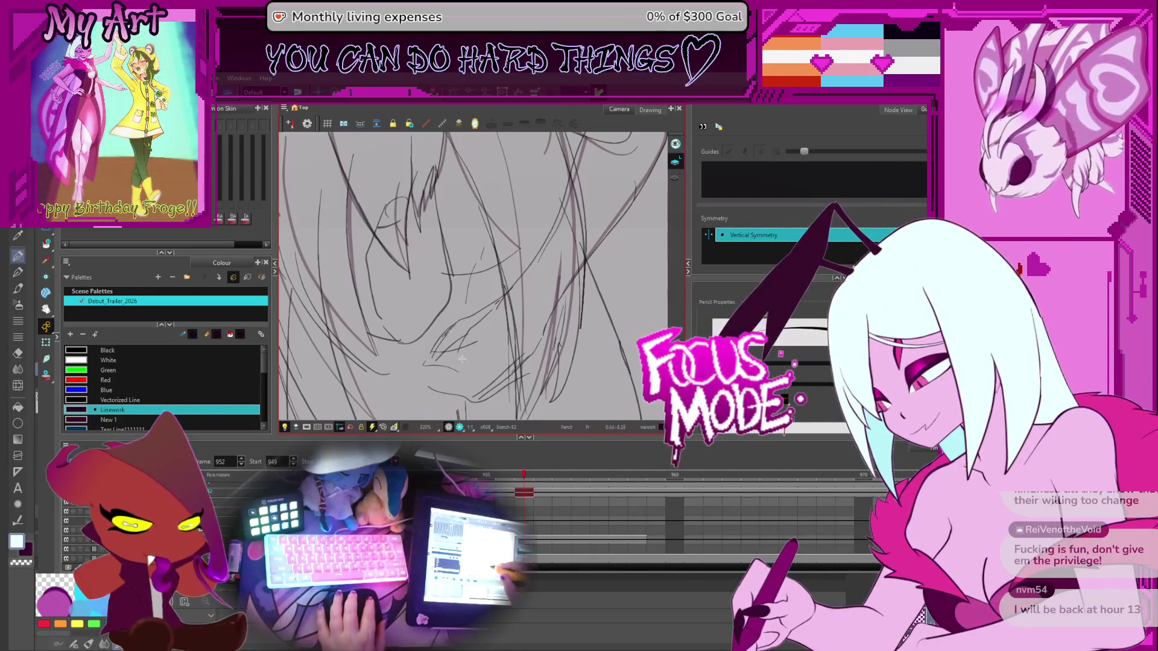
scroll(505, 357, "down", 2)
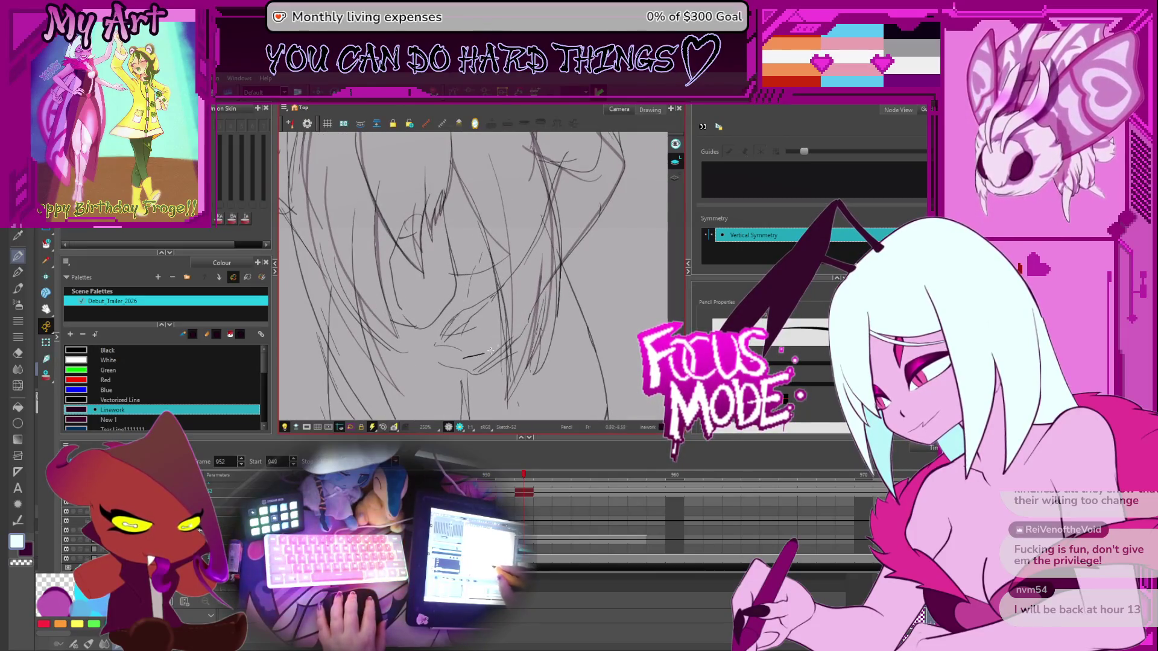
key("ctrl+z")
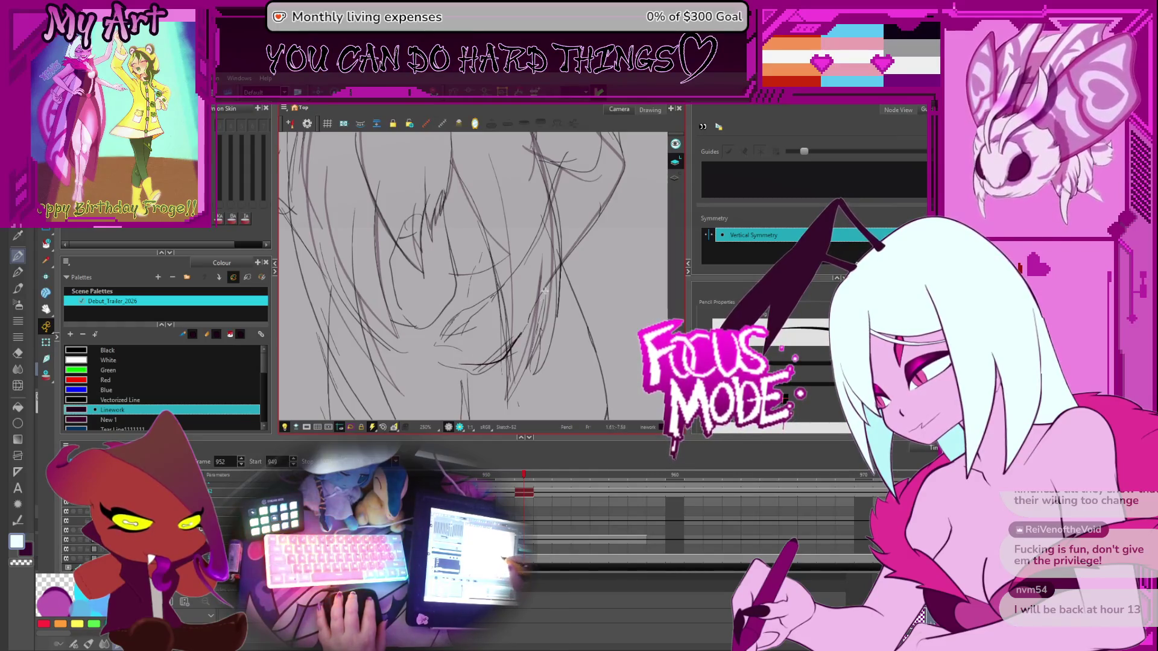
left_click_drag(504, 361, 538, 302)
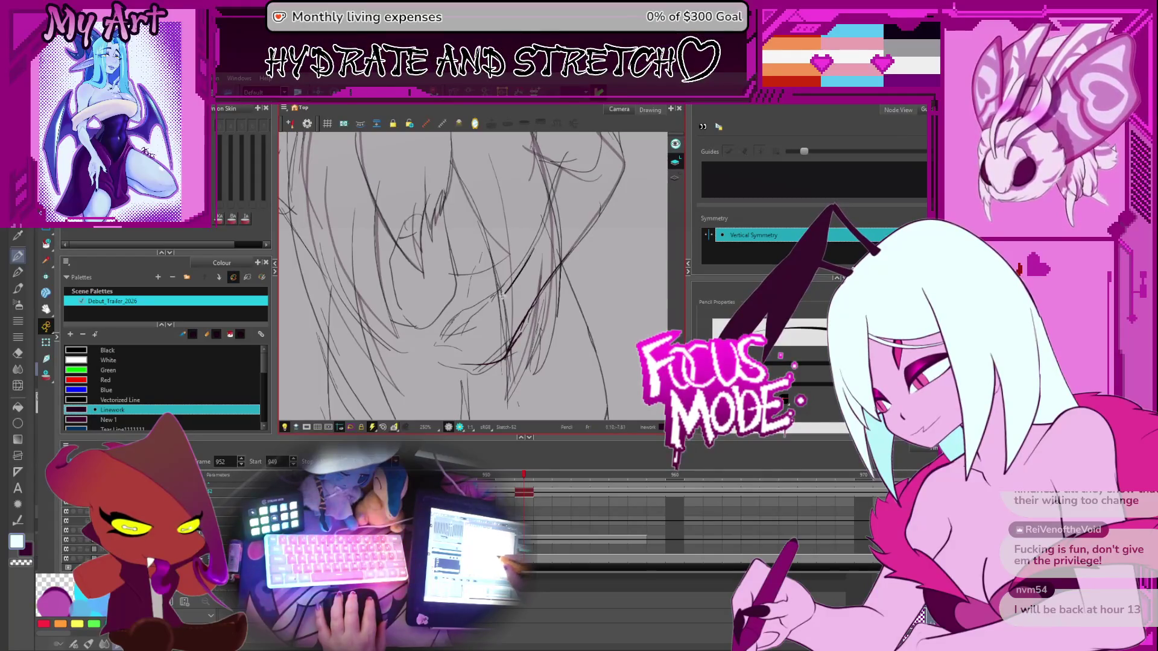
left_click_drag(517, 285, 456, 339)
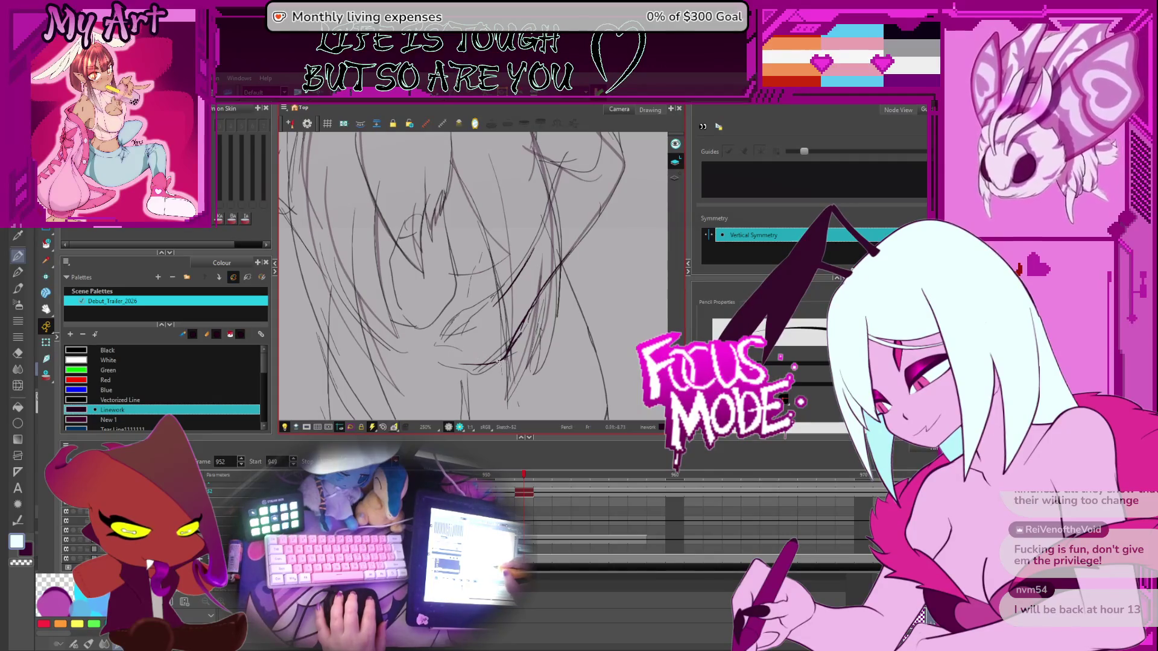
left_click_drag(451, 345, 451, 338)
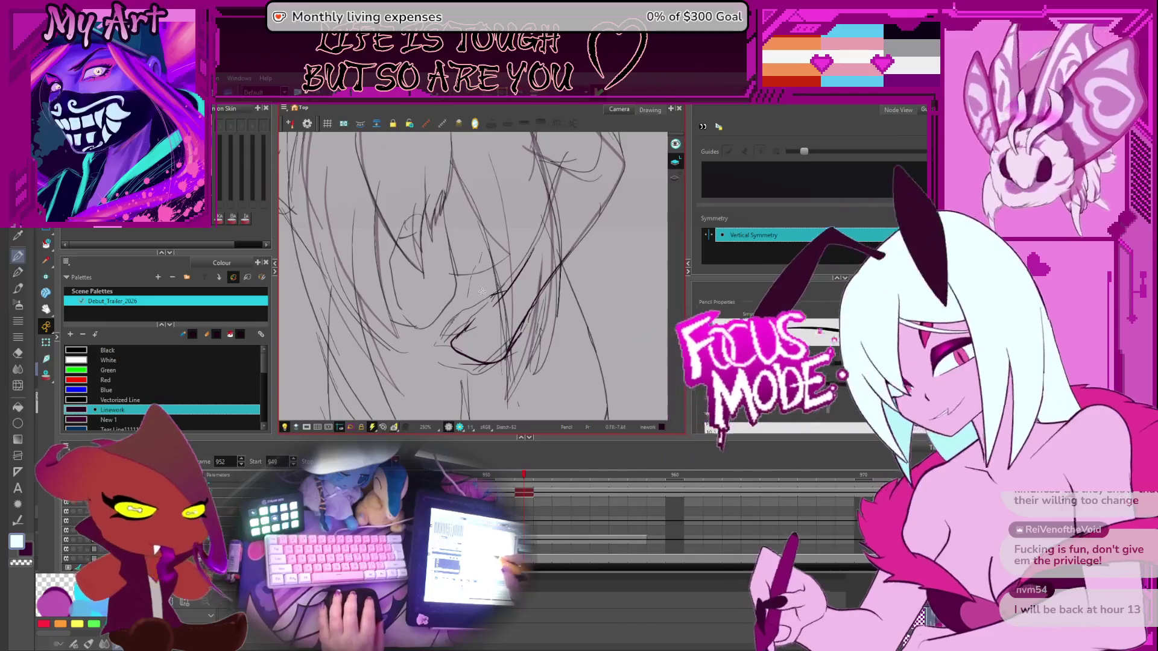
Add a curving chin stroke under the face and reset the view rotation
scroll(500, 291, "up", 2)
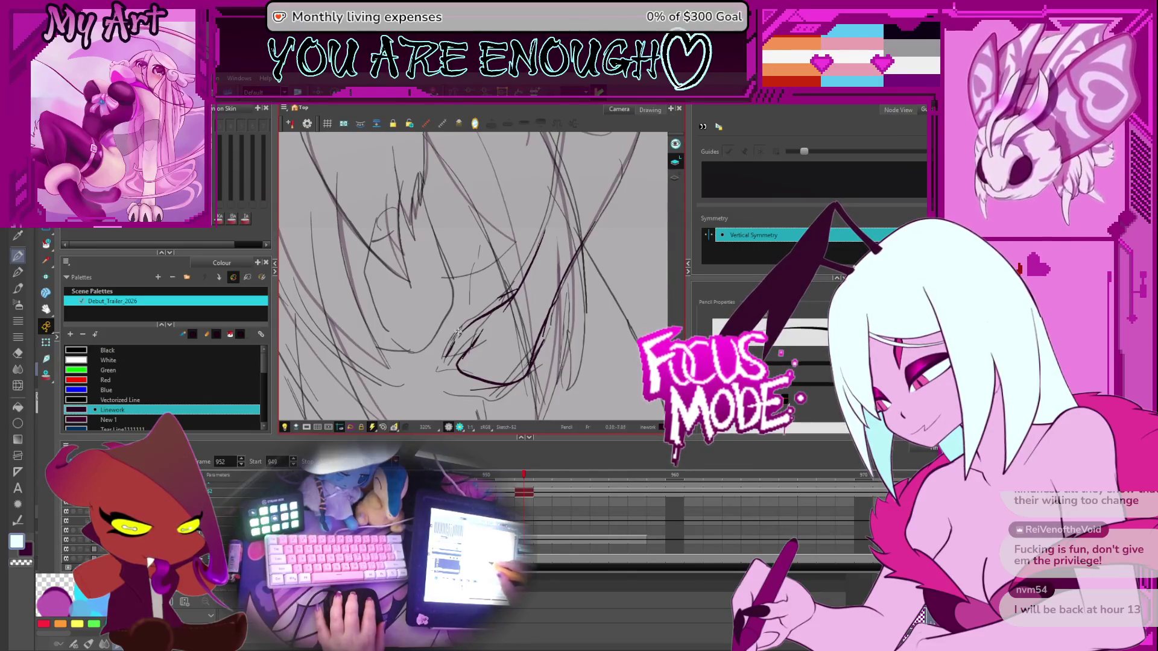
left_click_drag(483, 346, 415, 382)
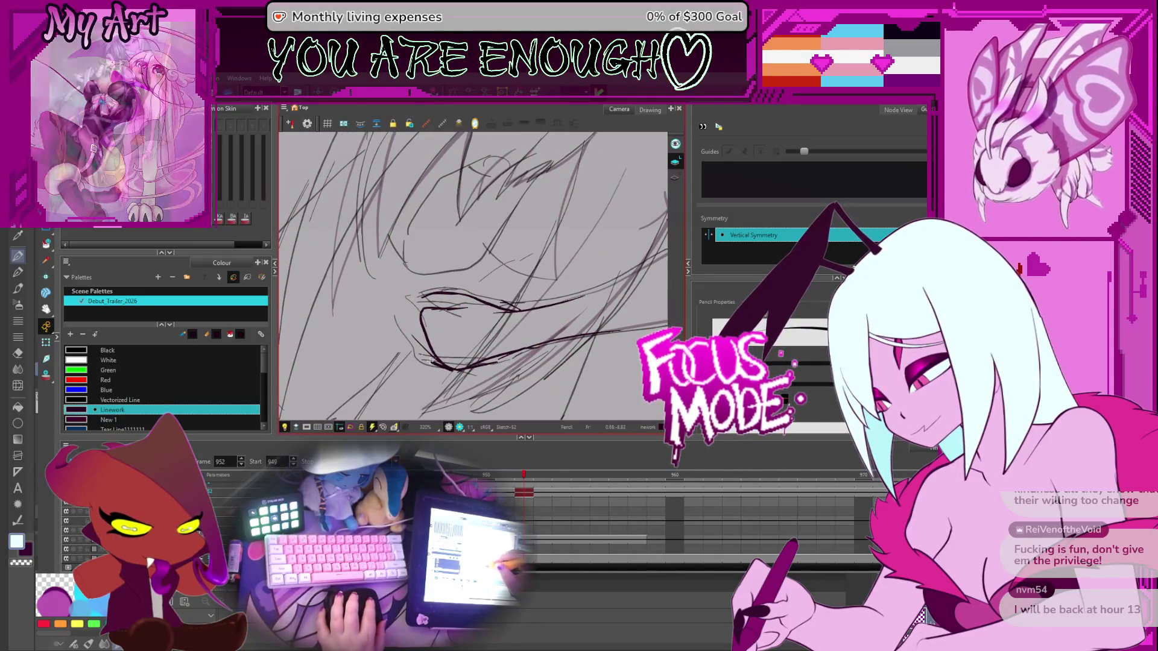
left_click_drag(407, 345, 443, 365)
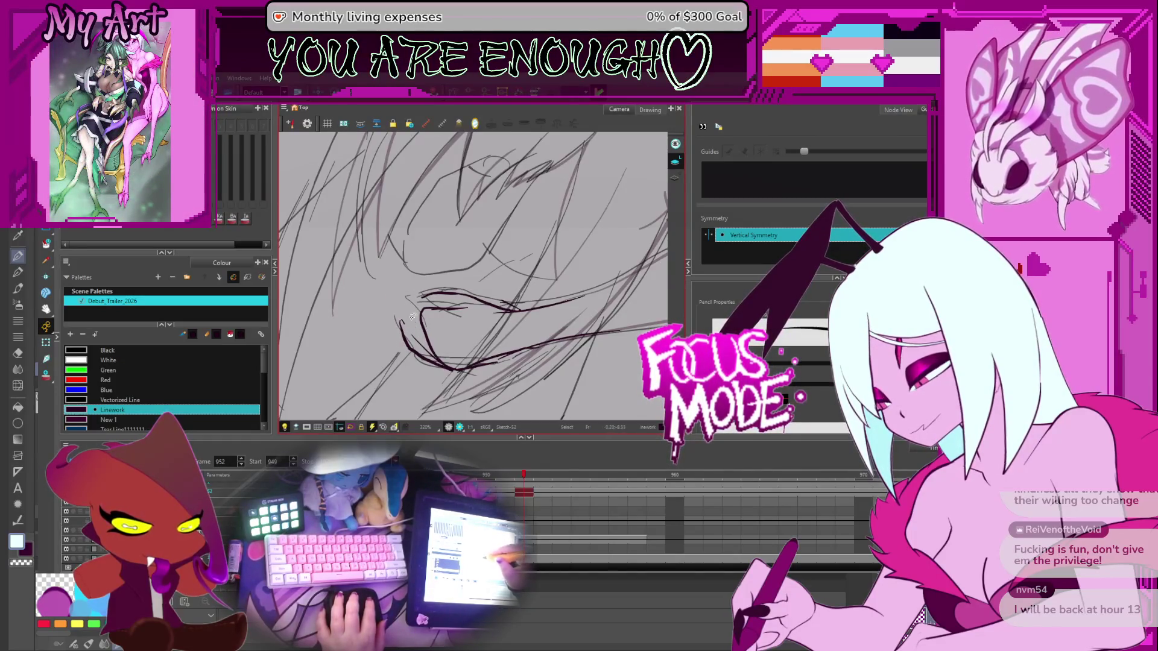
left_click_drag(424, 267, 386, 291)
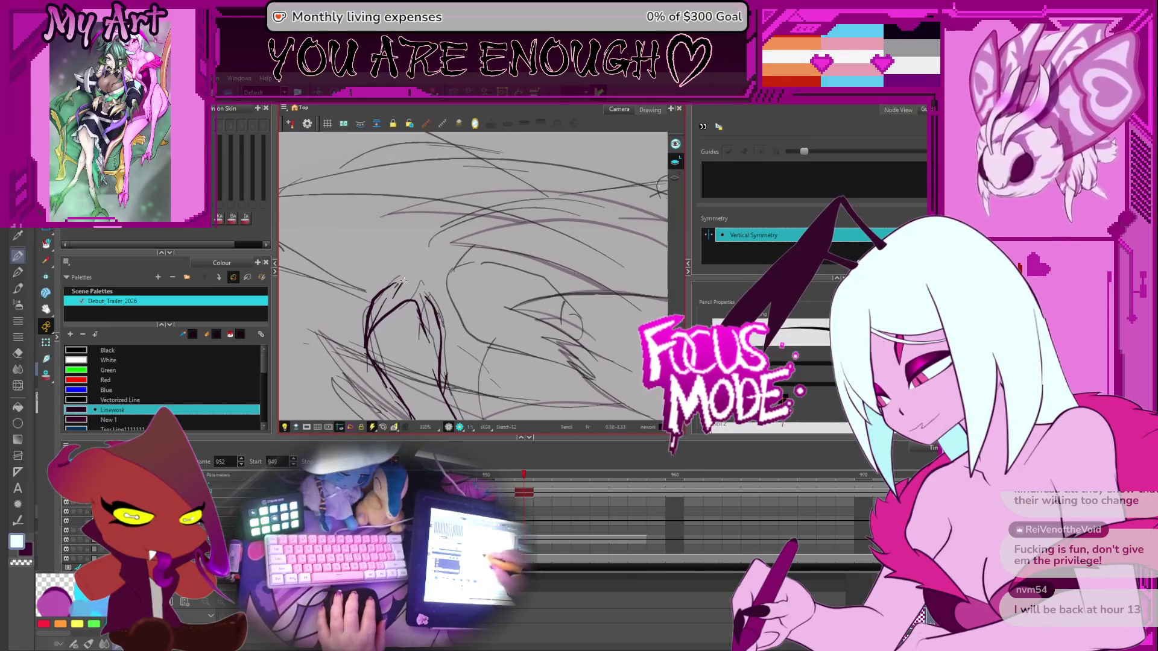
mouse_move(423, 281)
left_mouse_down()
mouse_move(498, 245)
mouse_move(480, 296)
left_mouse_up()
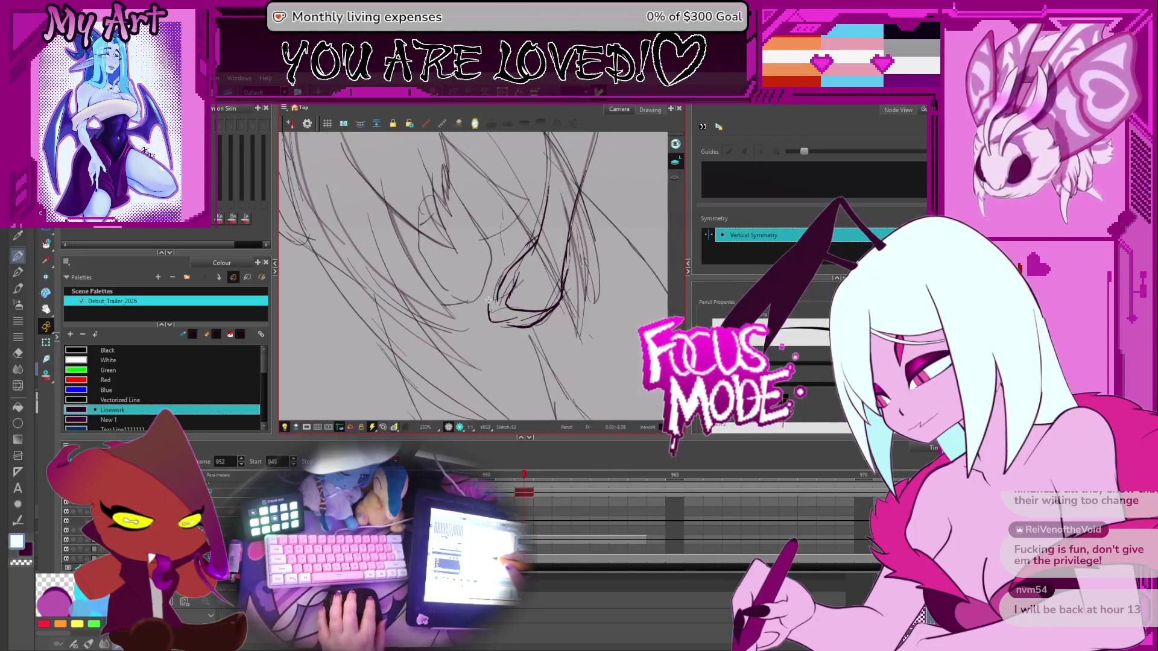
key("shift+m")
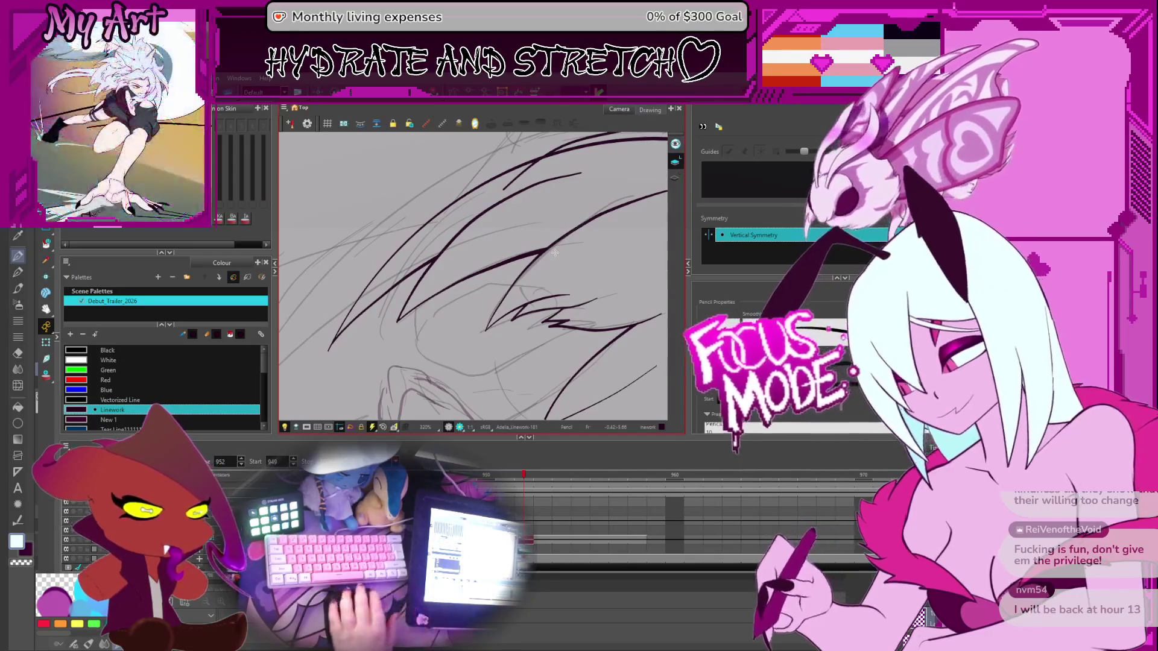
Extend the dark hair stroke upward and zoom in on the strands
mouse_move(595, 325)
left_mouse_down()
mouse_move(536, 376)
mouse_move(422, 368)
mouse_move(445, 273)
mouse_move(413, 323)
mouse_move(444, 238)
mouse_move(414, 336)
mouse_move(419, 315)
mouse_move(400, 340)
left_mouse_up()
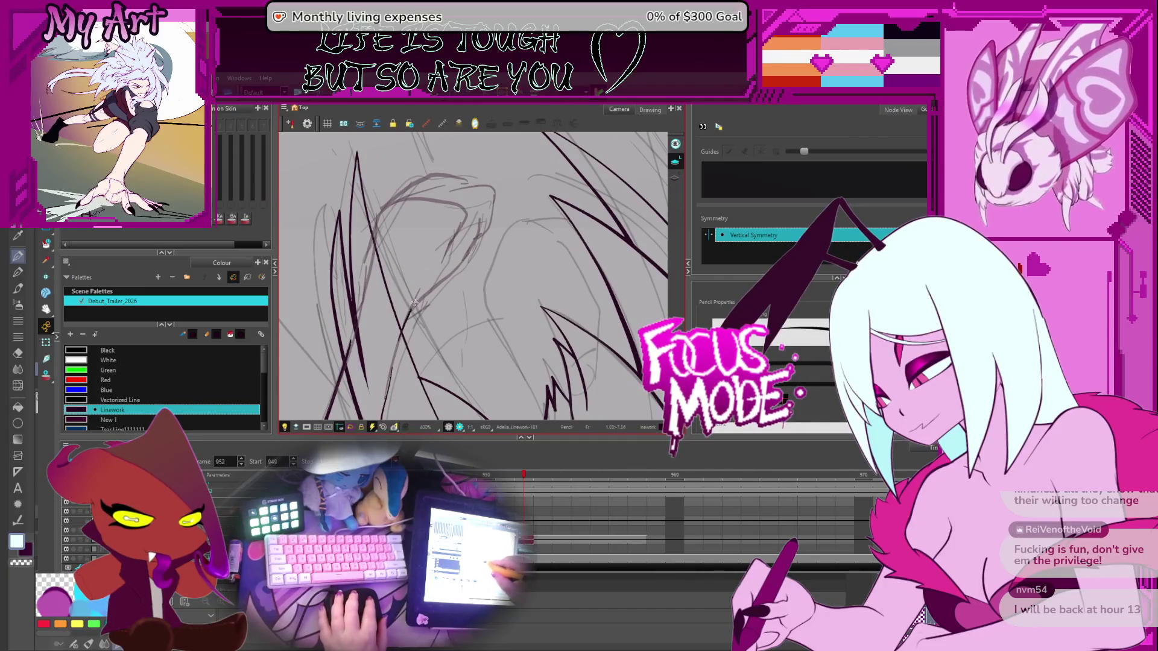
mouse_move(459, 267)
left_mouse_down()
mouse_move(480, 235)
mouse_move(422, 236)
mouse_move(409, 261)
left_mouse_up()
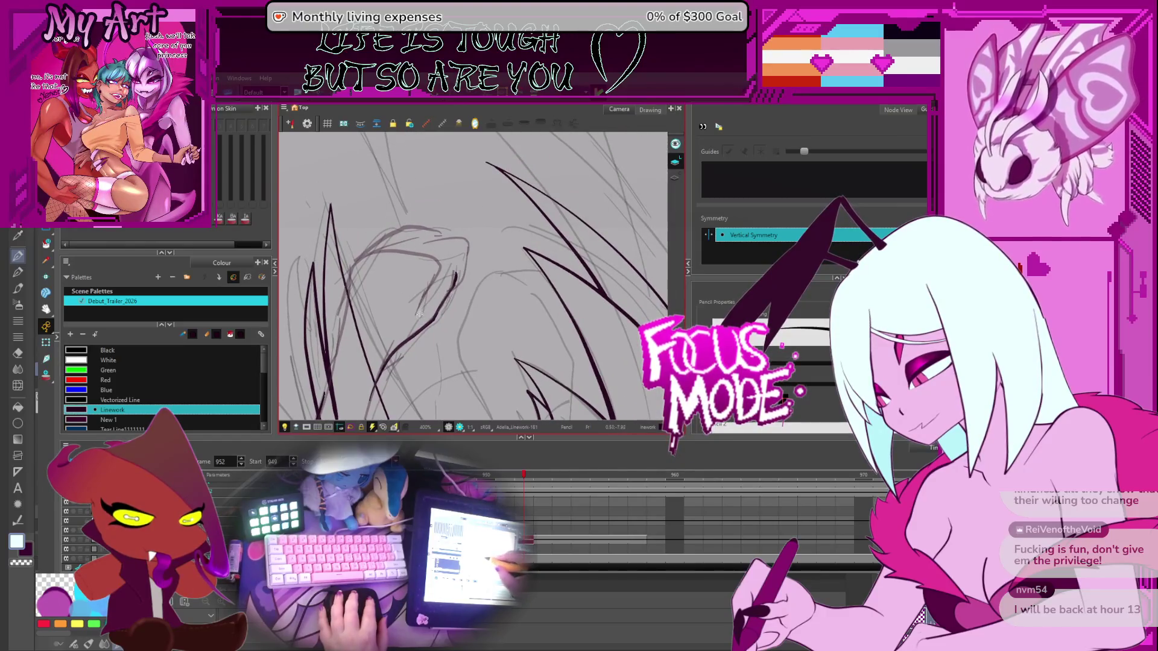
key("2")
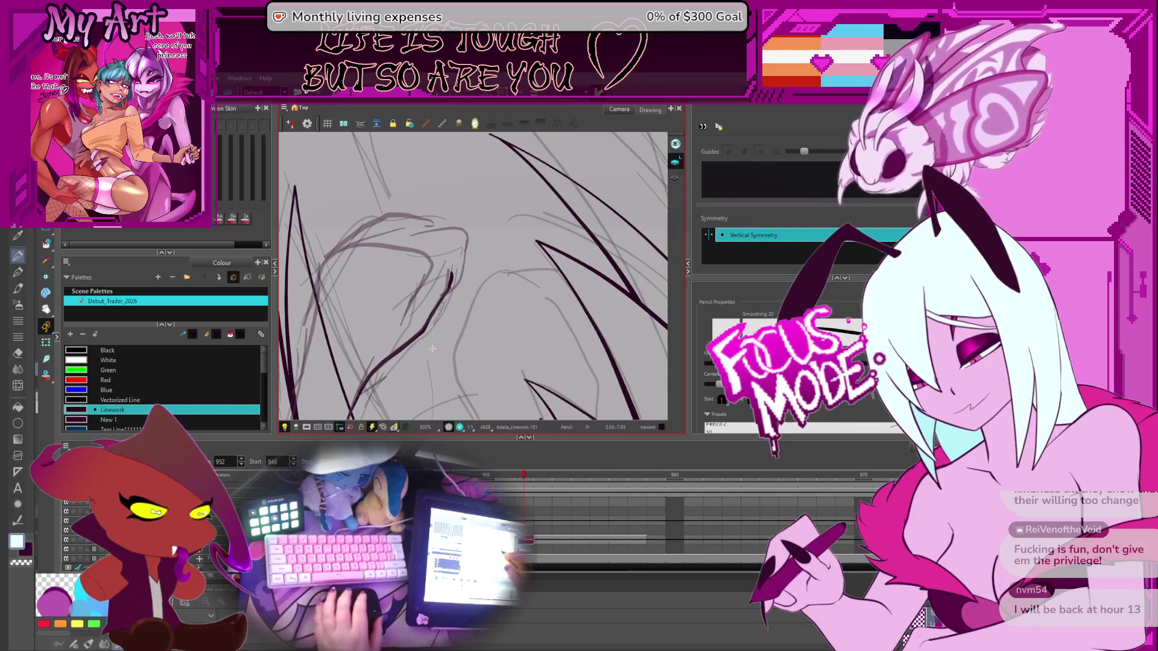
key("2")
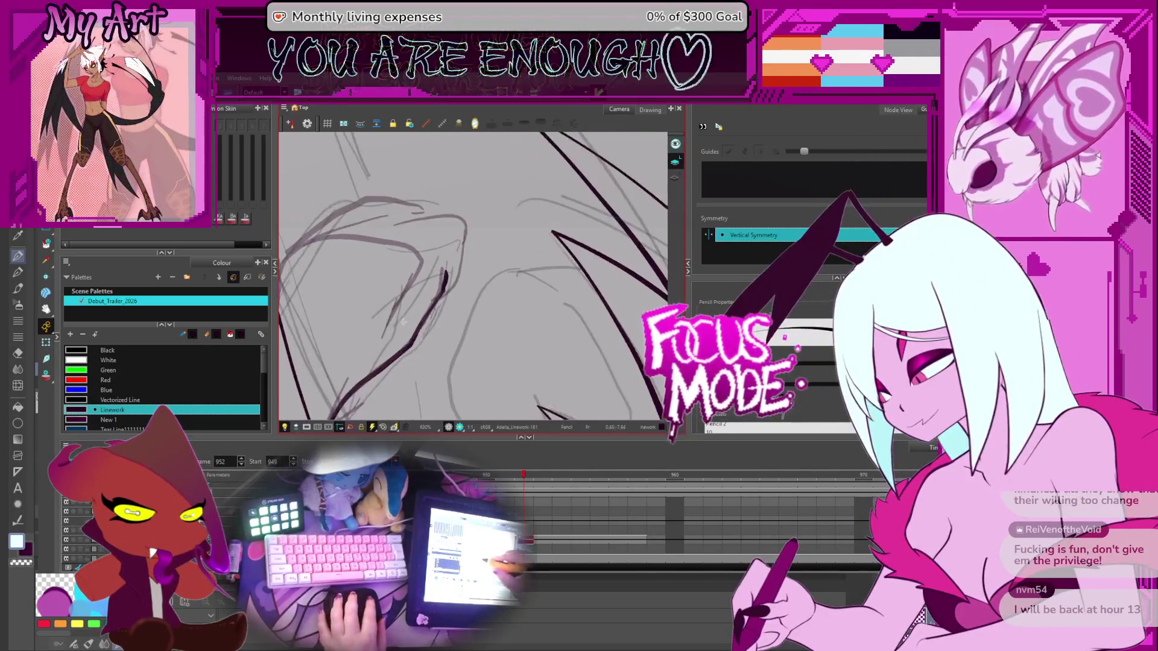
key("2")
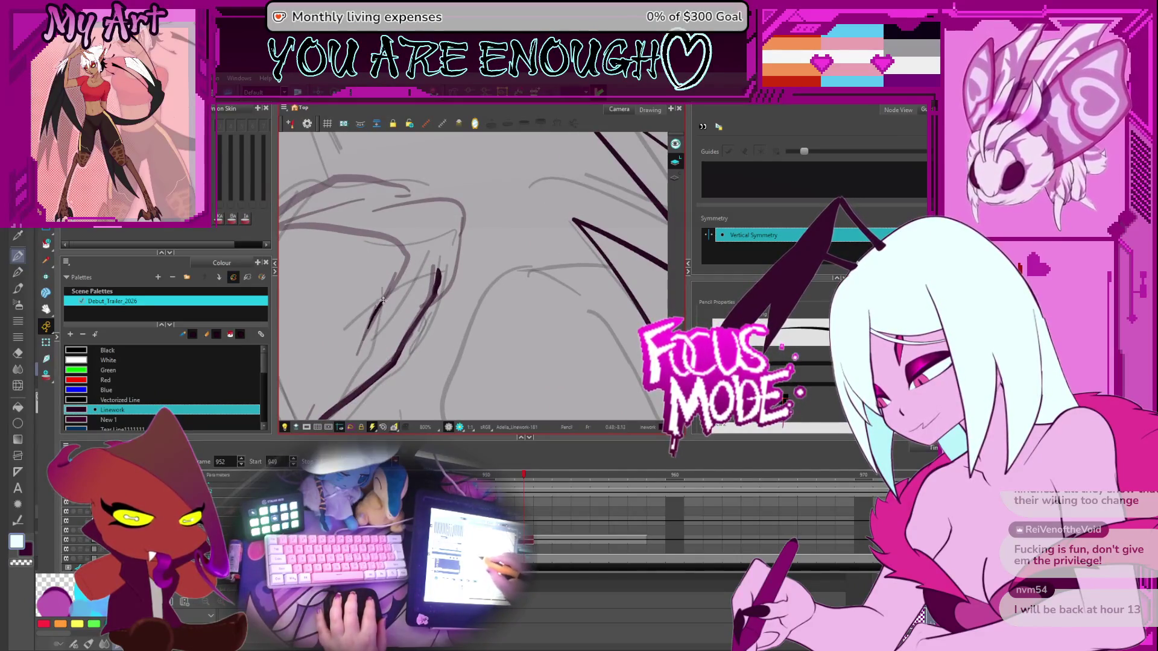
Select the whole hooked hair stroke for reshaping in the Contour Editor
key("alt+q")
left_click(417, 275)
left_click(413, 278)
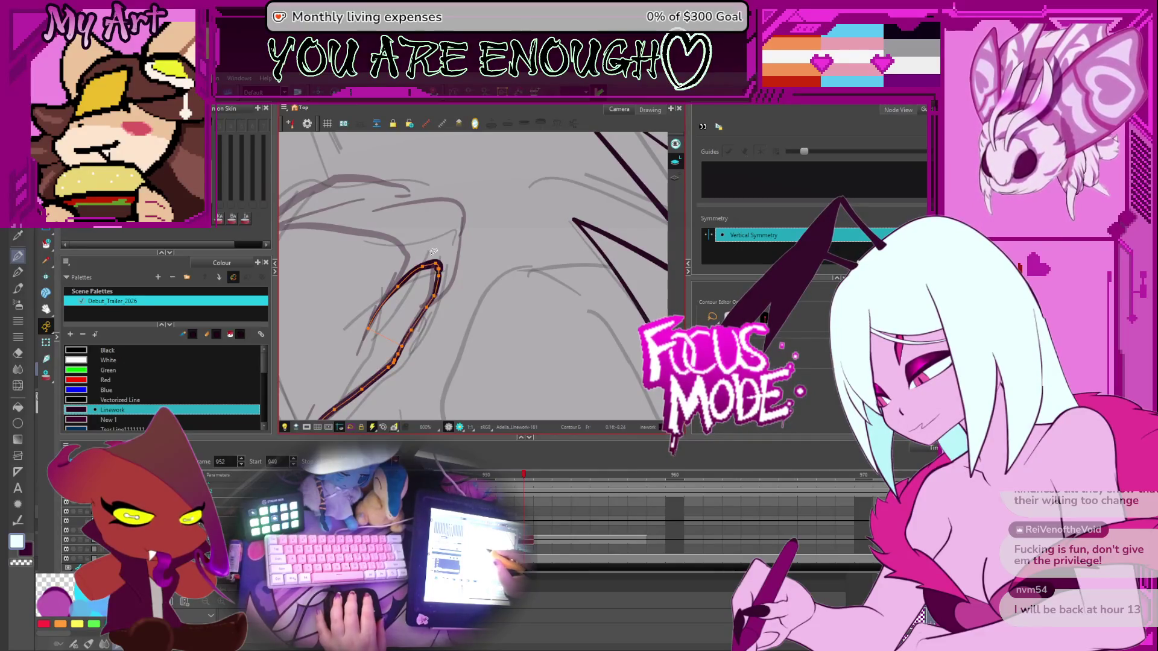
scroll(429, 273, "down", 4)
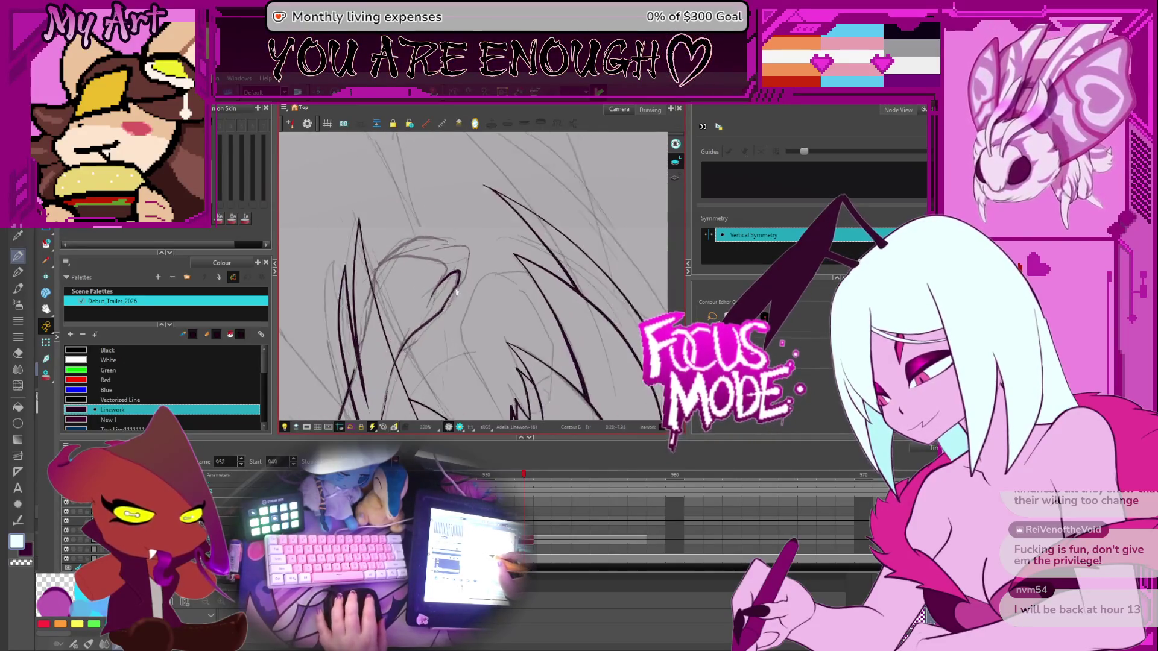
scroll(429, 255, "up", 2)
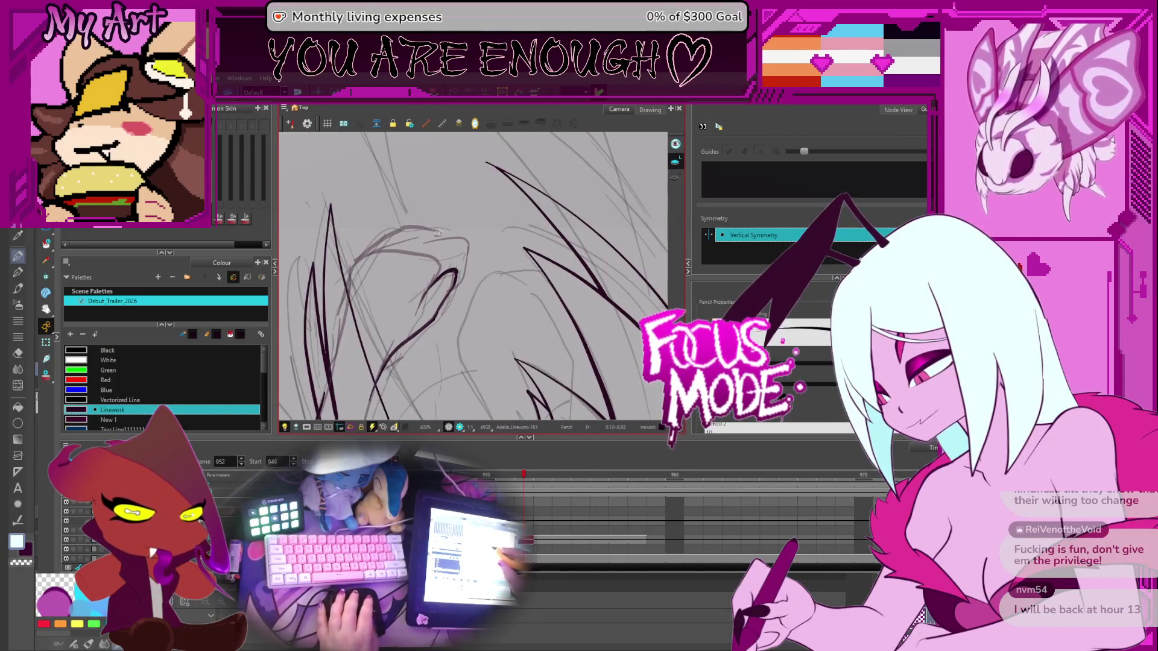
scroll(350, 300, "down", 2)
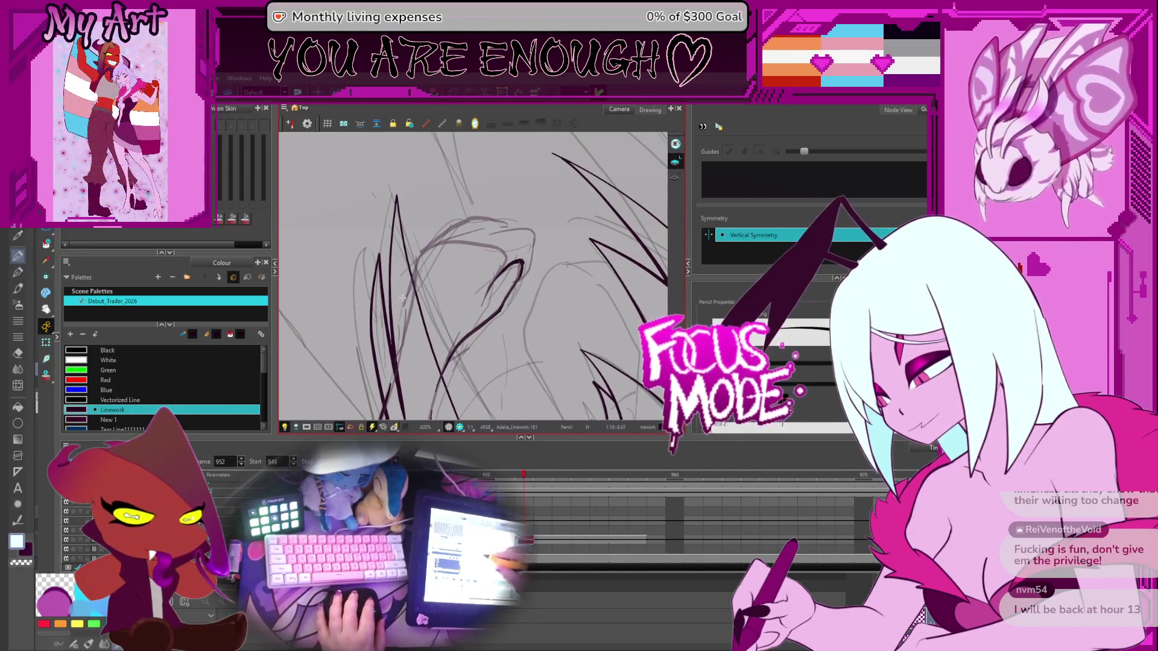
scroll(412, 295, "up", 2)
Draw a dark hair strand curving upward
key("alt+s")
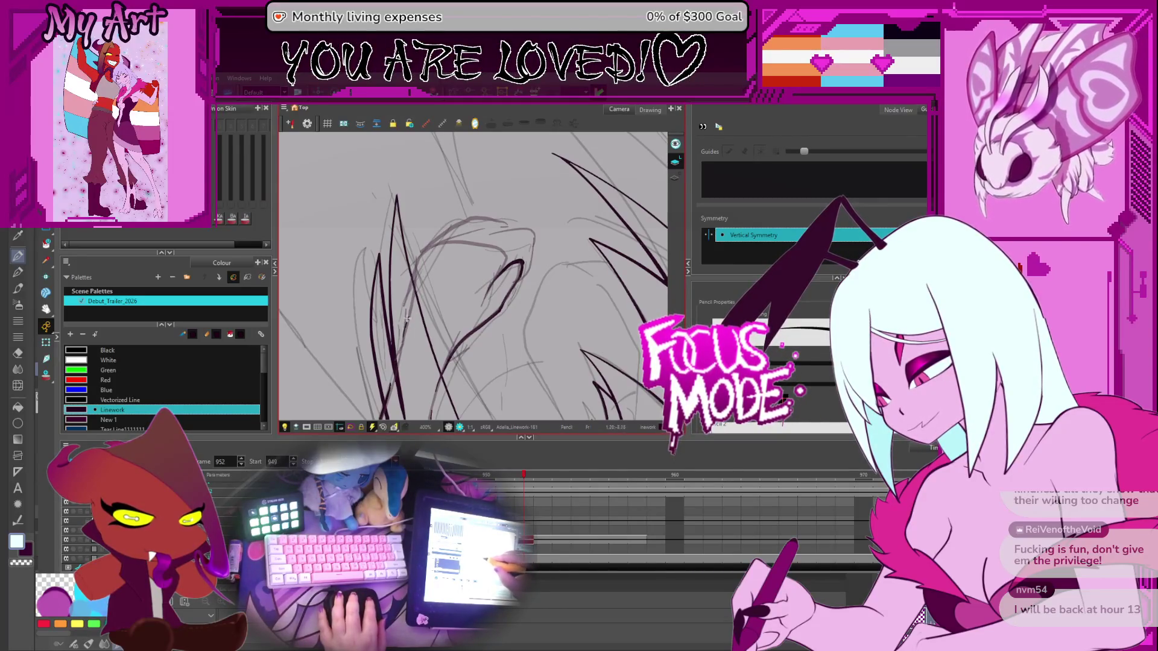
left_click_drag(406, 323, 446, 243)
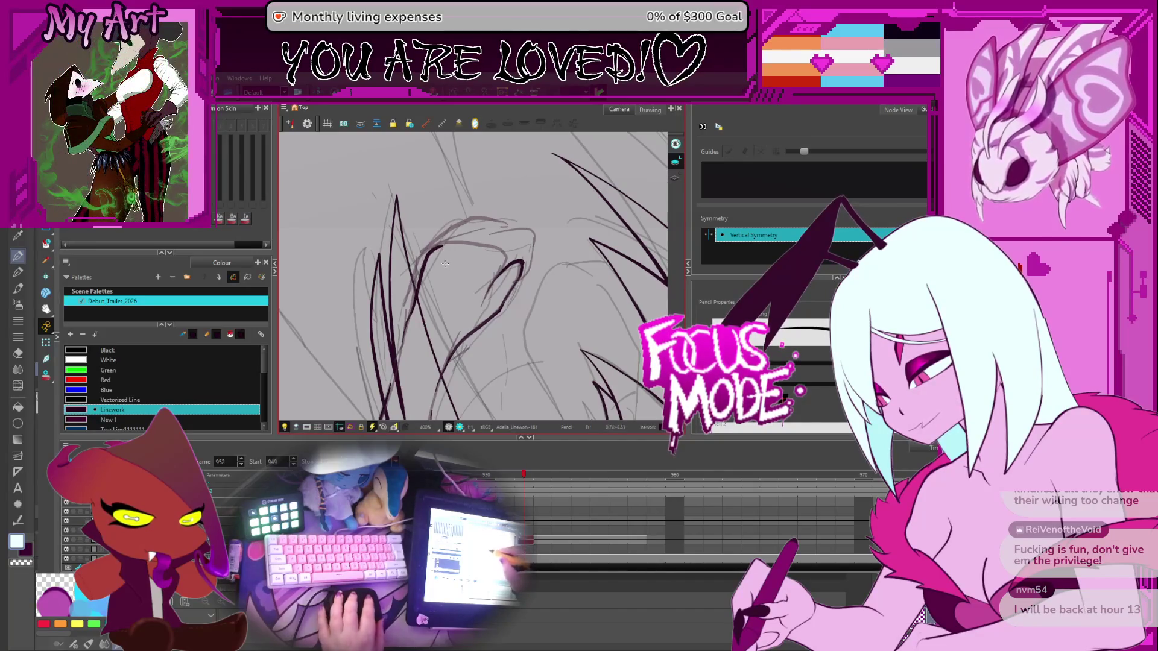
left_click_drag(518, 250, 440, 277)
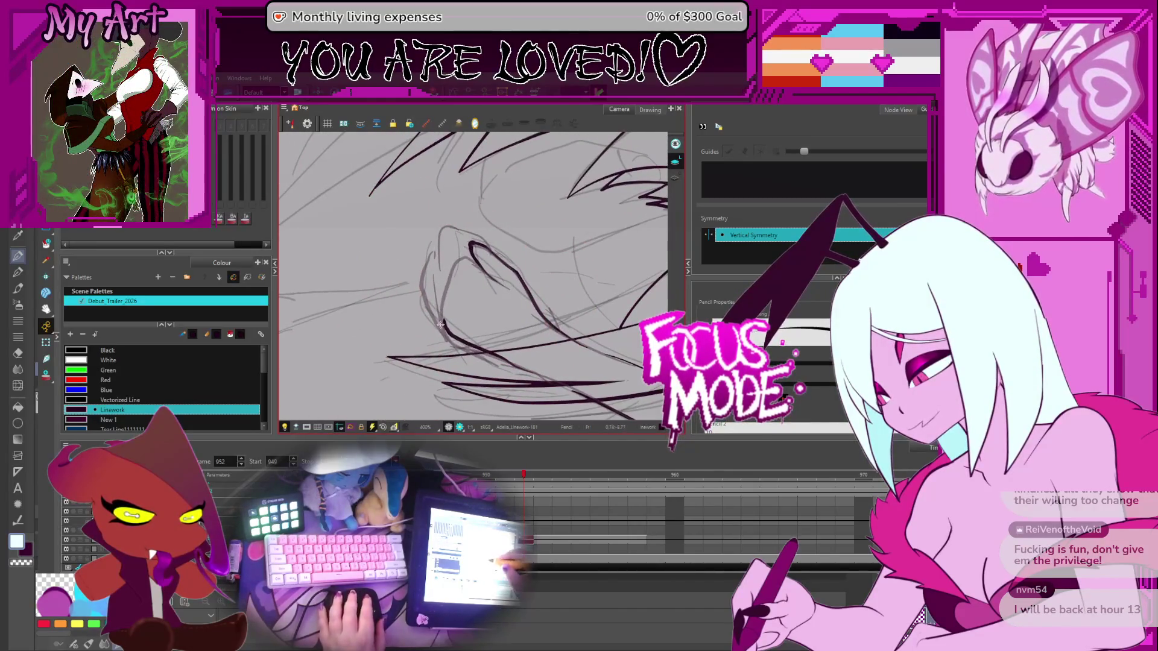
Select a lower bangs stroke and the lower horizontal line, then clear the selection
scroll(441, 324, "up", 1)
key("alt+q")
left_click(463, 371)
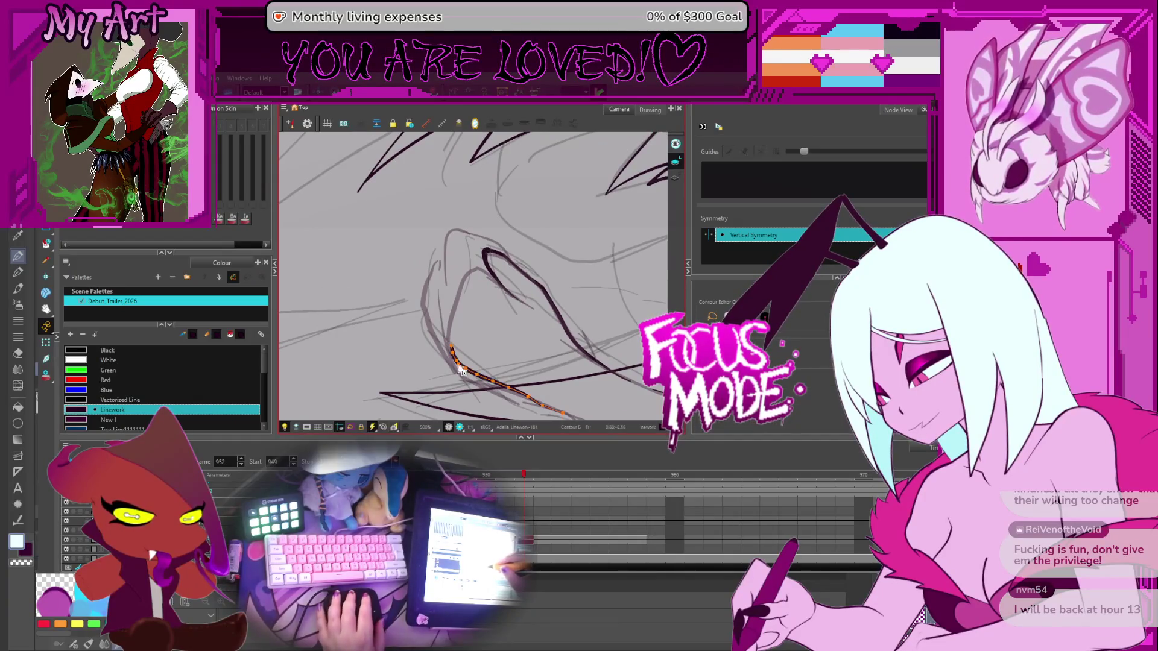
left_click(456, 362)
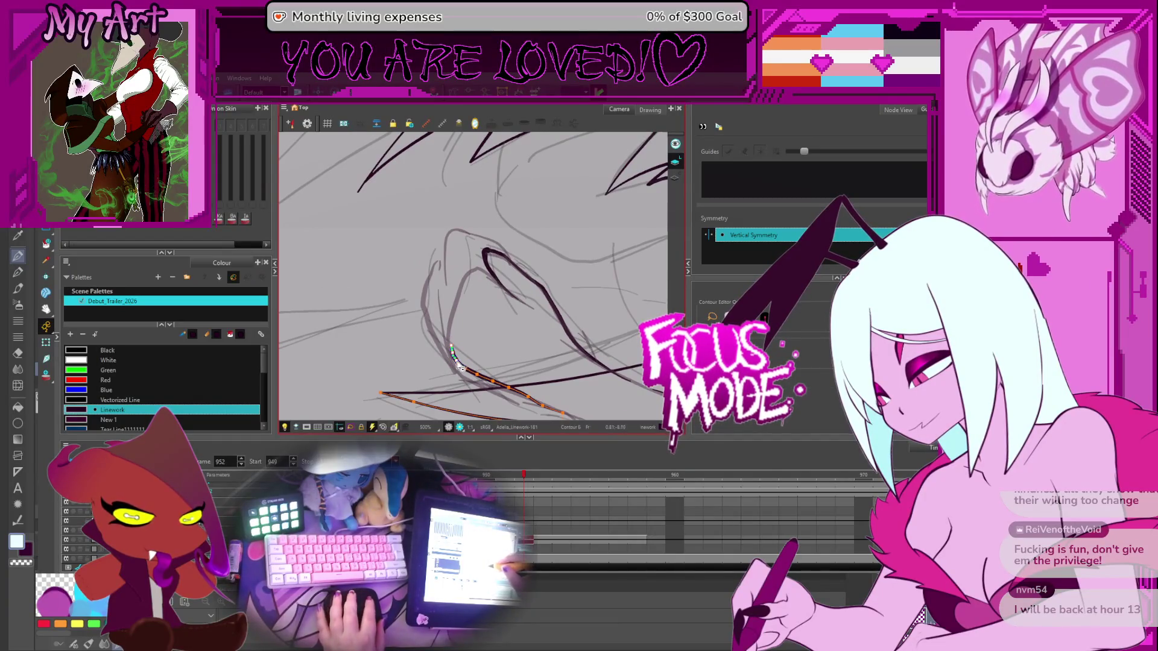
scroll(458, 350, "down", 2)
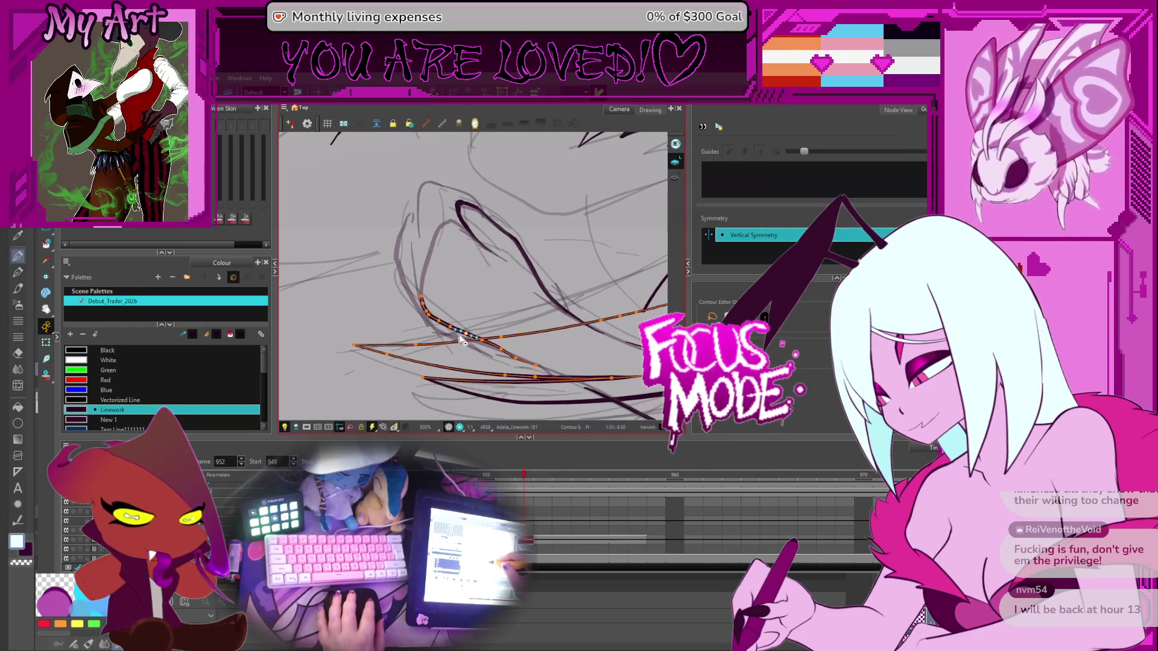
left_click(463, 328, "shift")
left_click(460, 317)
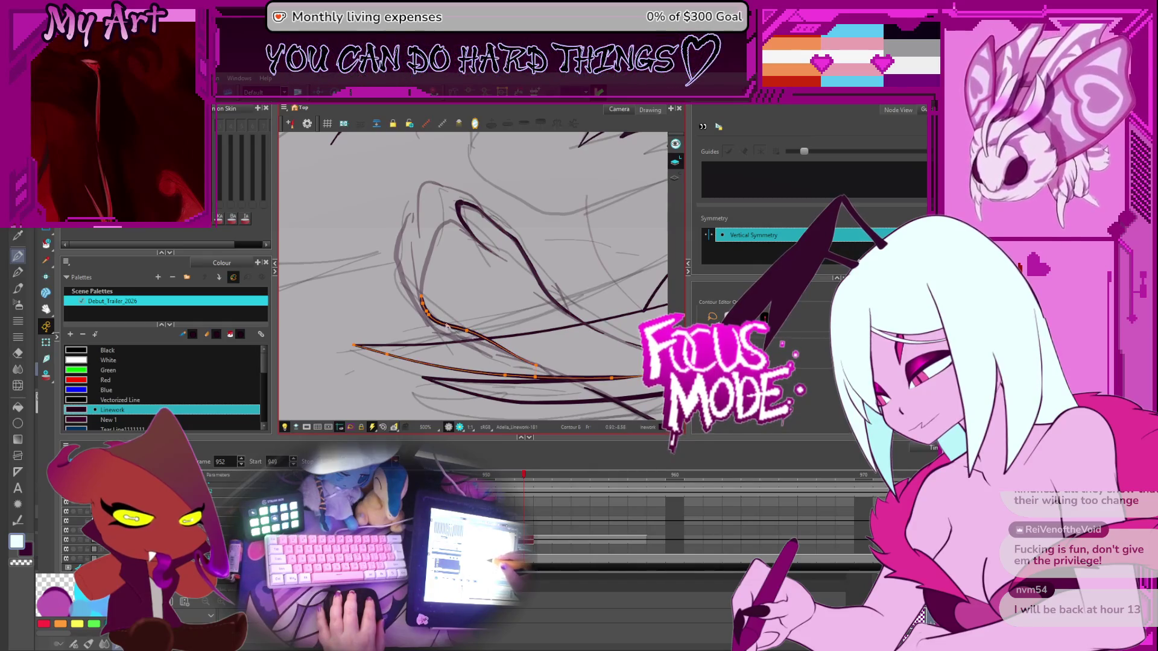
Select the lower long, long rising and curved bangs strokes, framing them toward the face
left_click(465, 339, "shift")
left_click(451, 332, "shift")
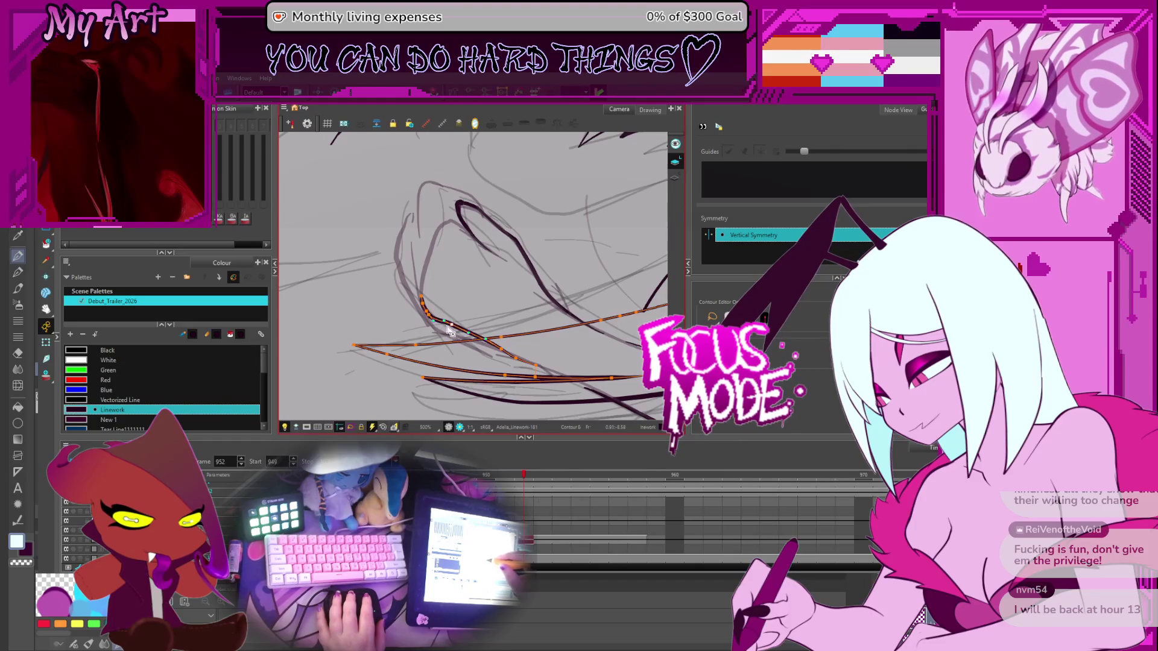
left_click(499, 353, "shift")
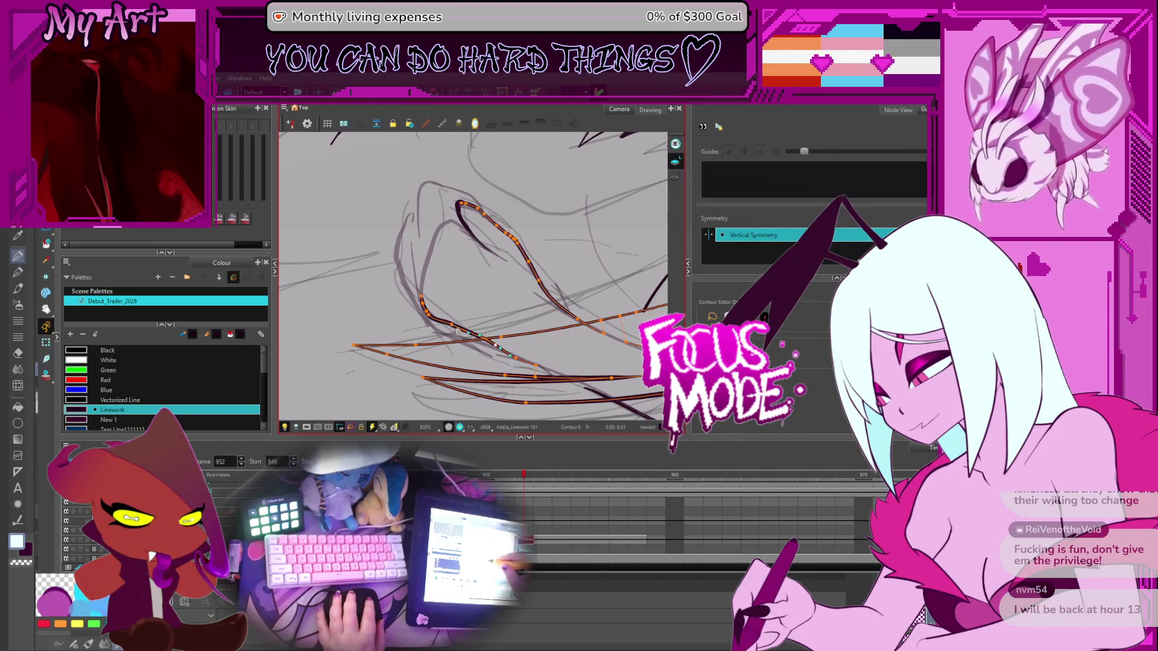
left_click_drag(446, 287, 471, 302)
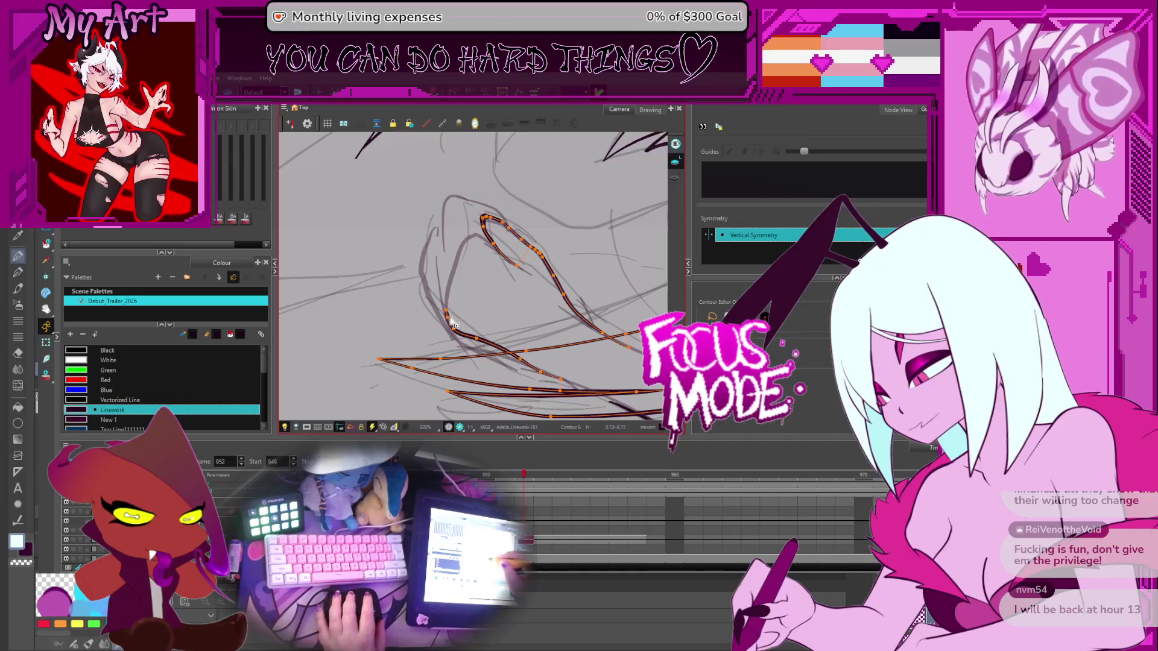
left_click_drag(456, 317, 474, 363)
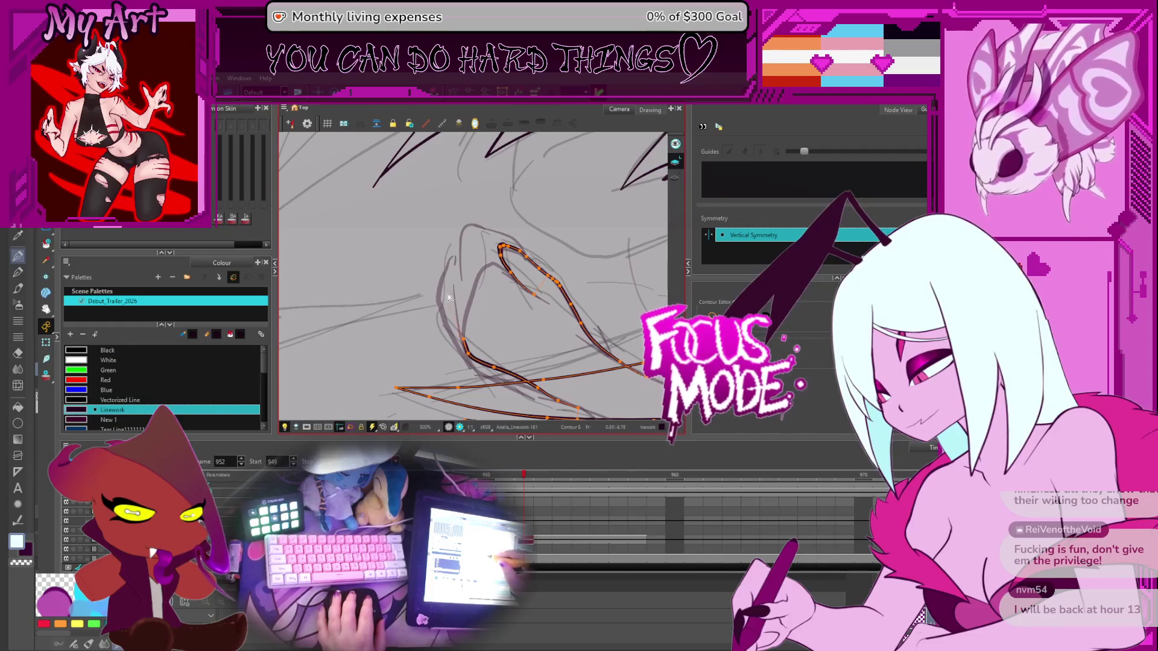
scroll(448, 294, "down", 2)
key("ctrl+alt")
scroll(480, 212, "up", 2)
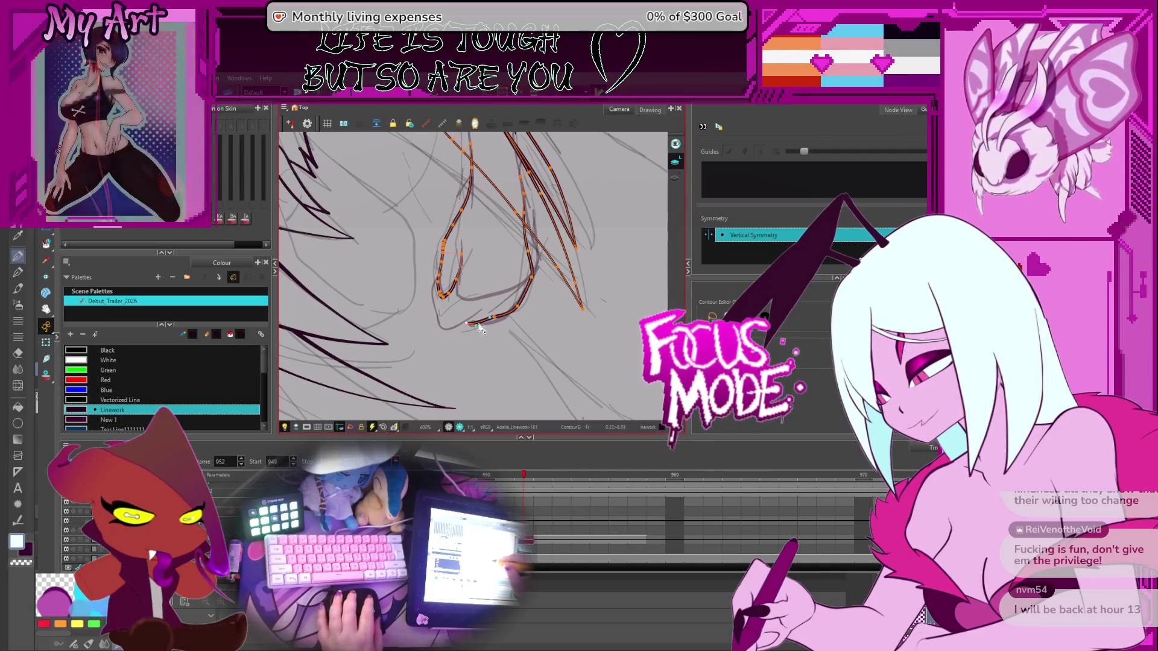
Undo the old chin stroke, draw a thinner curved chin line, and select it with the jaw lines
left_click_drag(487, 328, 504, 341)
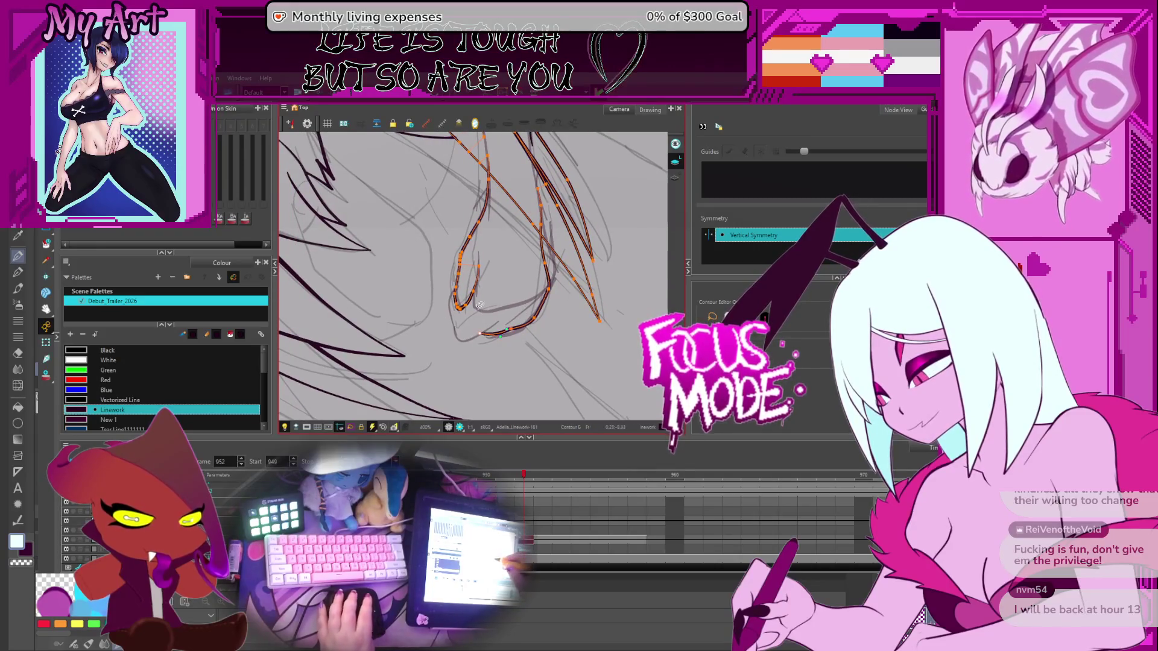
key("alt+slash")
scroll(494, 319, "up", 4)
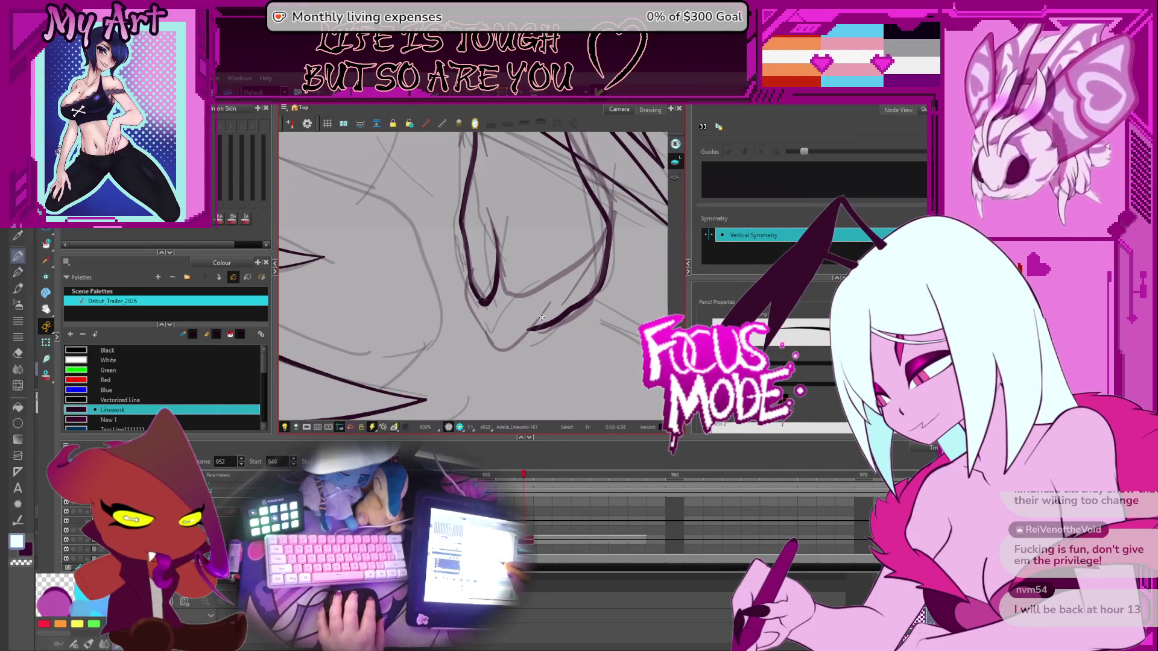
key("ctrl+z")
left_click_drag(550, 300, 493, 352)
left_click(508, 356)
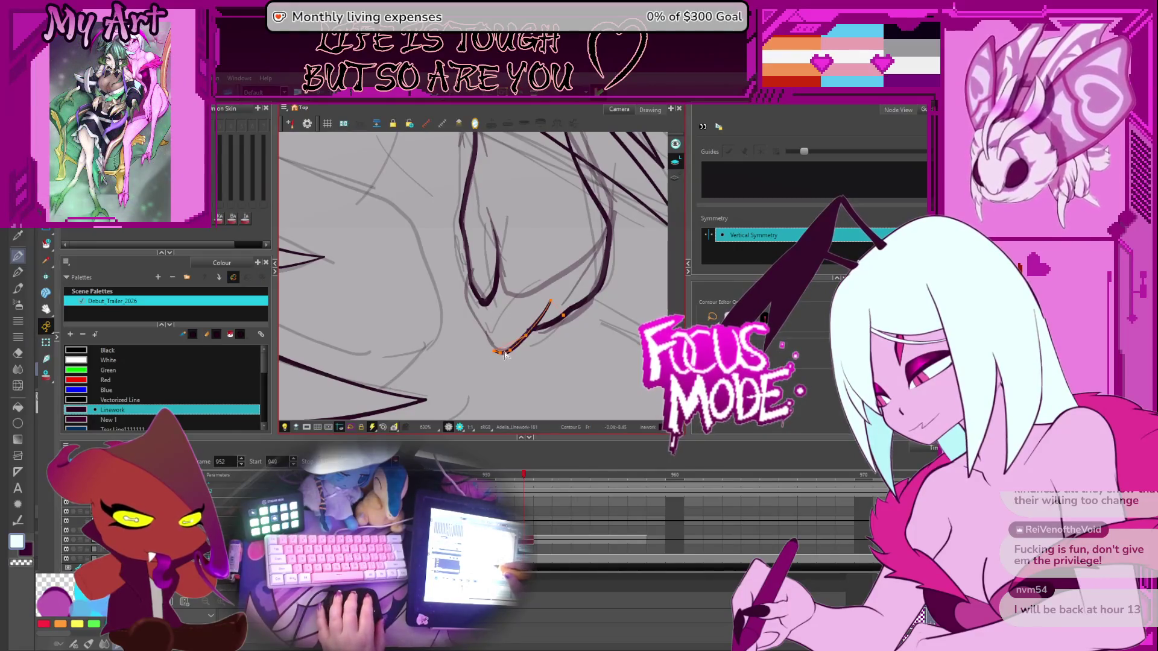
left_click(561, 301, "shift")
left_click(563, 313, "shift")
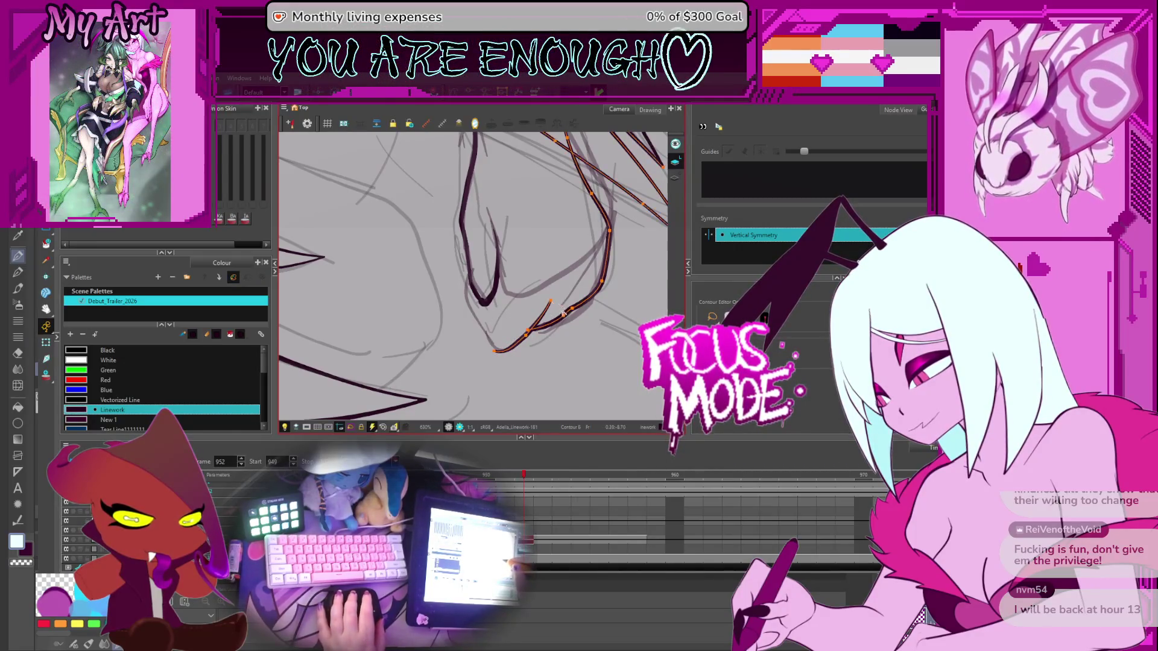
Redraw the short stroke and upper lip line as thinner lines, then zoom out to 100%
mouse_move(529, 341)
left_mouse_down()
mouse_move(483, 356)
mouse_move(415, 336)
mouse_move(437, 282)
left_mouse_up()
mouse_move(414, 331)
left_mouse_down()
mouse_move(439, 282)
mouse_move(439, 292)
left_mouse_up()
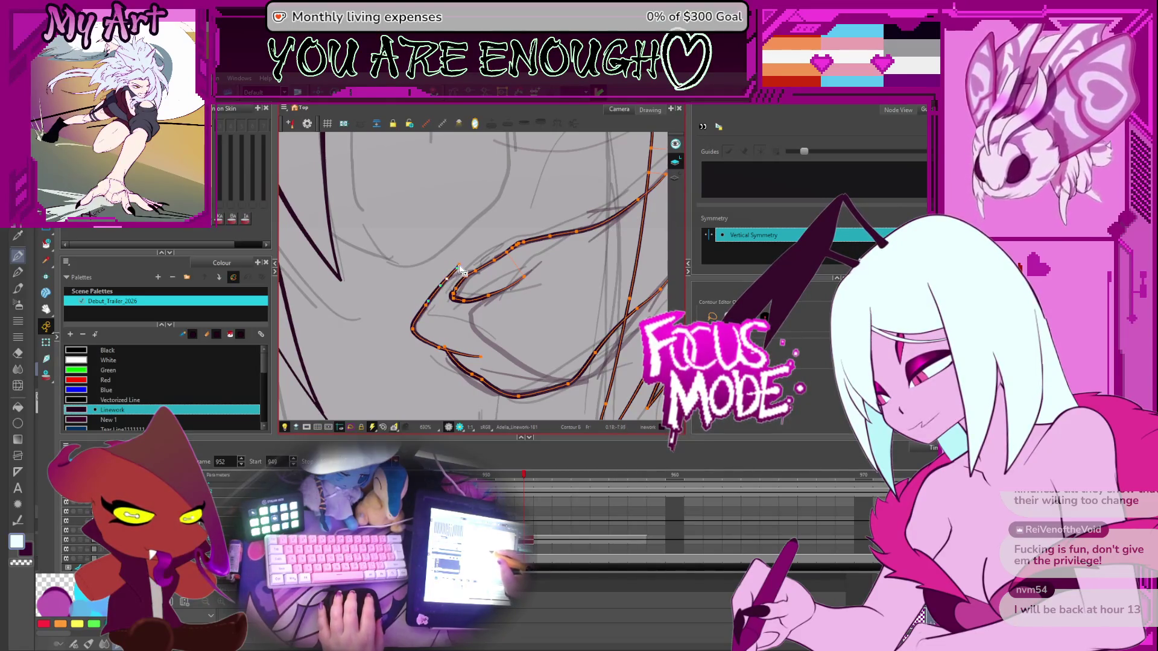
left_click_drag(449, 277, 488, 268)
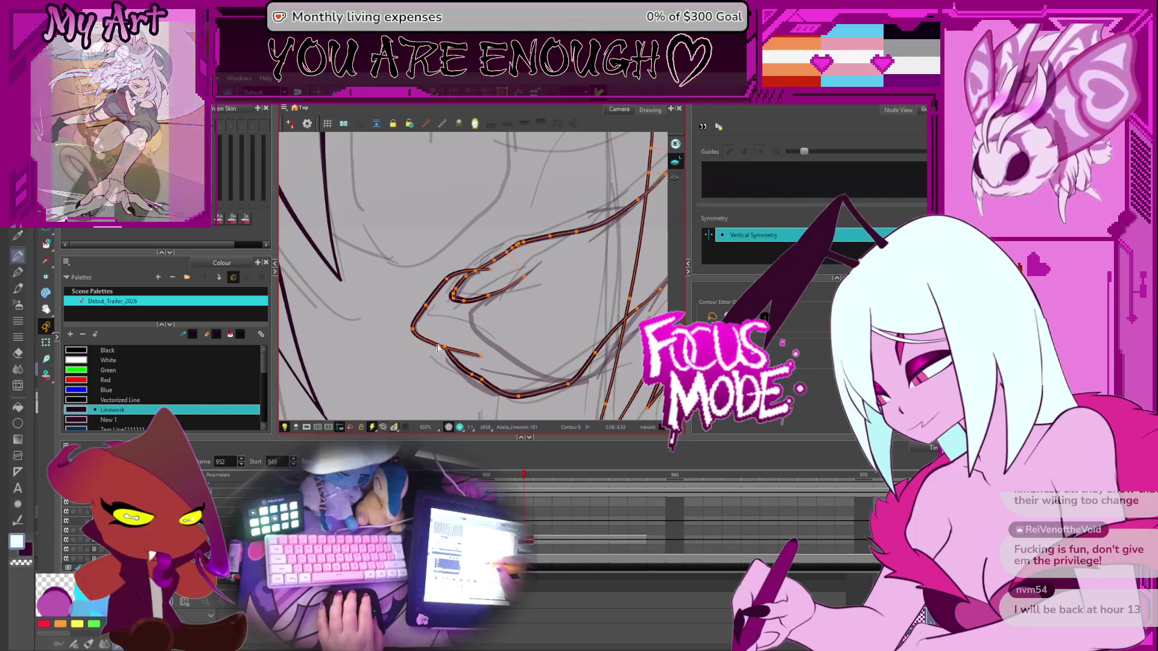
left_click_drag(440, 353, 460, 377)
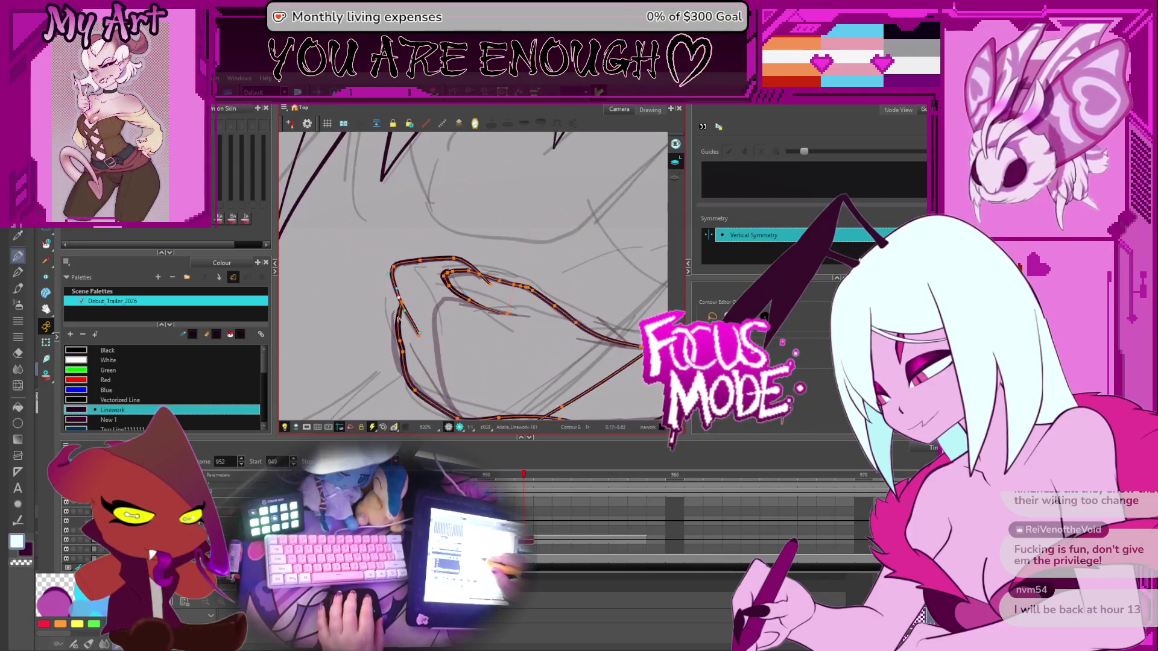
scroll(460, 377, "down", 2)
left_click_drag(476, 326, 505, 271)
key("alt+t")
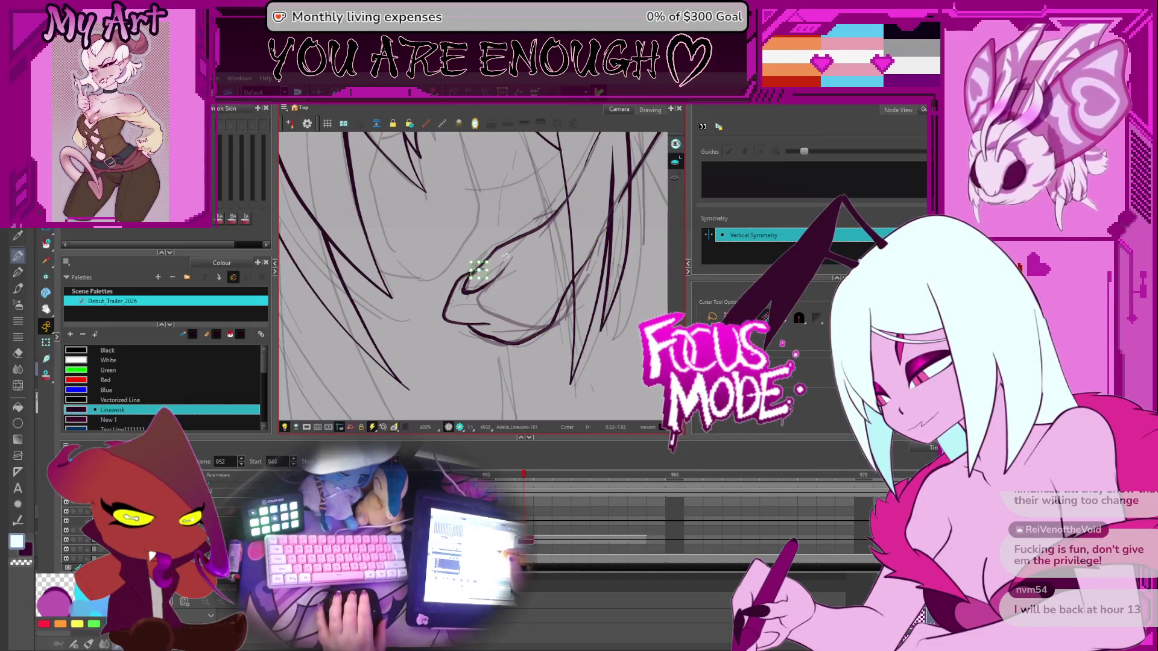
scroll(504, 257, "down", 4)
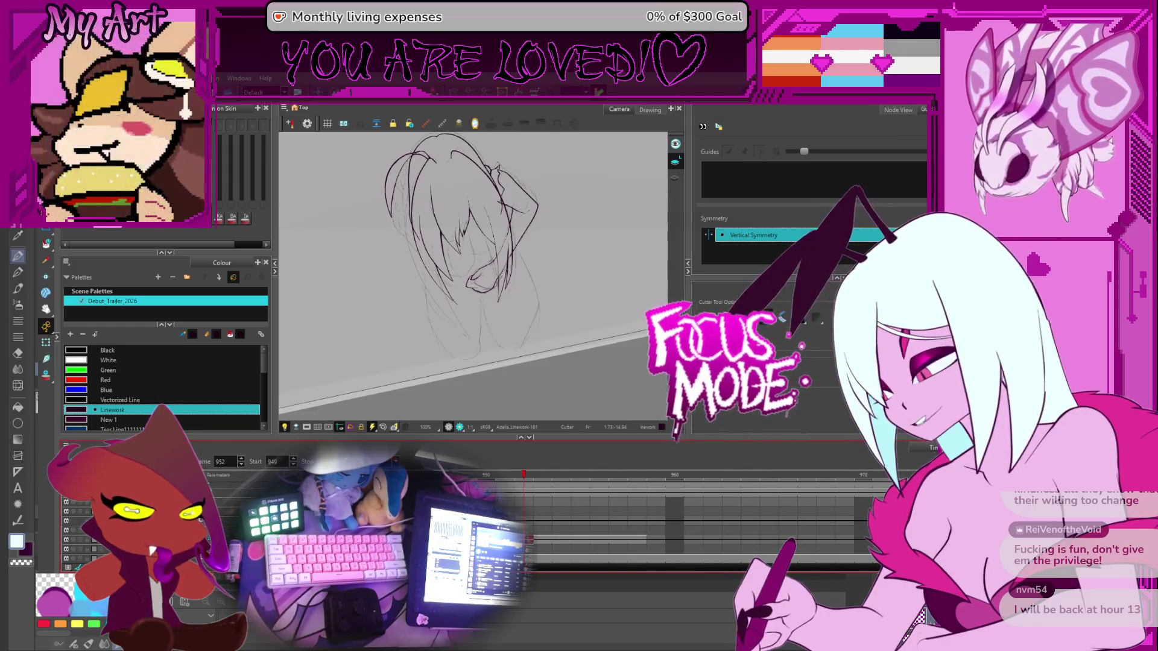
Pan and rotate the view onto the hair and turn on the onion skin
mouse_move(566, 226)
left_mouse_down()
mouse_move(579, 264)
mouse_move(564, 292)
left_mouse_up()
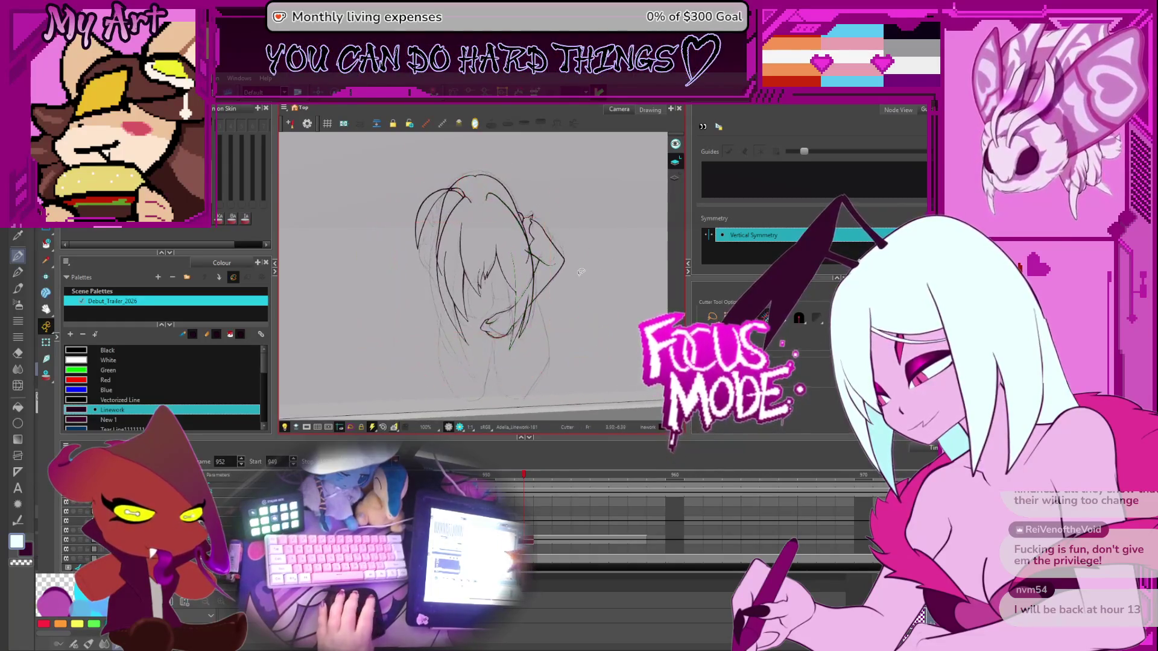
scroll(458, 302, "up", 3)
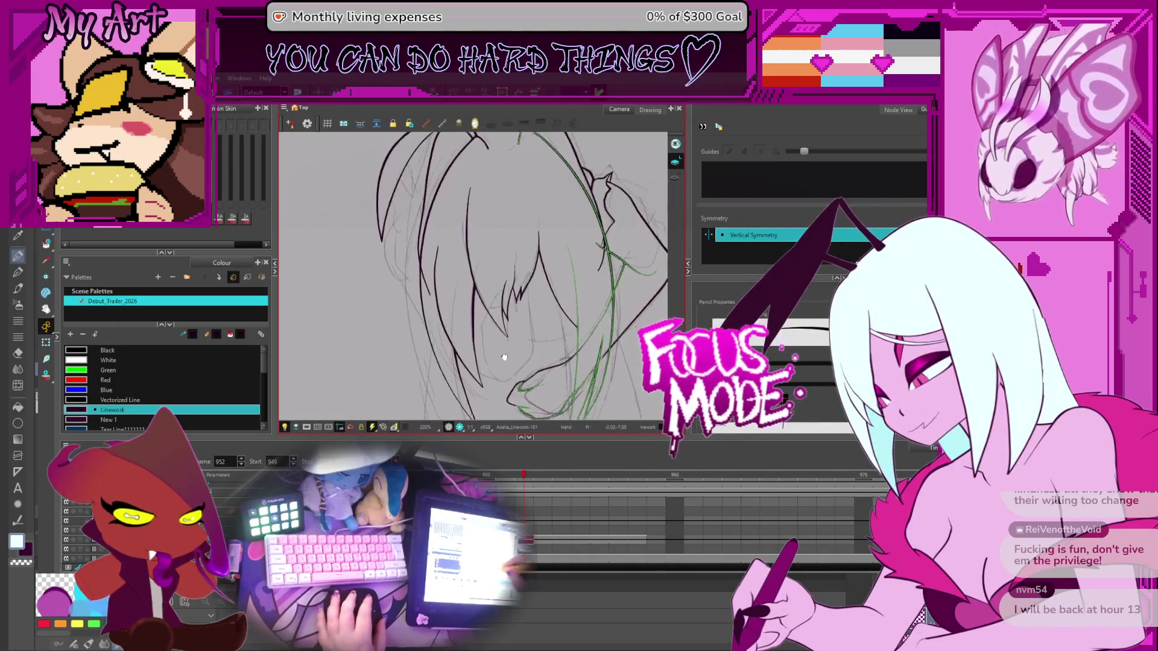
mouse_move(518, 319)
left_mouse_down()
mouse_move(460, 306)
mouse_move(451, 326)
left_mouse_up()
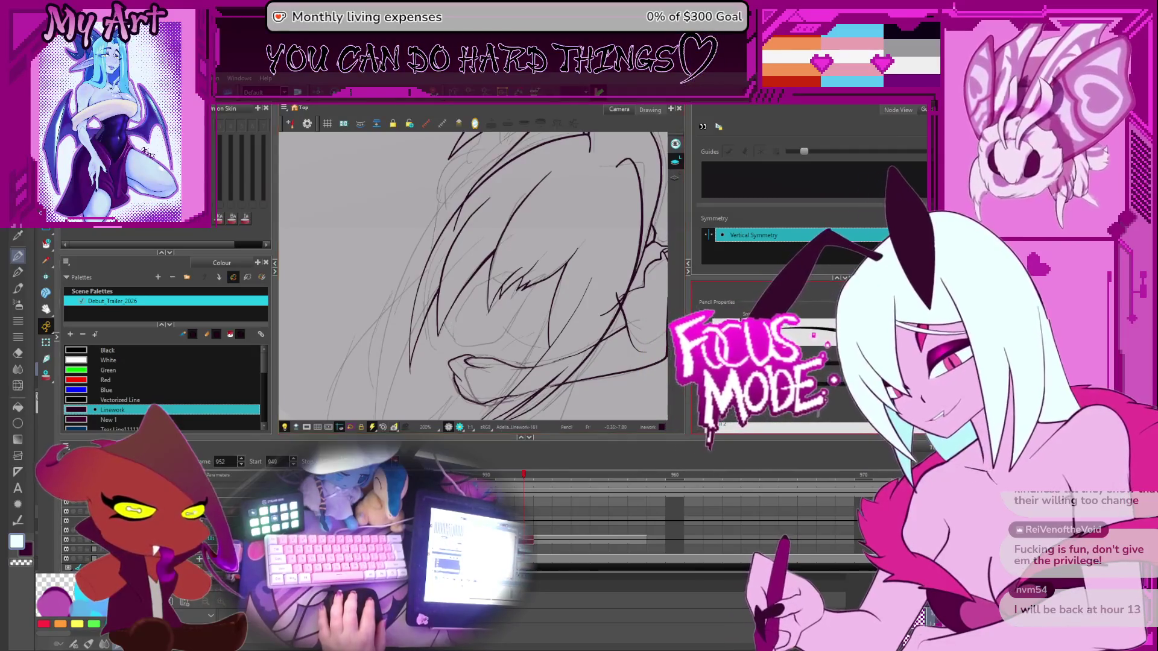
left_click(708, 416)
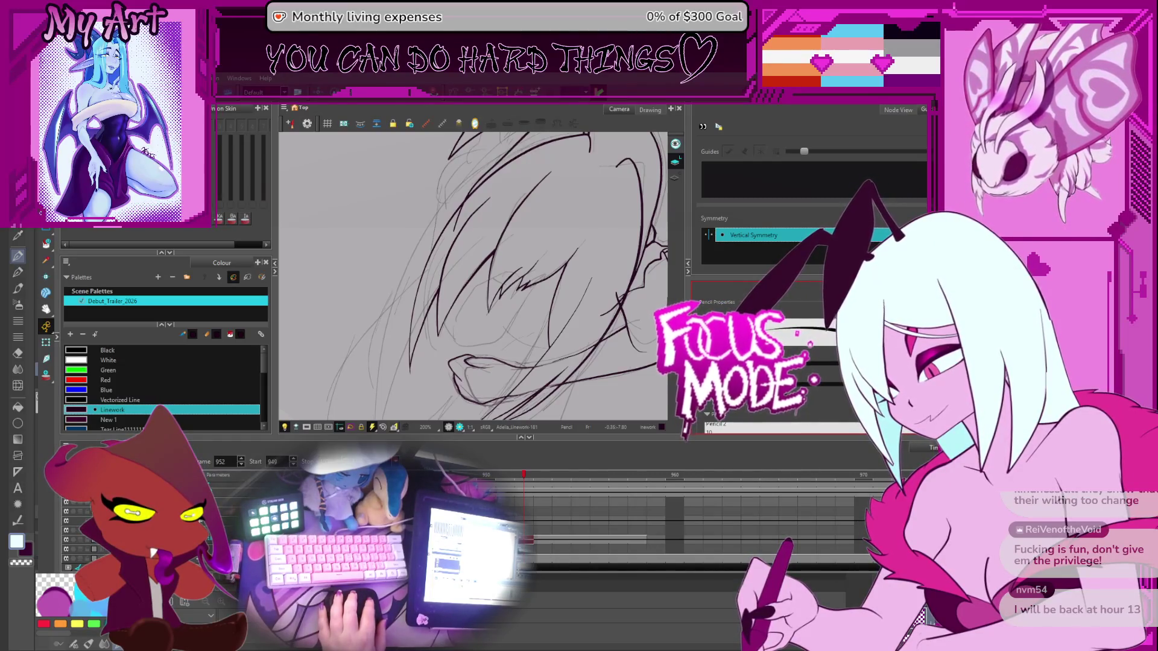
key("alt+o")
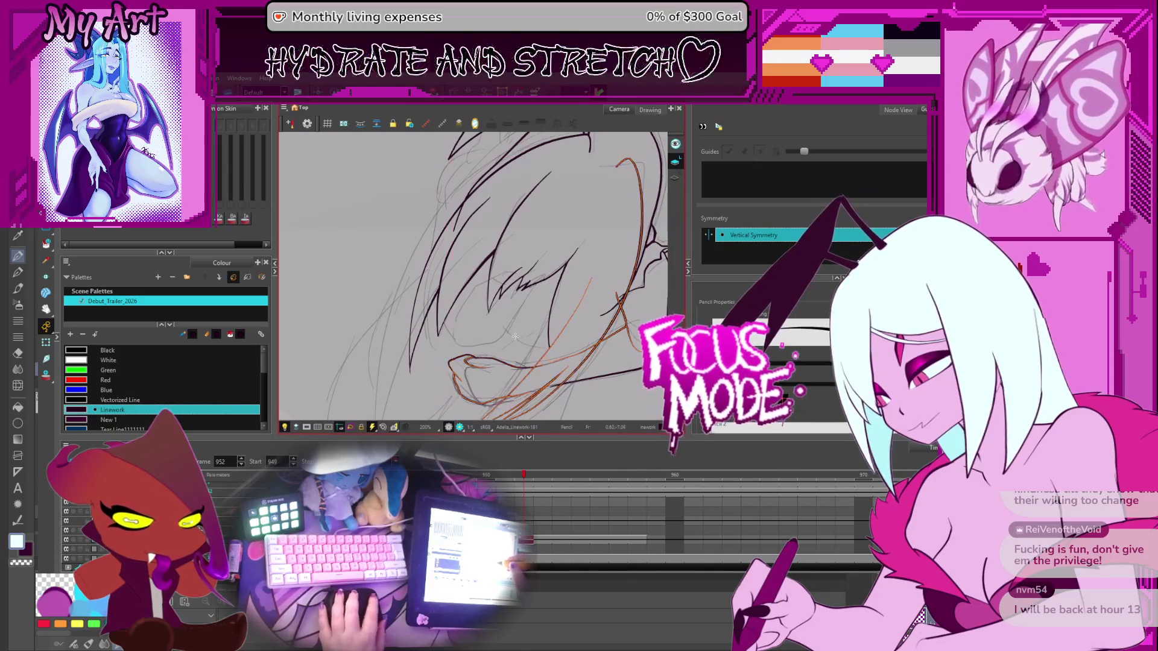
Undo the long misplaced hair stroke, try a shorter strand stroke, then undo it
left_click_drag(515, 336, 471, 337)
scroll(470, 338, "up", 3)
key("ctrl+z")
left_click_drag(413, 305, 429, 376)
key("ctrl+z")
key("alt+q")
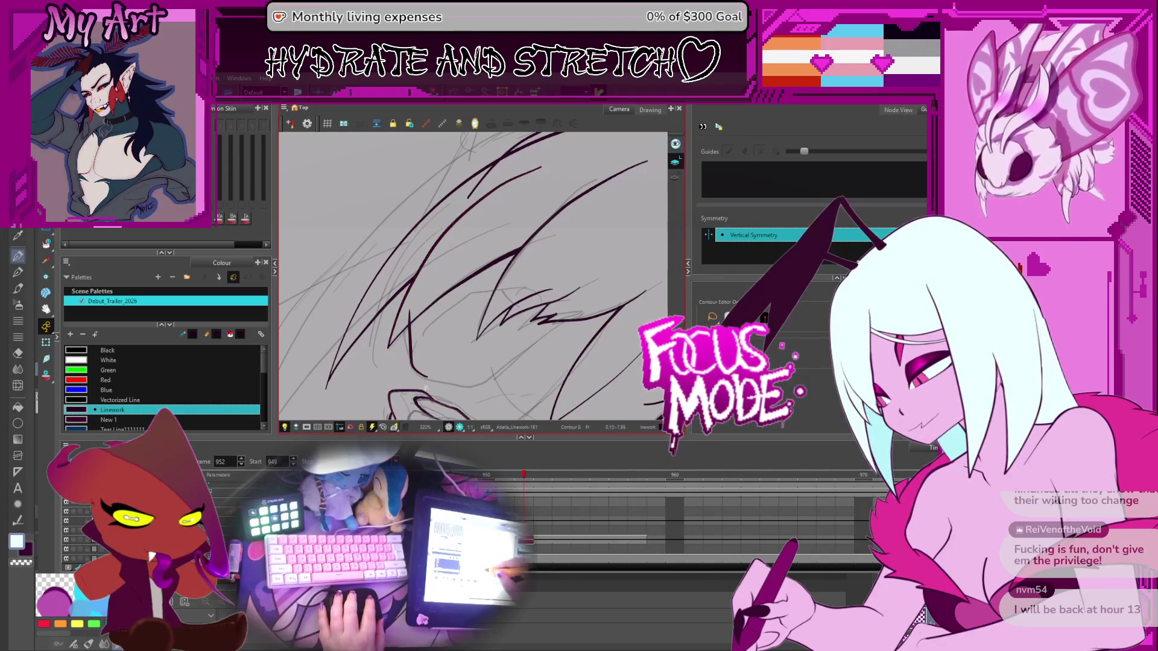
Select the lower curve, diagonal and zigzag bang hair strokes with the Contour Editor
left_click(428, 380)
left_click(525, 351, "shift")
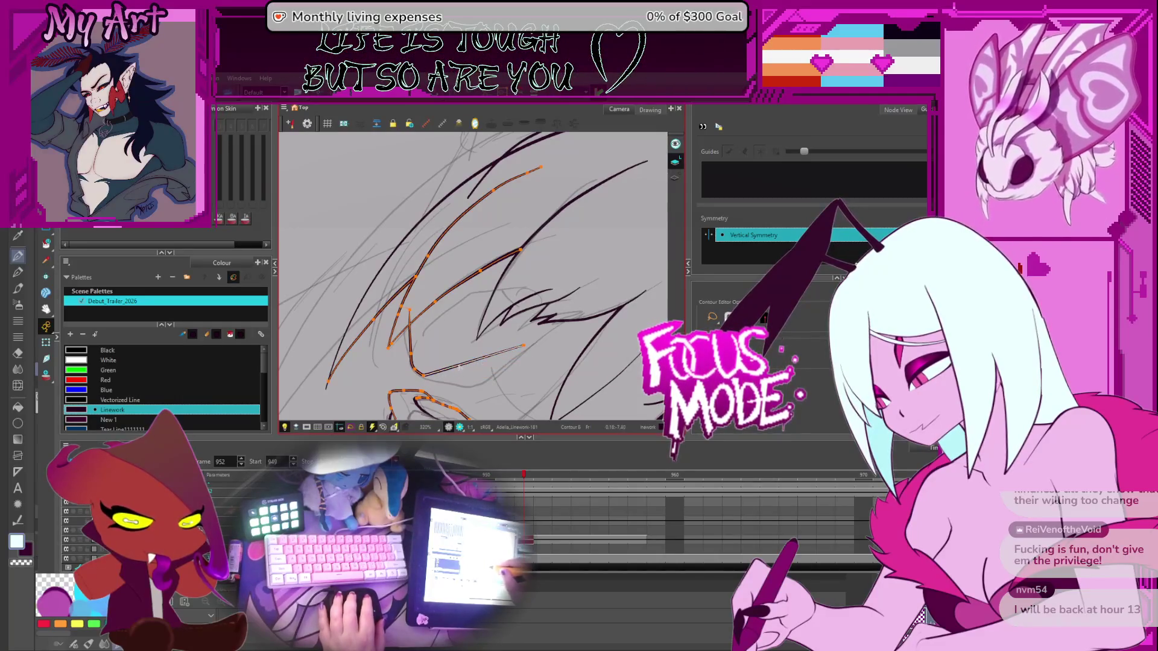
left_click(465, 372)
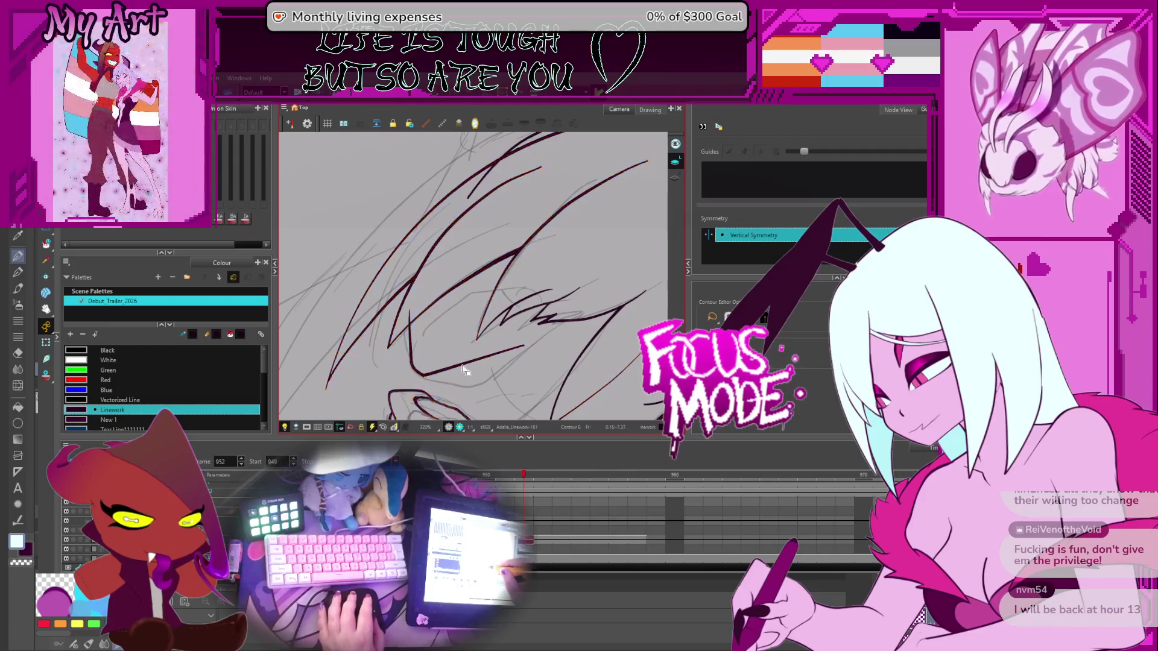
left_click(463, 367)
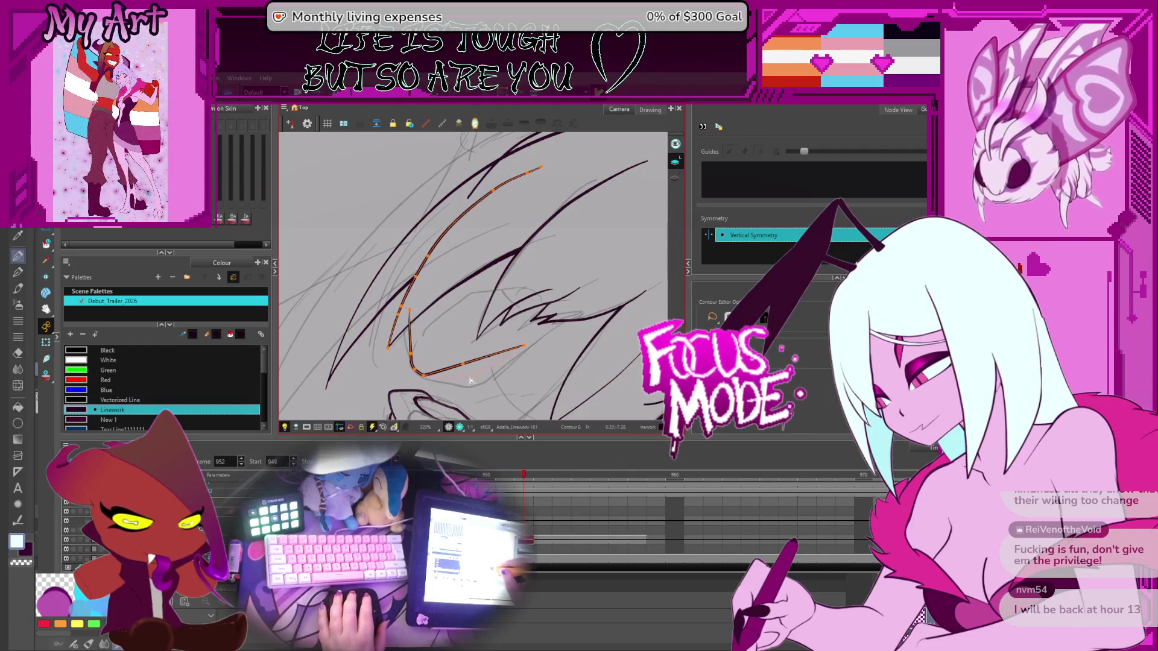
left_click(476, 384, "shift")
left_click(428, 379, "shift")
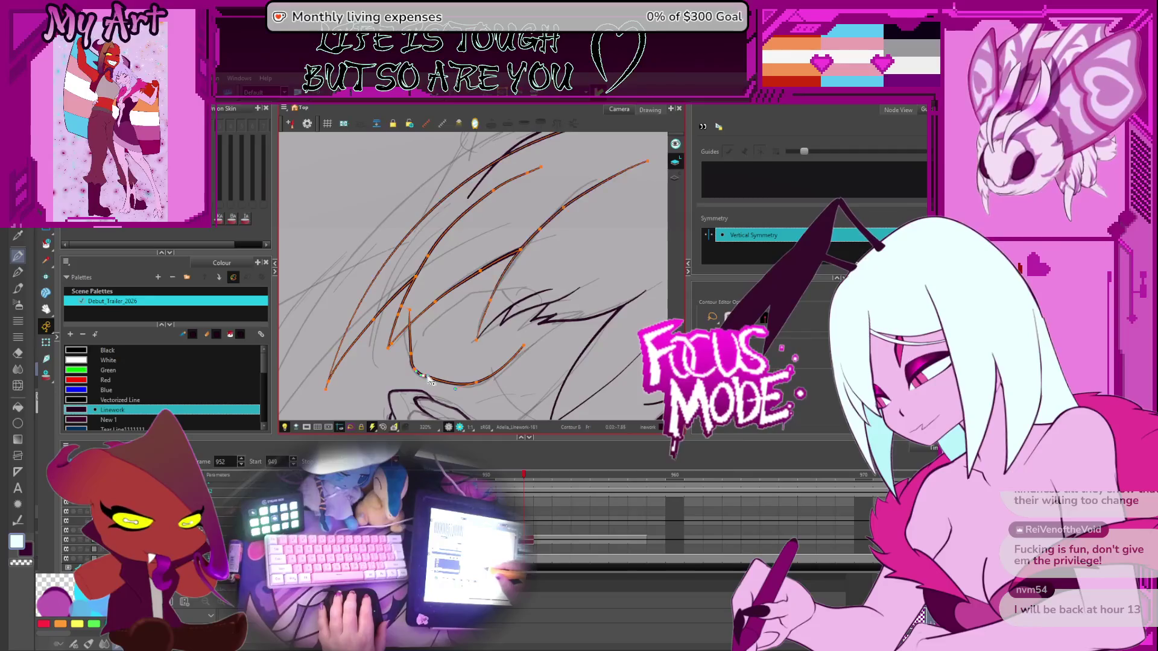
left_click(417, 374, "shift")
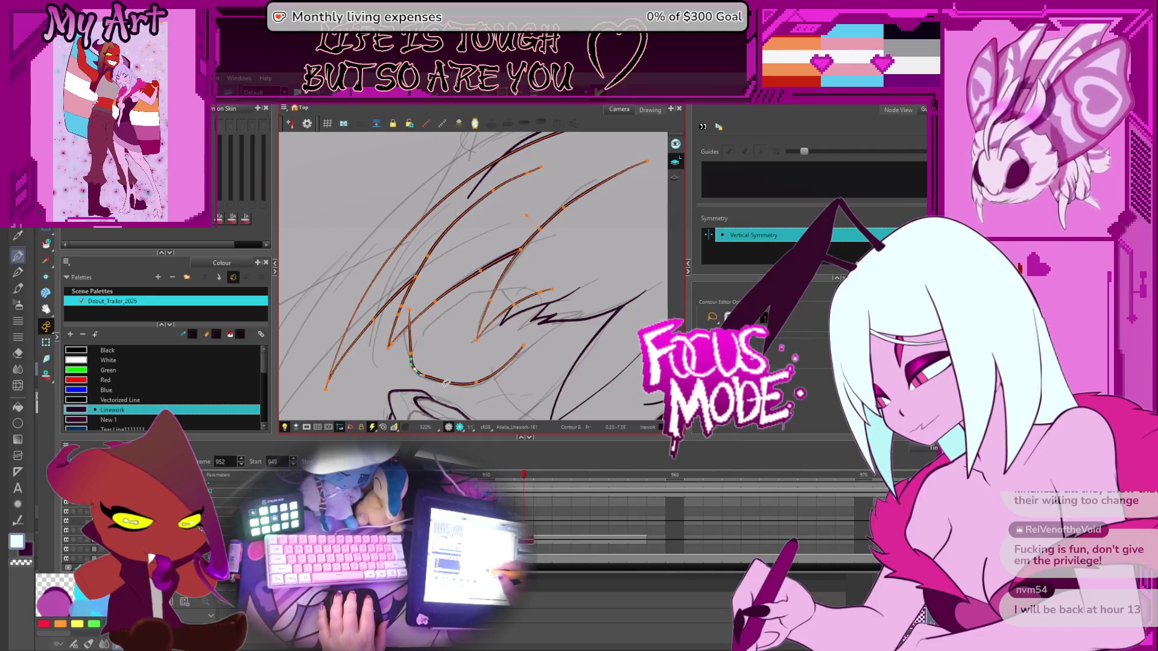
left_click(493, 367, "shift")
left_click(590, 302, "shift")
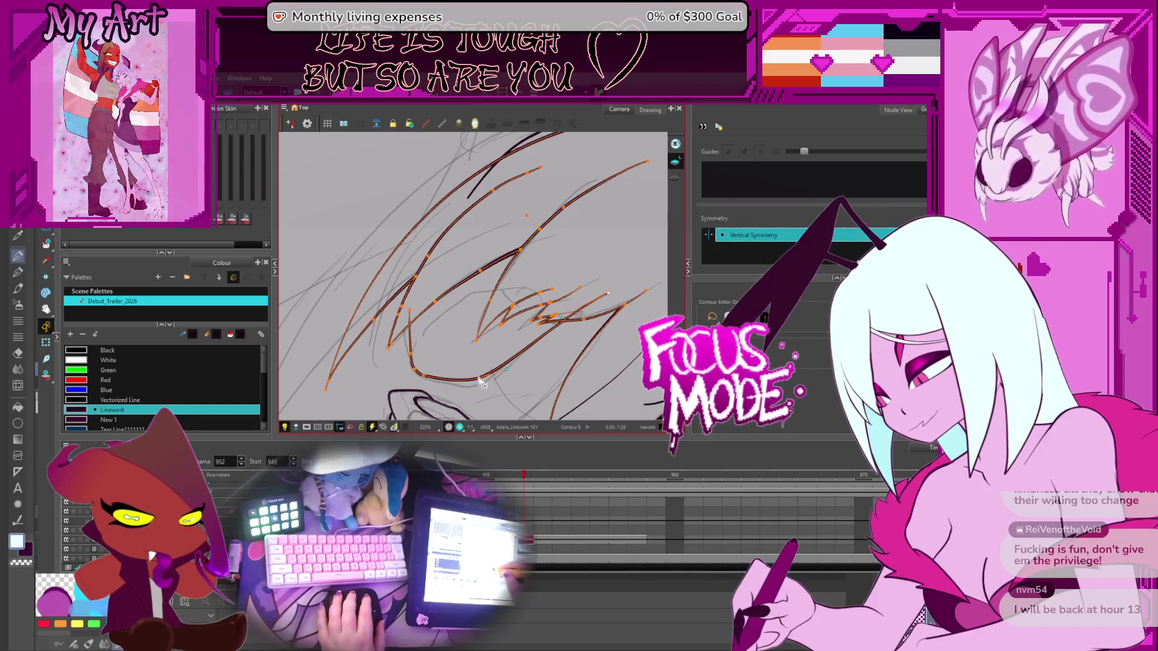
Draw a new dark stroke among the bangs, then zoom out to see the whole head
key("alt+s")
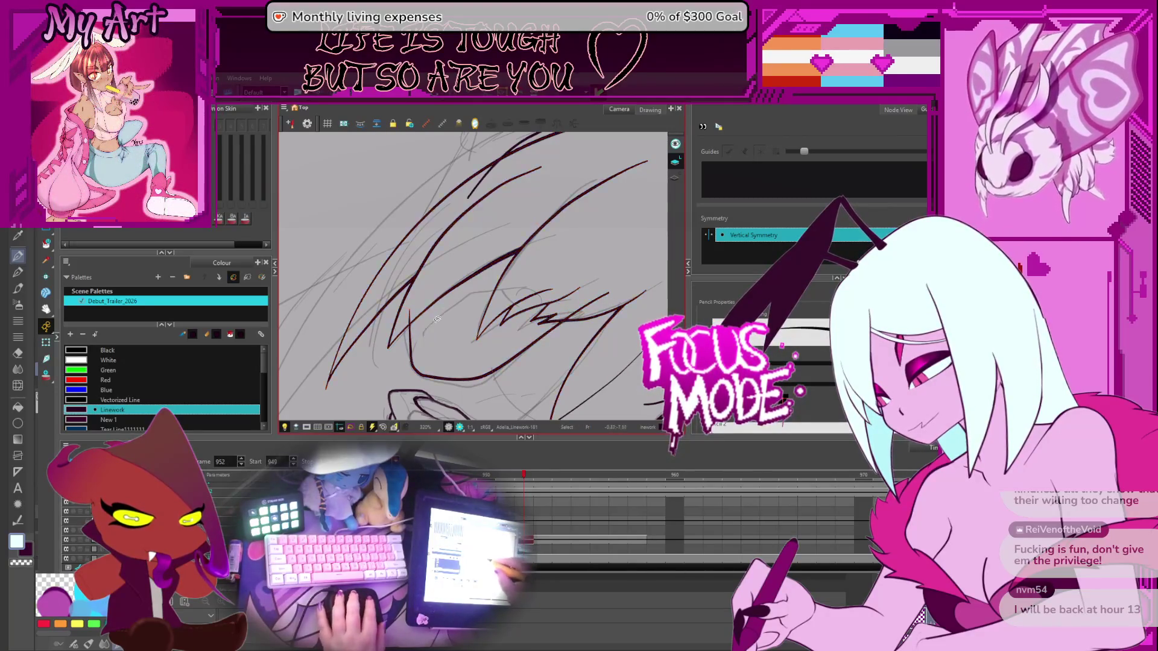
mouse_move(479, 296)
left_mouse_down()
mouse_move(532, 272)
mouse_move(478, 329)
mouse_move(535, 227)
left_mouse_up()
scroll(507, 243, "down", 2)
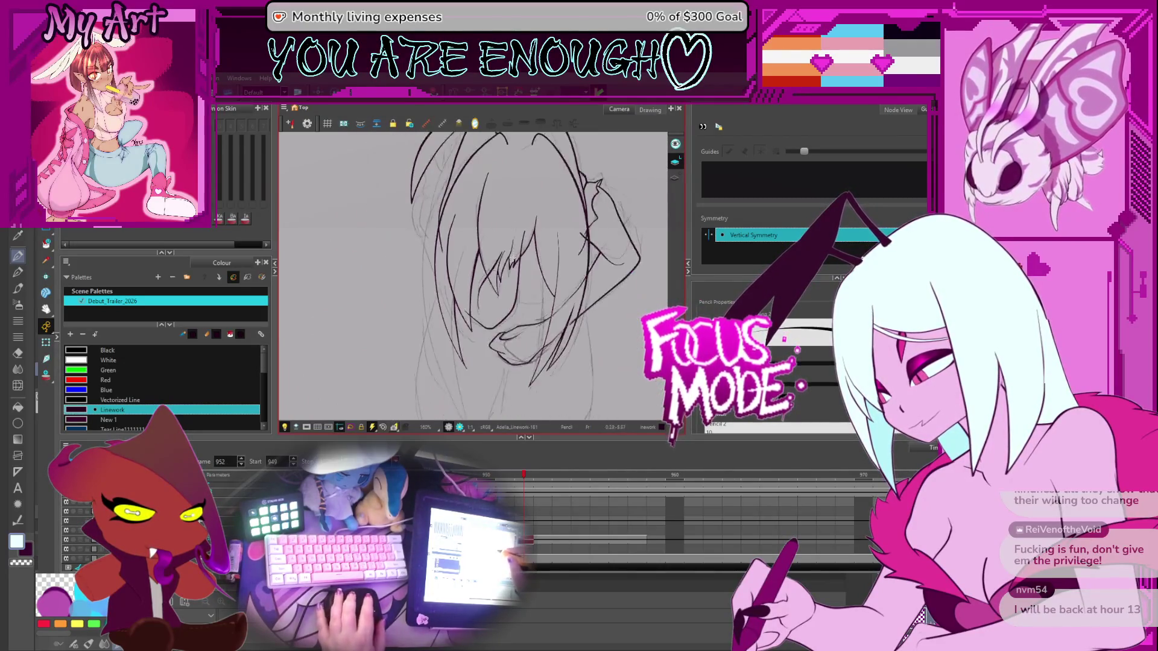
left_click_drag(461, 205, 472, 248)
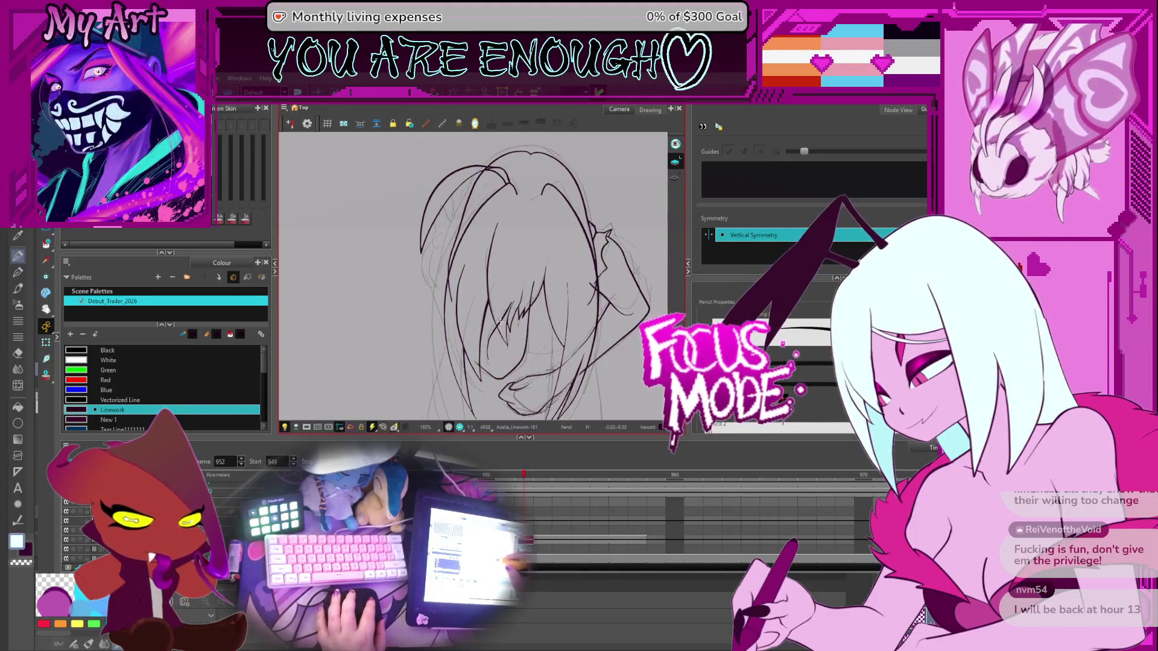
scroll(513, 356, "down", 2)
left_click_drag(516, 356, 537, 351)
scroll(537, 351, "up", 3)
left_click_drag(468, 296, 491, 356)
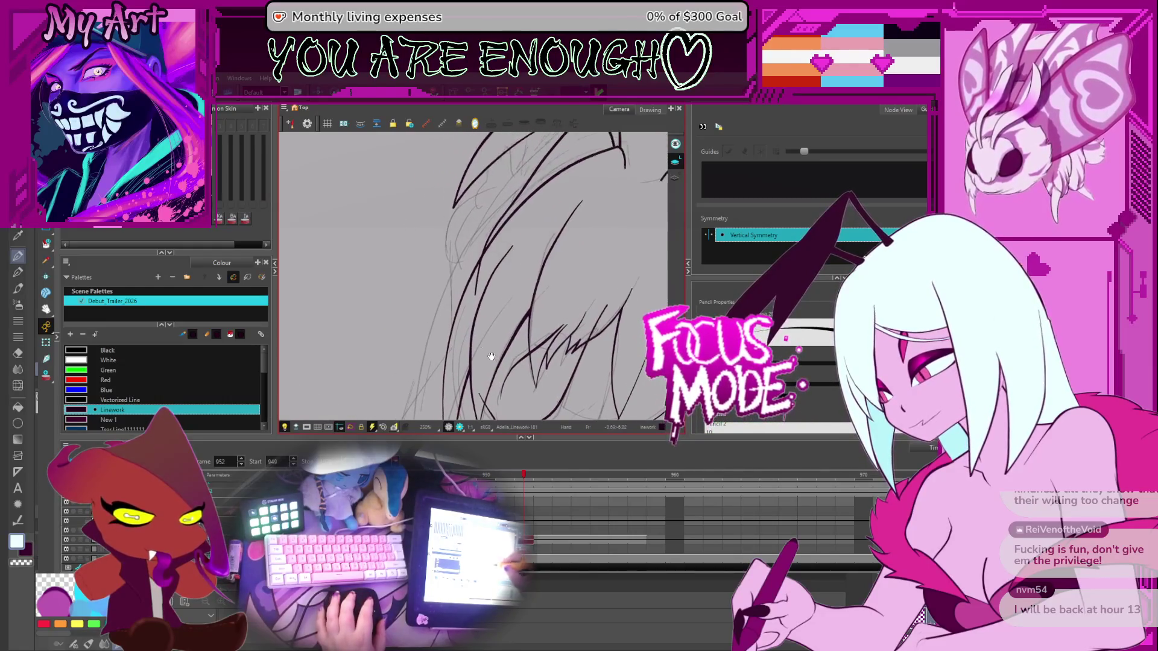
scroll(516, 379, "down", 2)
scroll(505, 327, "up", 1)
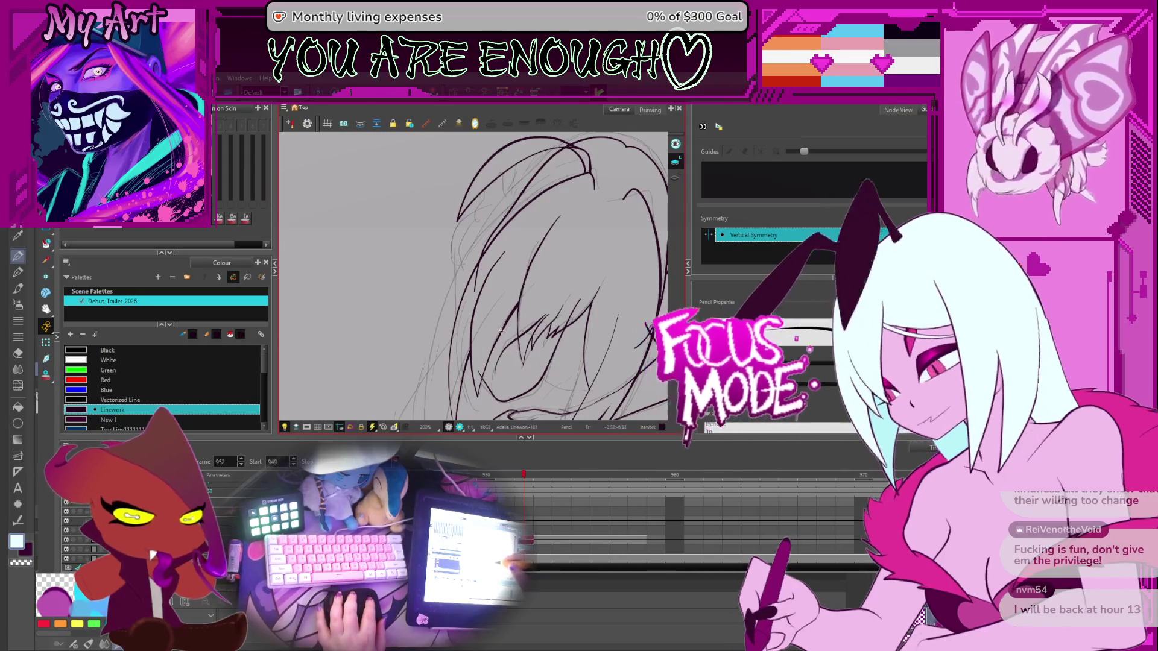
Reposition the drawing in the view to centre the hair strands
key("alt+s")
key("alt+slash")
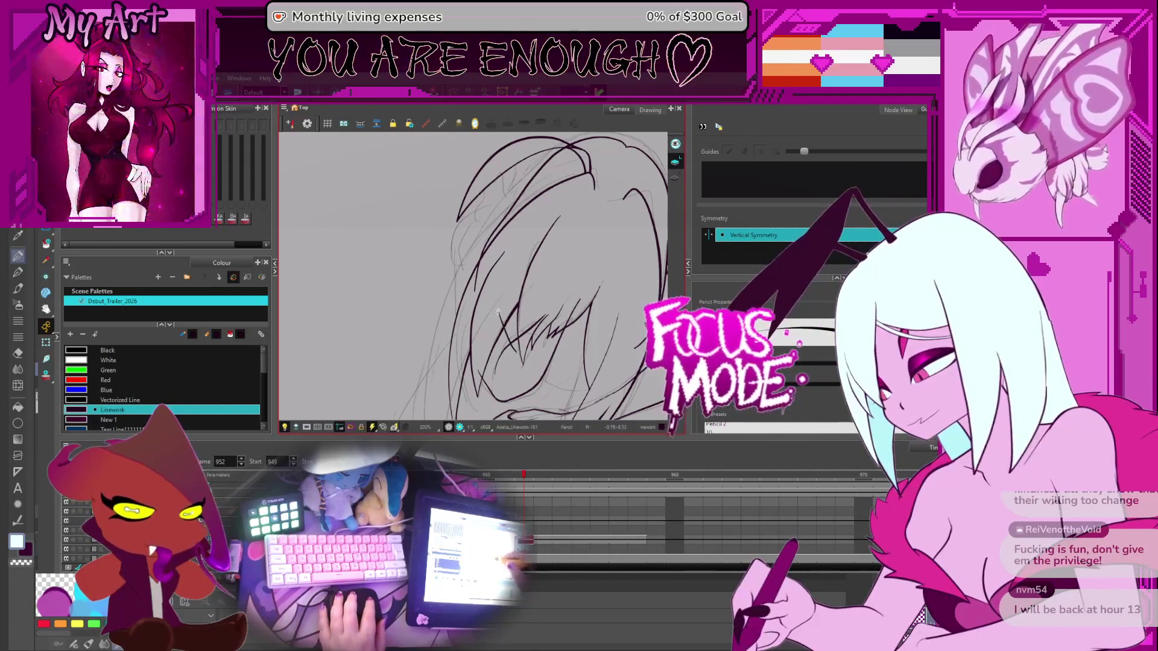
mouse_move(482, 288)
left_mouse_down()
mouse_move(492, 330)
mouse_move(446, 309)
left_mouse_up()
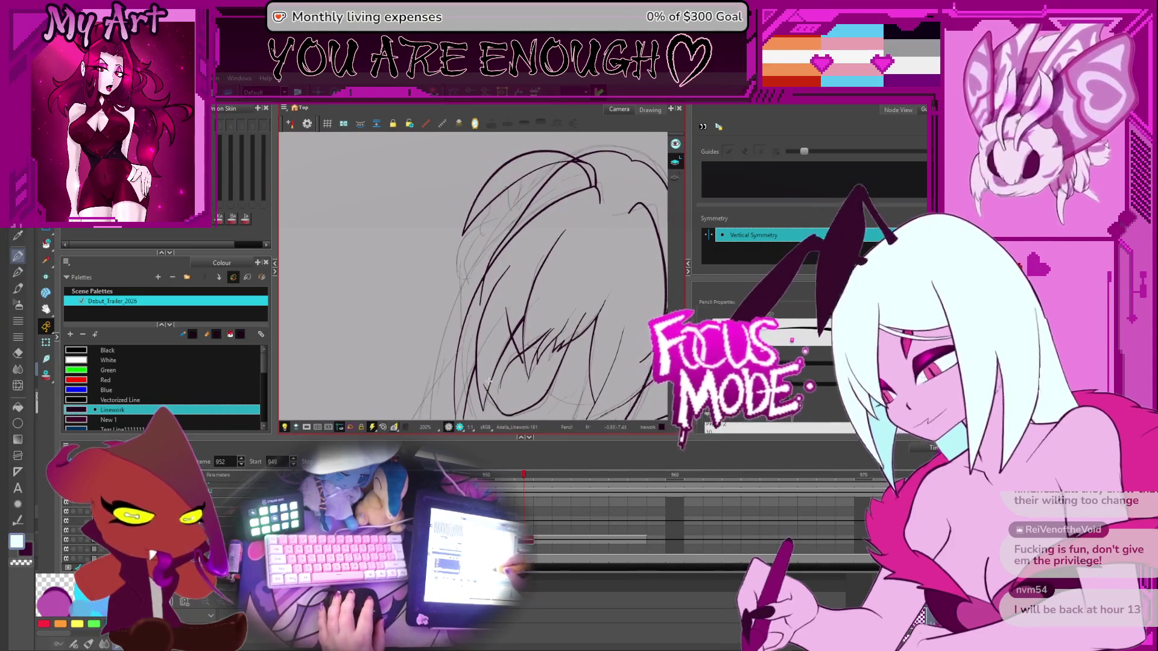
left_click_drag(474, 349, 490, 330)
key("alt+q")
scroll(497, 375, "up", 3)
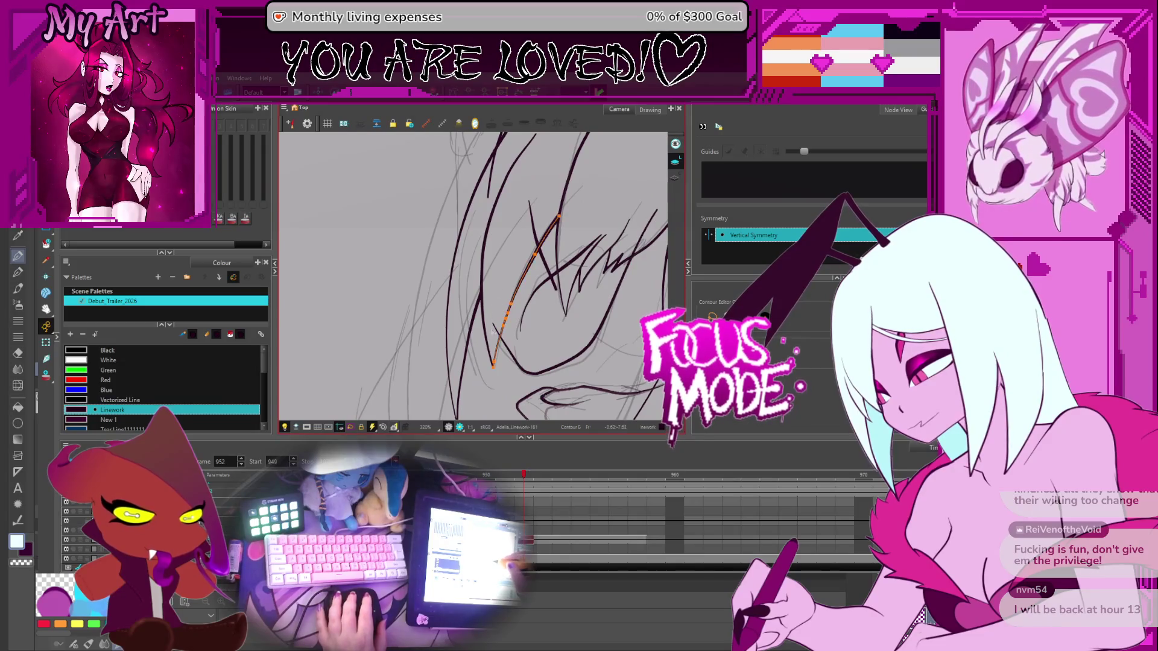
Select the long outer hair curves and draw a curved line up the hair's left edge
left_click(494, 321)
left_click(494, 320, "shift")
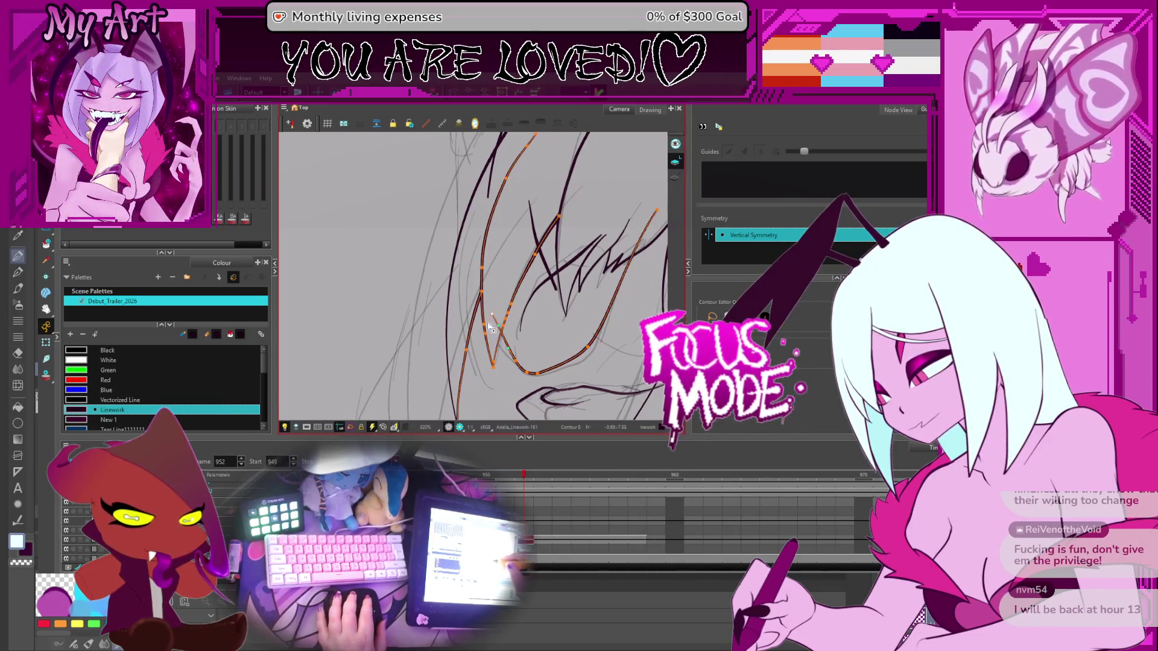
scroll(498, 320, "down", 1)
key("alt+/")
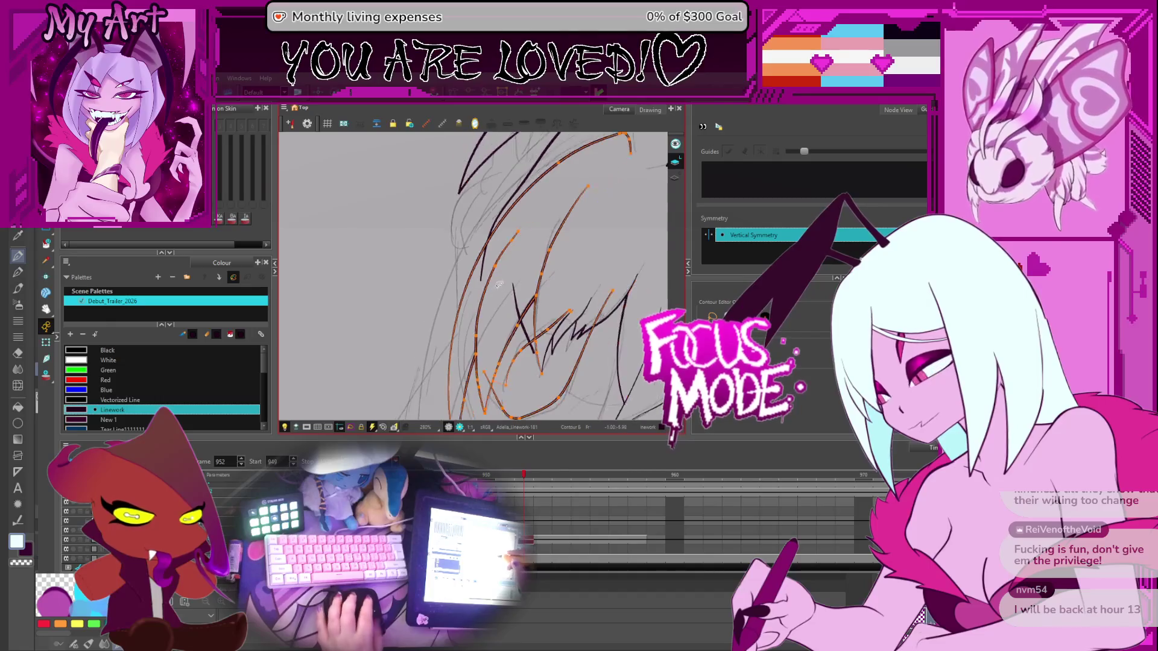
scroll(470, 261, "up", 1)
left_click_drag(470, 331, 527, 197)
Select the nearby hair strands with the Contour Editor, nudging the view down
left_click(473, 235)
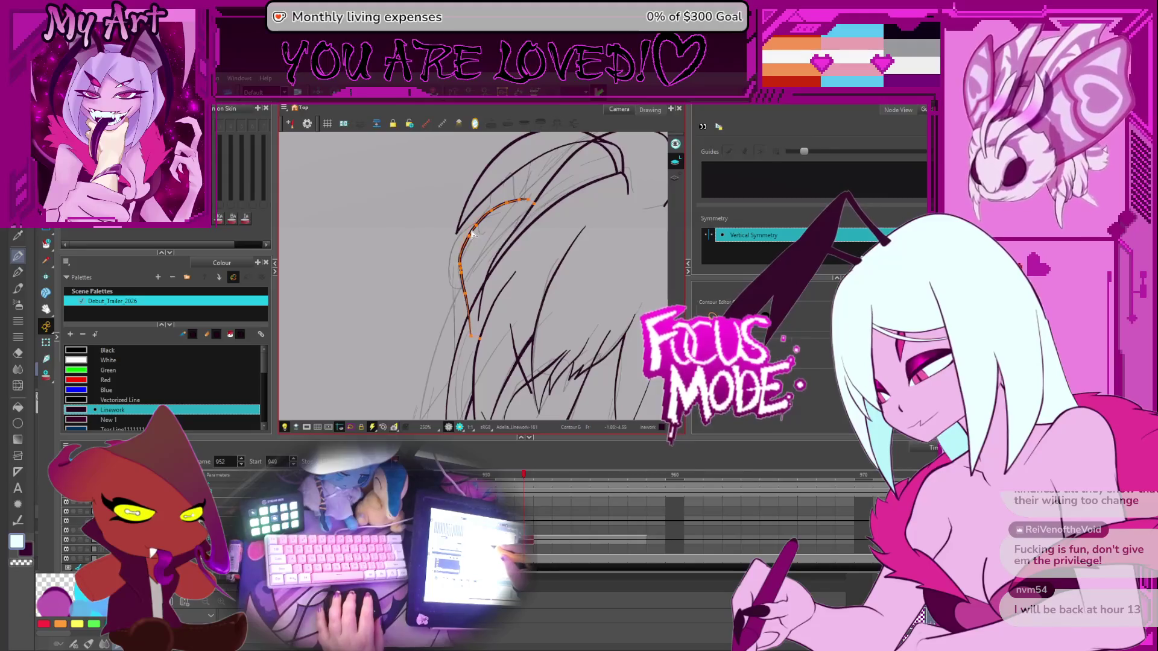
mouse_move(510, 204)
left_mouse_down()
mouse_move(514, 240)
mouse_move(493, 243)
left_mouse_up()
scroll(516, 238, "down", 3)
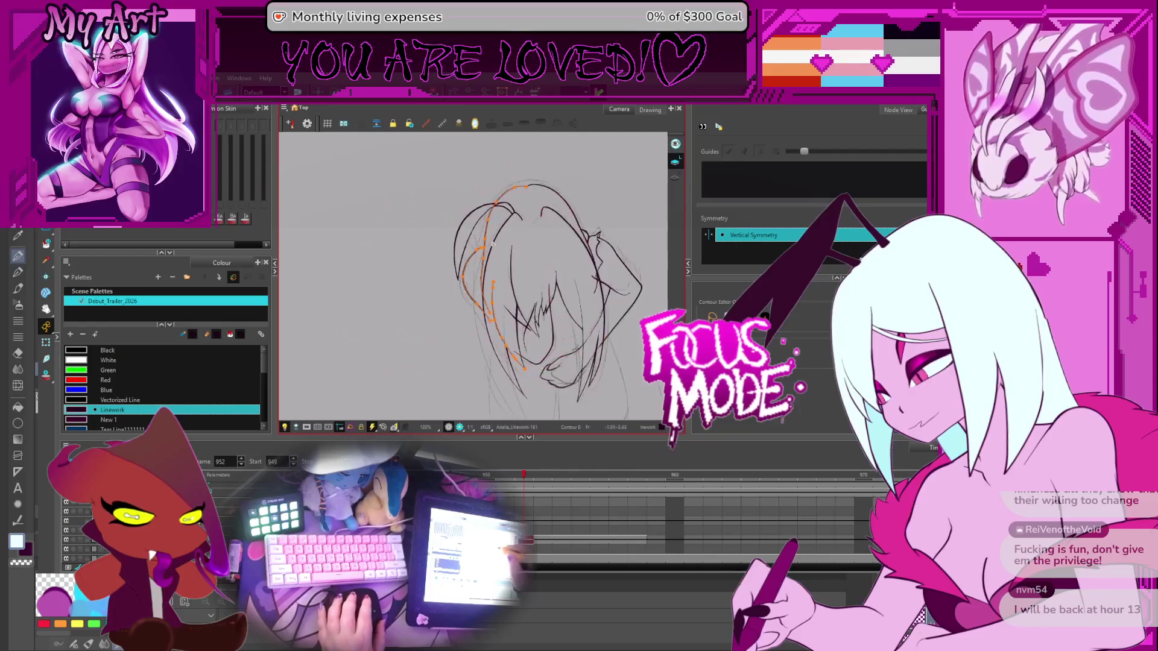
scroll(492, 243, "up", 2)
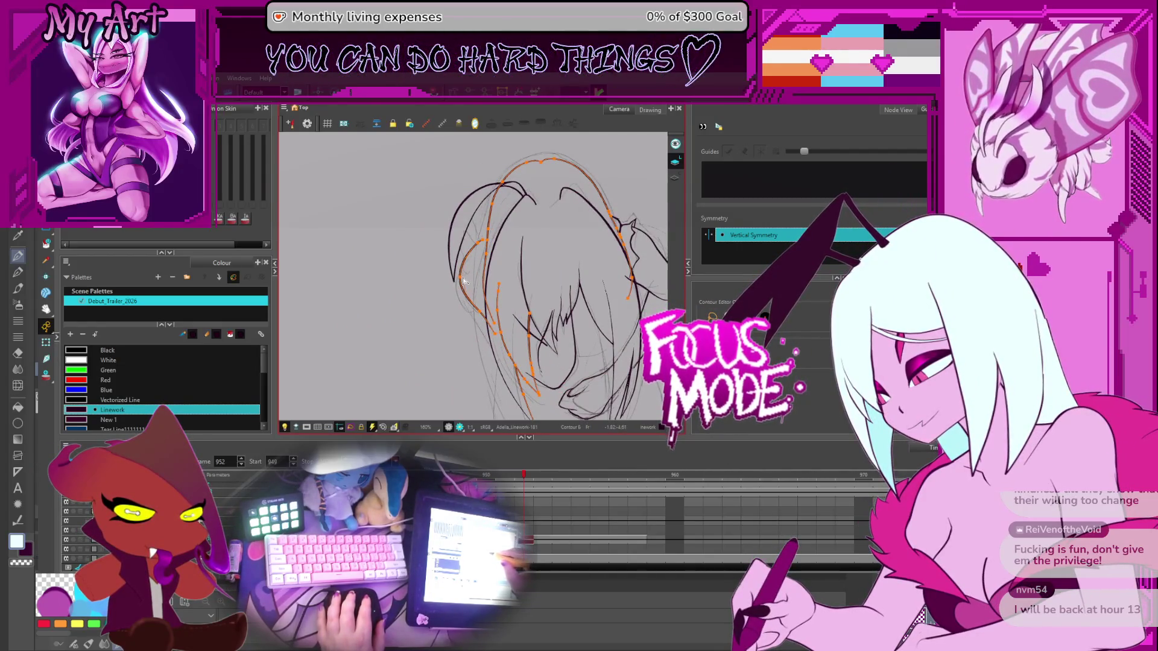
left_click(470, 283, "shift")
left_click(466, 280, "shift")
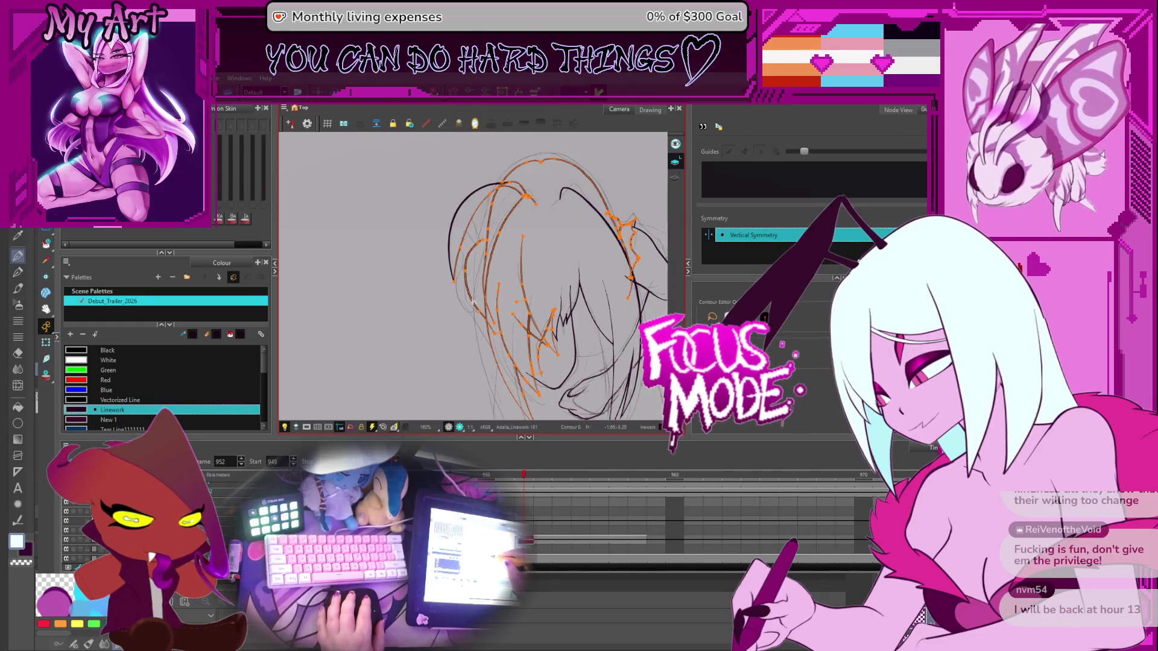
key("alt+slash")
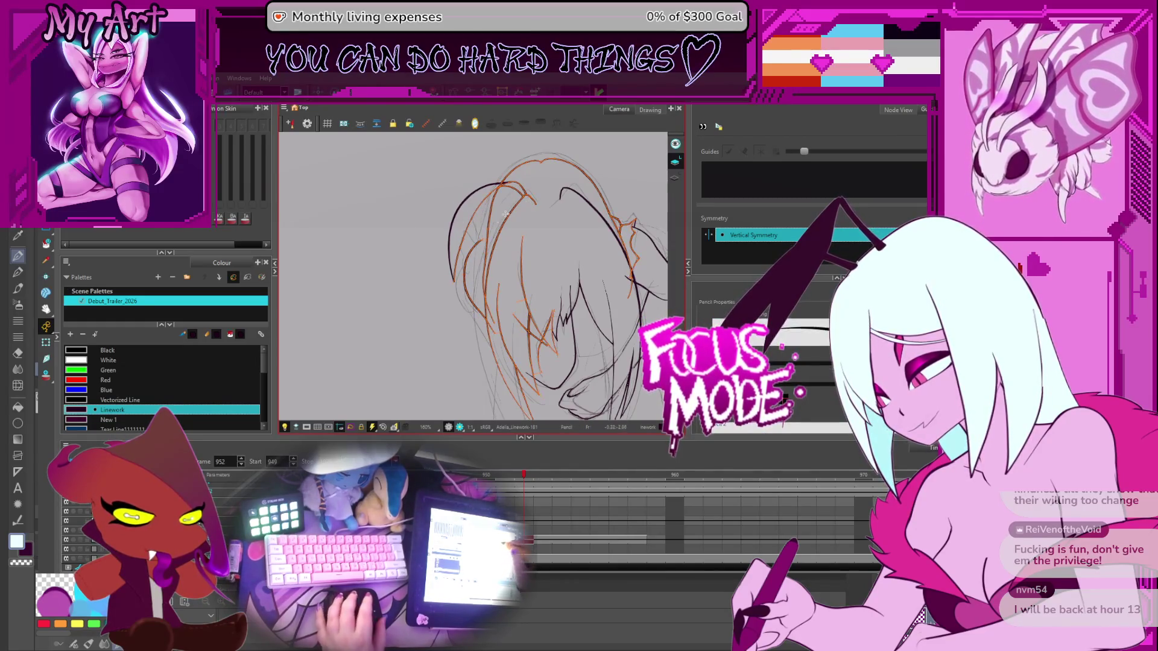
Clear the hair stroke selection, then zoom in and rotate the view onto the bangs
scroll(481, 271, "up", 2)
key("Escape")
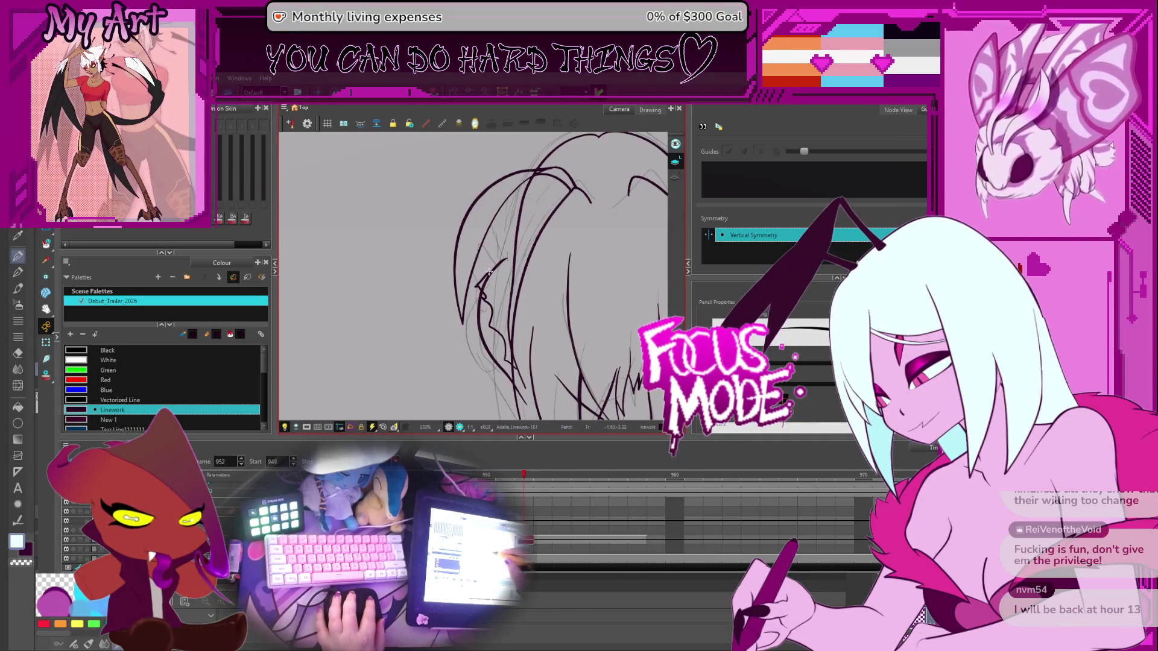
scroll(516, 294, "up", 2)
mouse_move(567, 302)
left_mouse_down()
mouse_move(582, 319)
mouse_move(495, 330)
left_mouse_up()
scroll(494, 330, "up", 1)
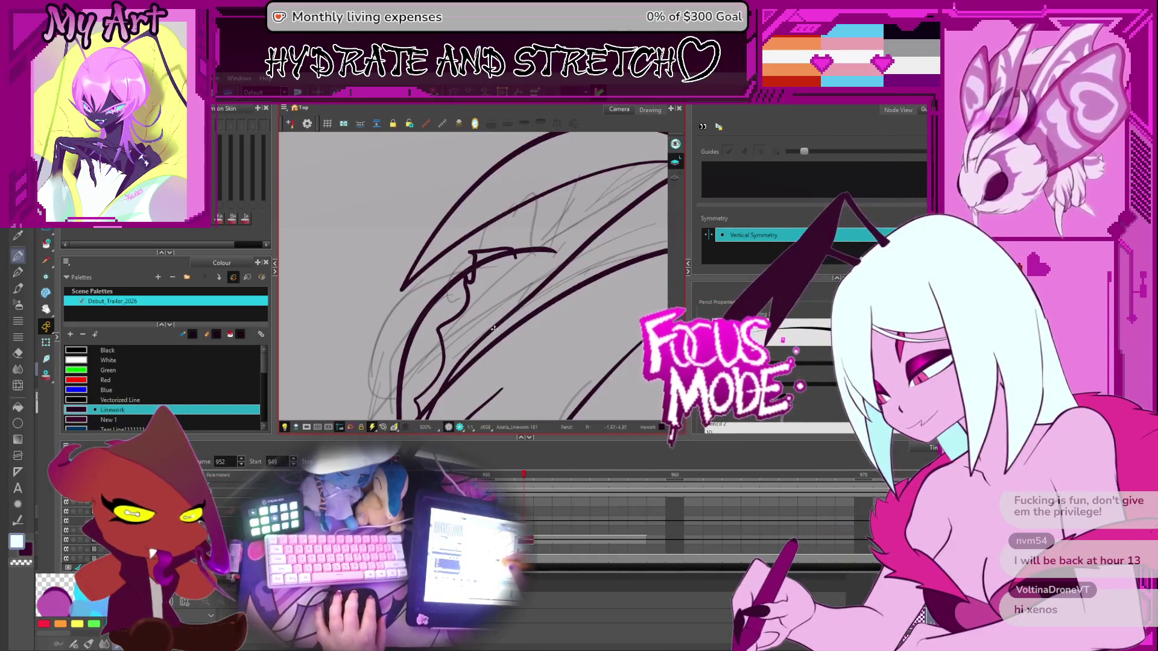
Undo the stray lines and select all strokes for control-point editing
key("ctrl+z")
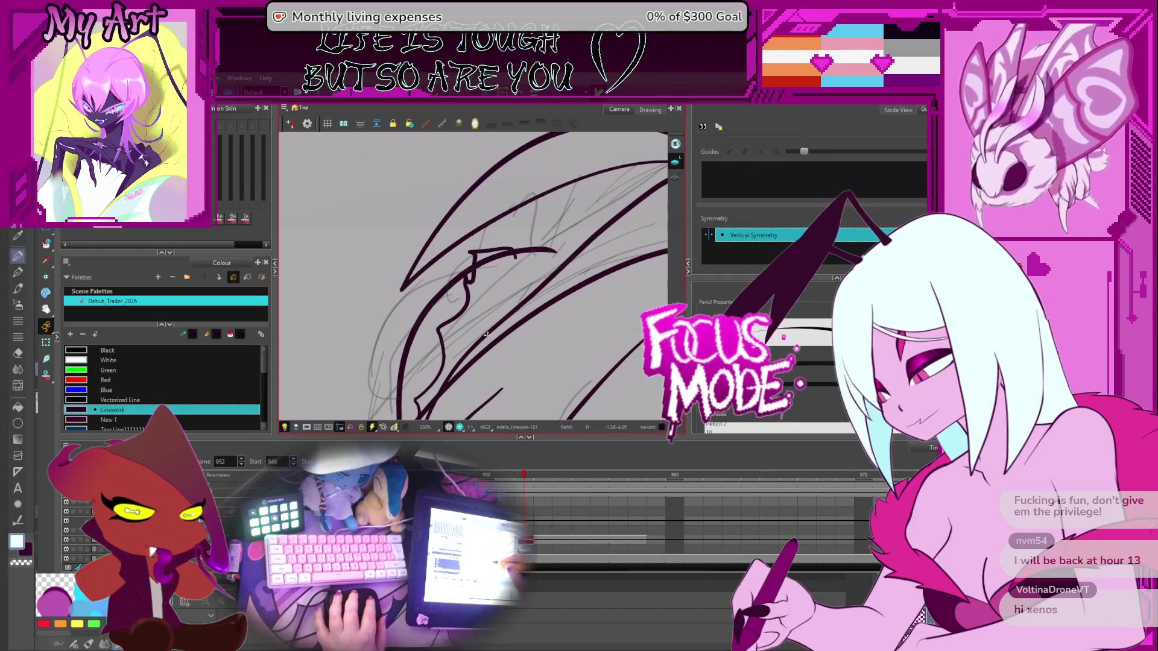
left_click_drag(506, 272, 516, 252)
key("ctrl+z")
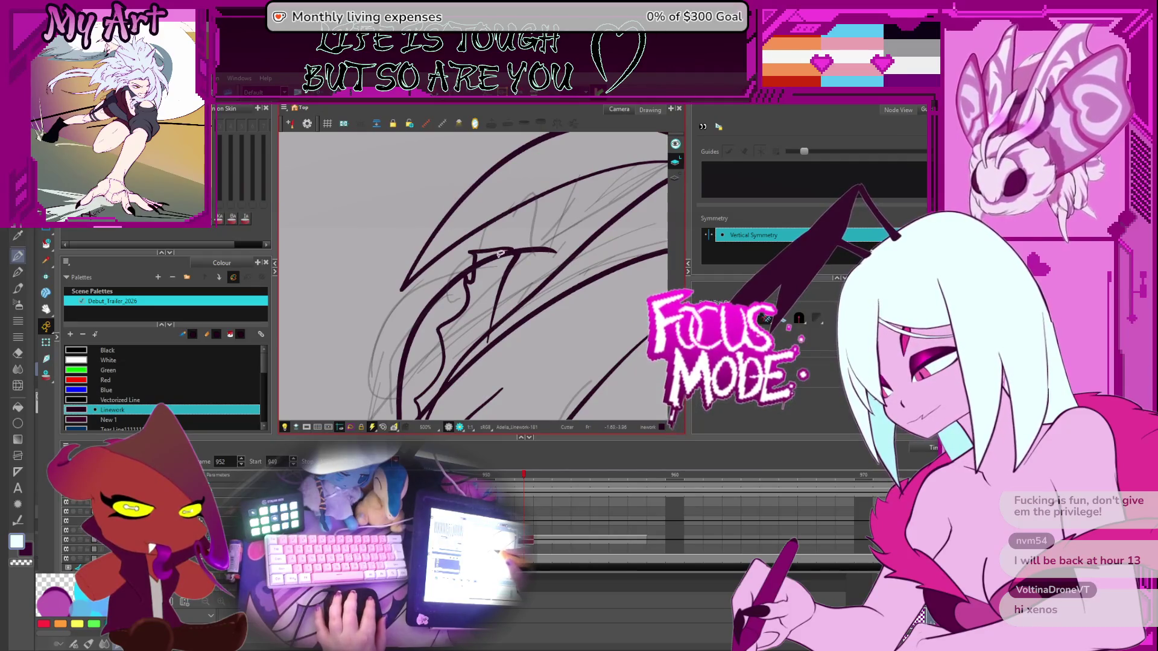
key("alt+q")
left_click(529, 249)
key("ctrl+a")
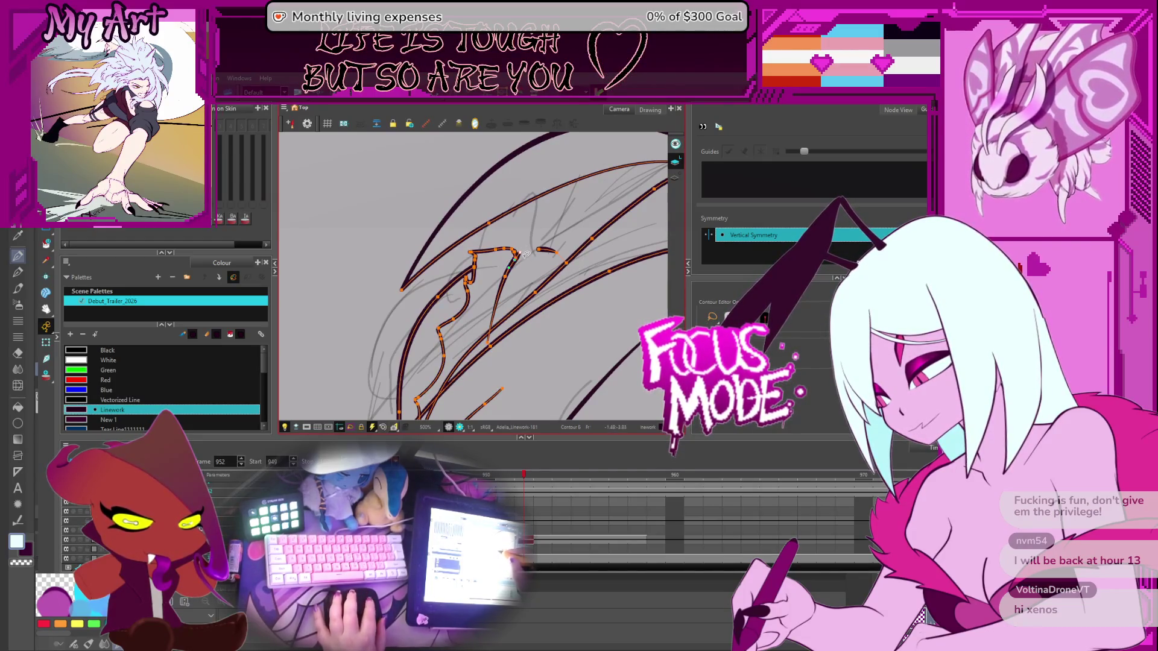
Drag the short bang stroke's end onto the long line and thicken it to match
scroll(523, 254, "up", 2)
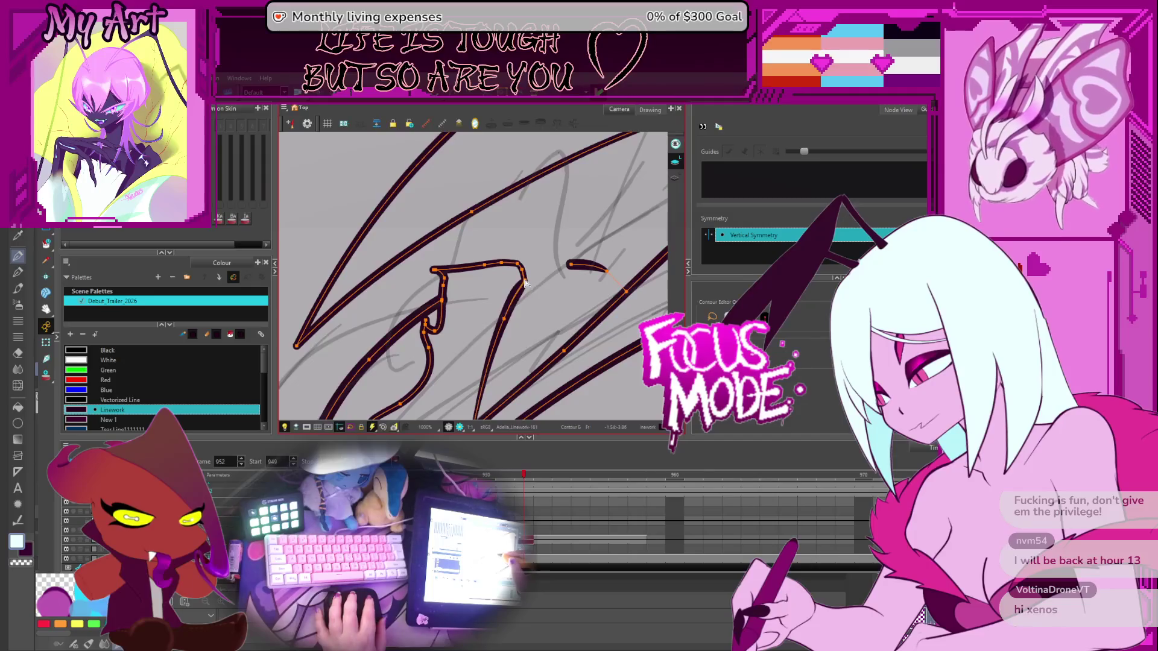
mouse_move(570, 265)
left_mouse_down()
mouse_move(545, 275)
mouse_move(594, 262)
mouse_move(604, 278)
left_mouse_up()
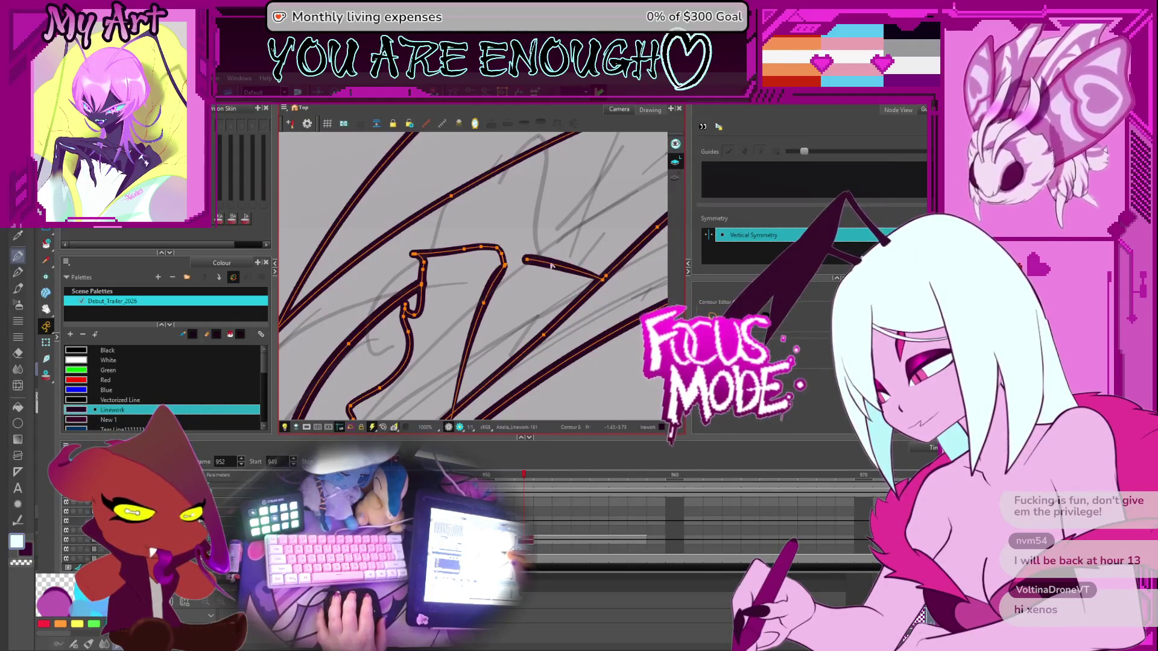
left_click_drag(526, 260, 504, 266)
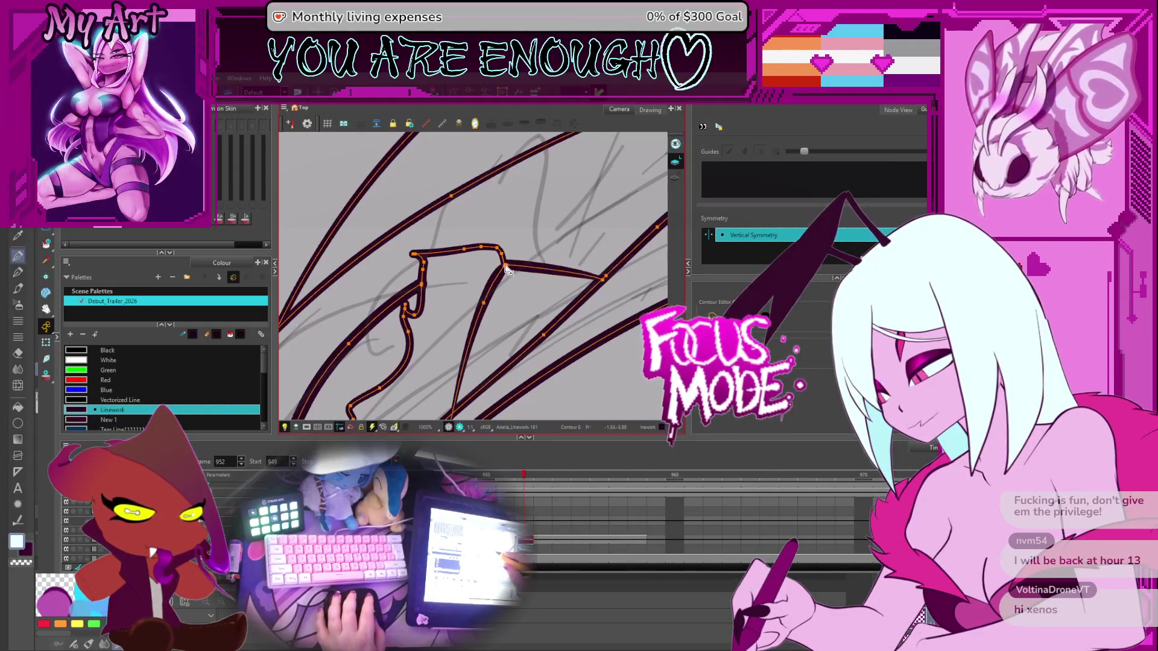
left_click(523, 257)
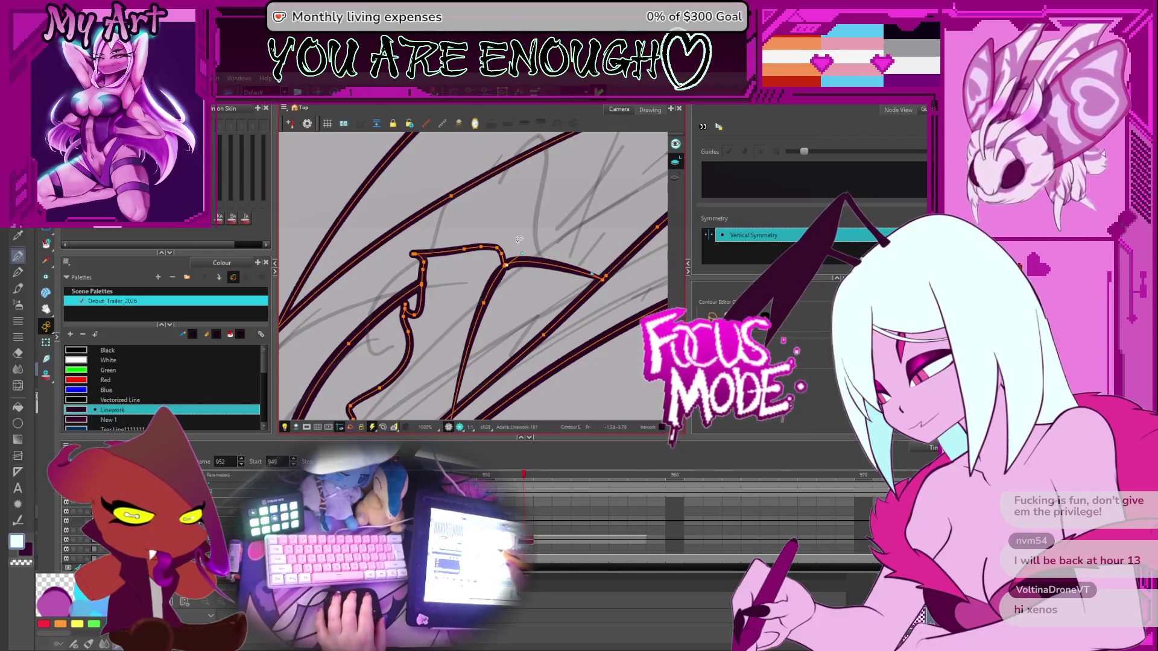
key("Escape")
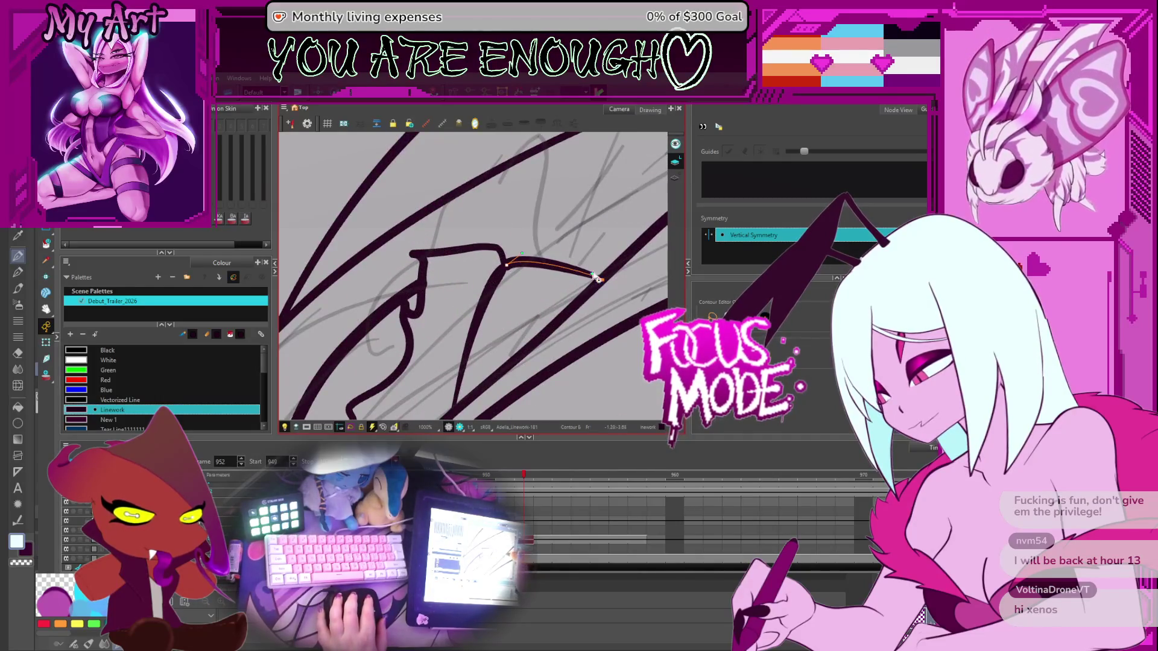
key("alt+shift+q")
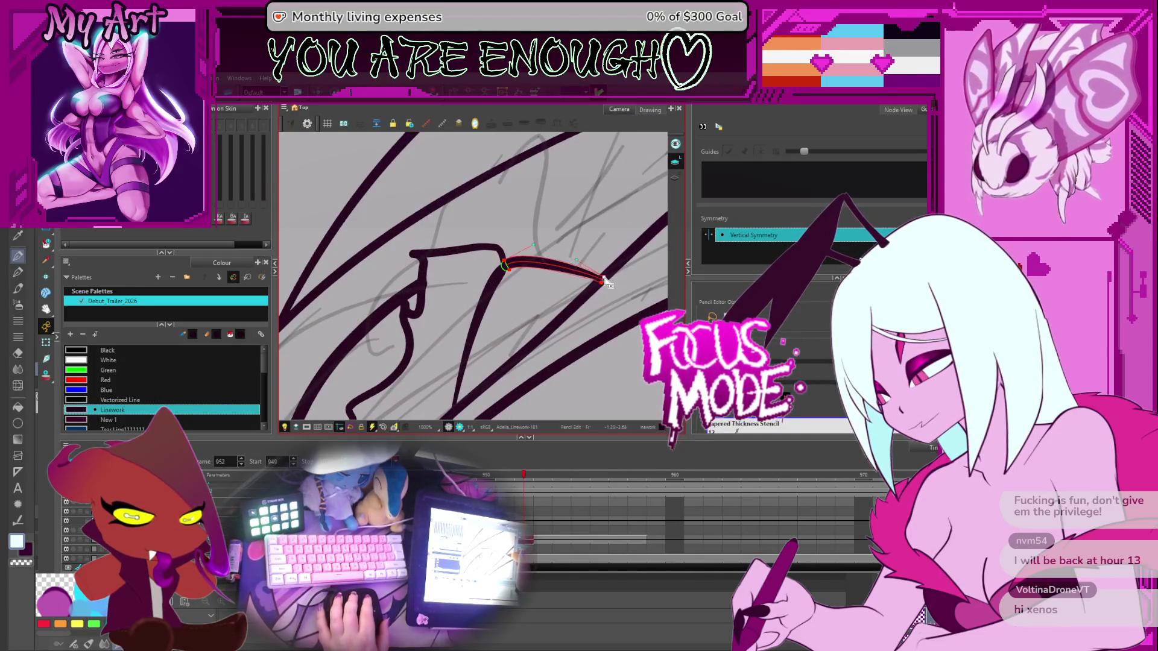
scroll(473, 320, "down", 10)
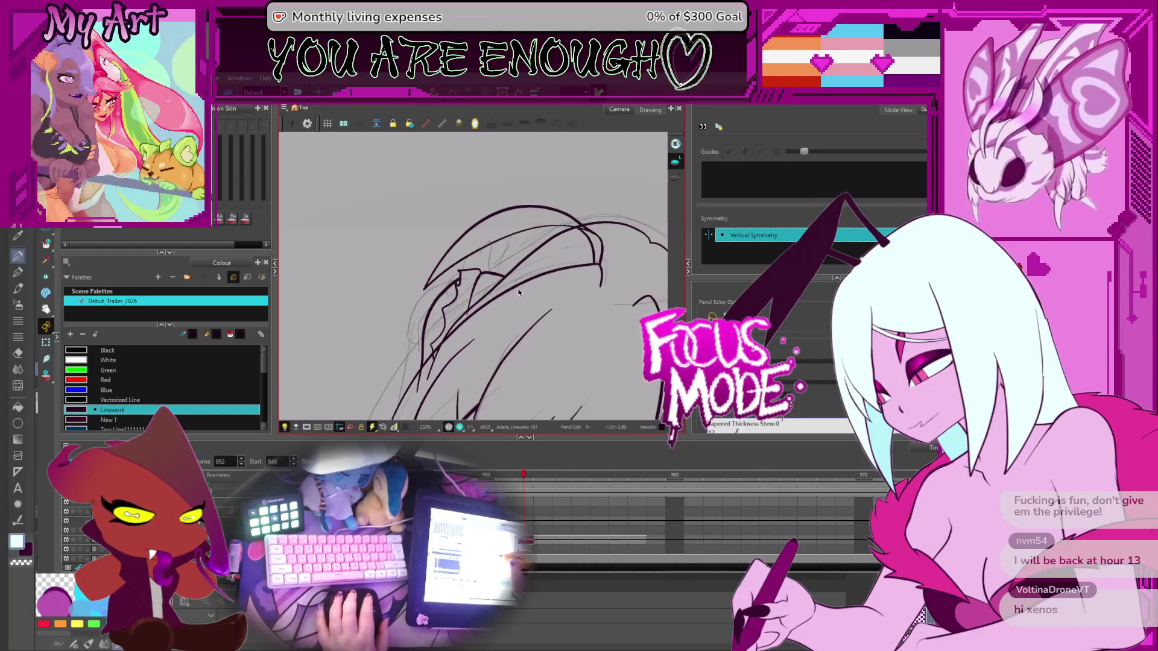
Rotate the head upright, select the left hair stroke and pull its curve upward
mouse_move(473, 320)
left_mouse_down()
mouse_move(556, 219)
mouse_move(551, 277)
left_mouse_up()
scroll(459, 203, "up", 4)
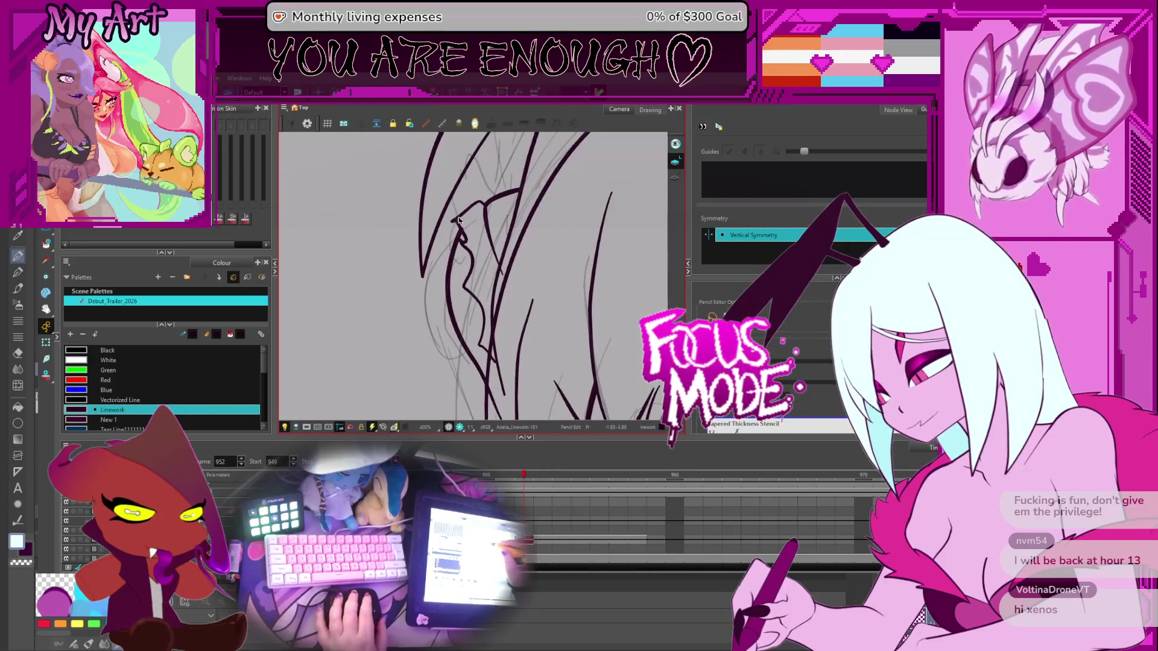
scroll(458, 221, "up", 2)
key("alt+q")
left_click(447, 267)
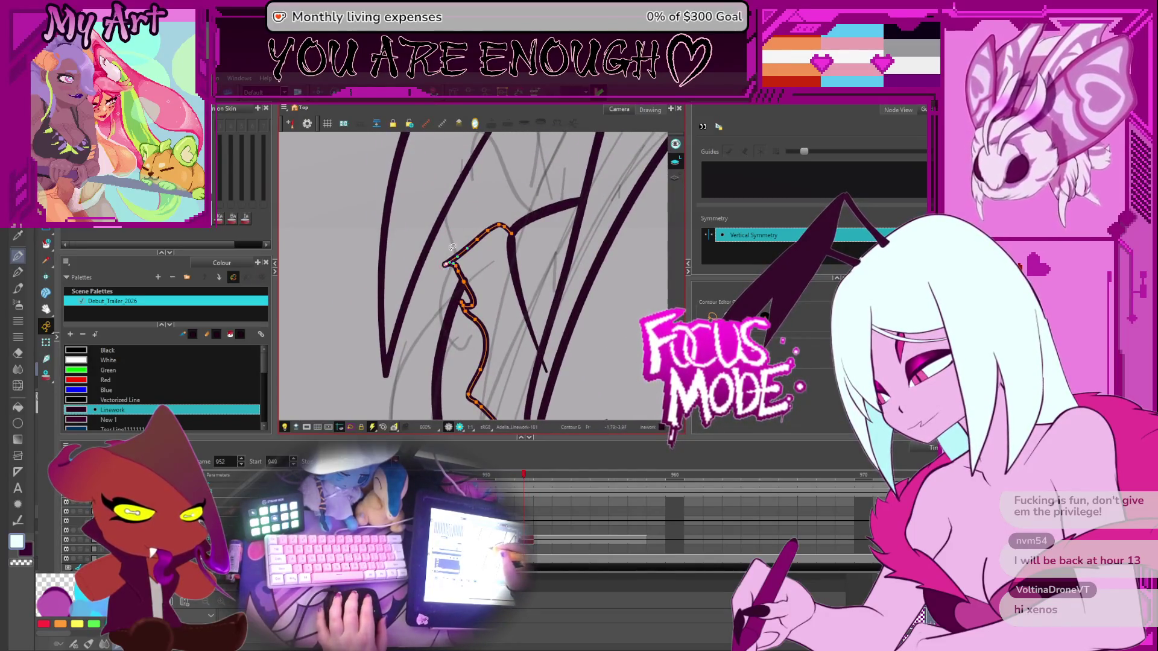
left_click(440, 252)
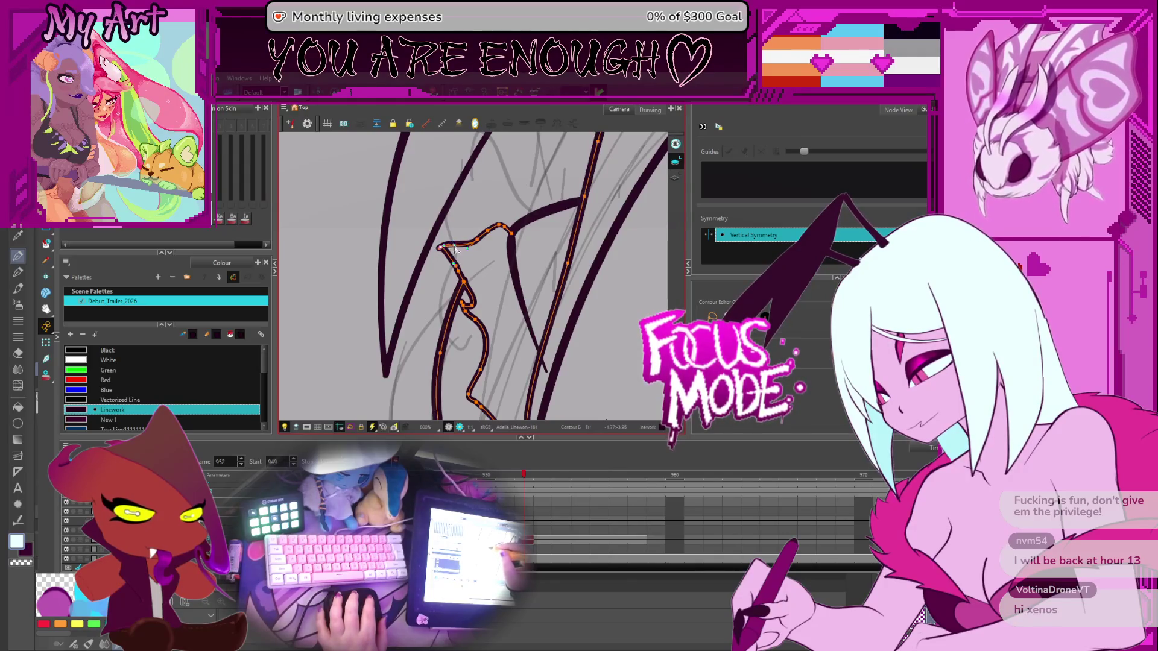
left_click_drag(477, 243, 480, 233)
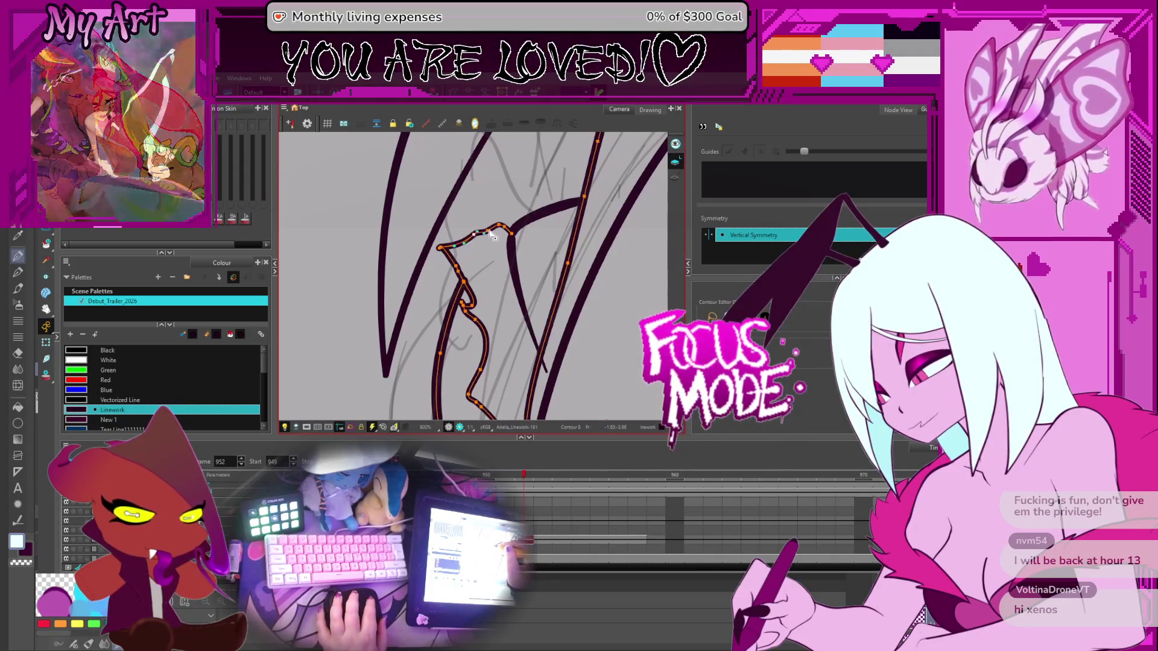
Refine the selection so only the hair contour's points stay selected
left_click(439, 246)
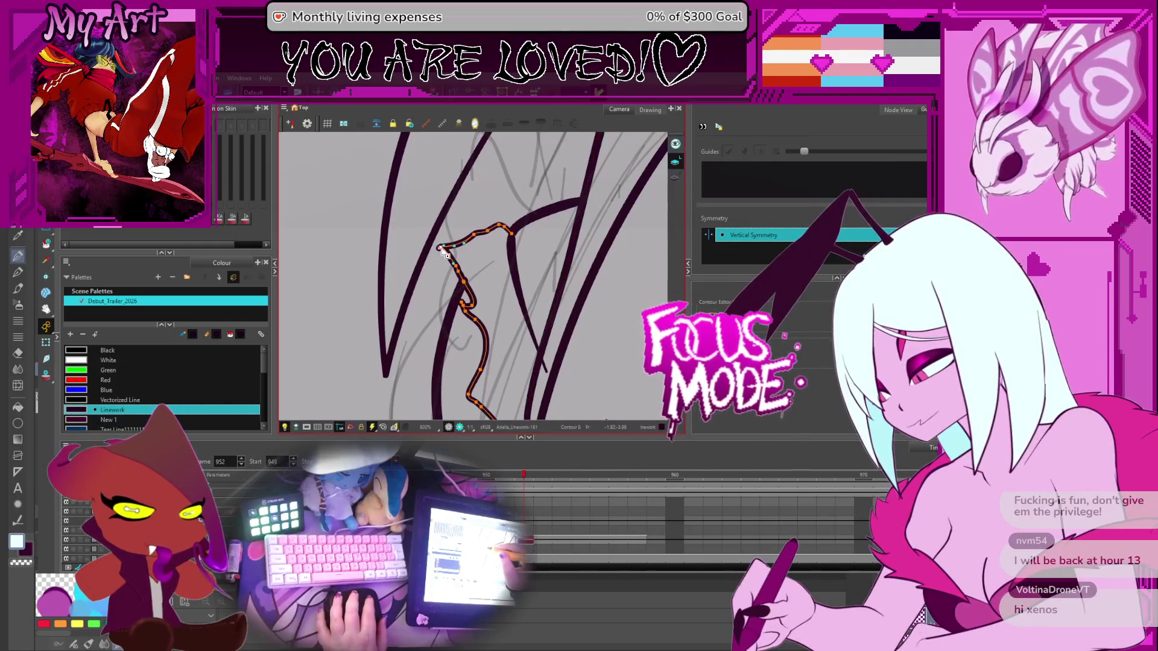
left_click(481, 236)
left_click(470, 237)
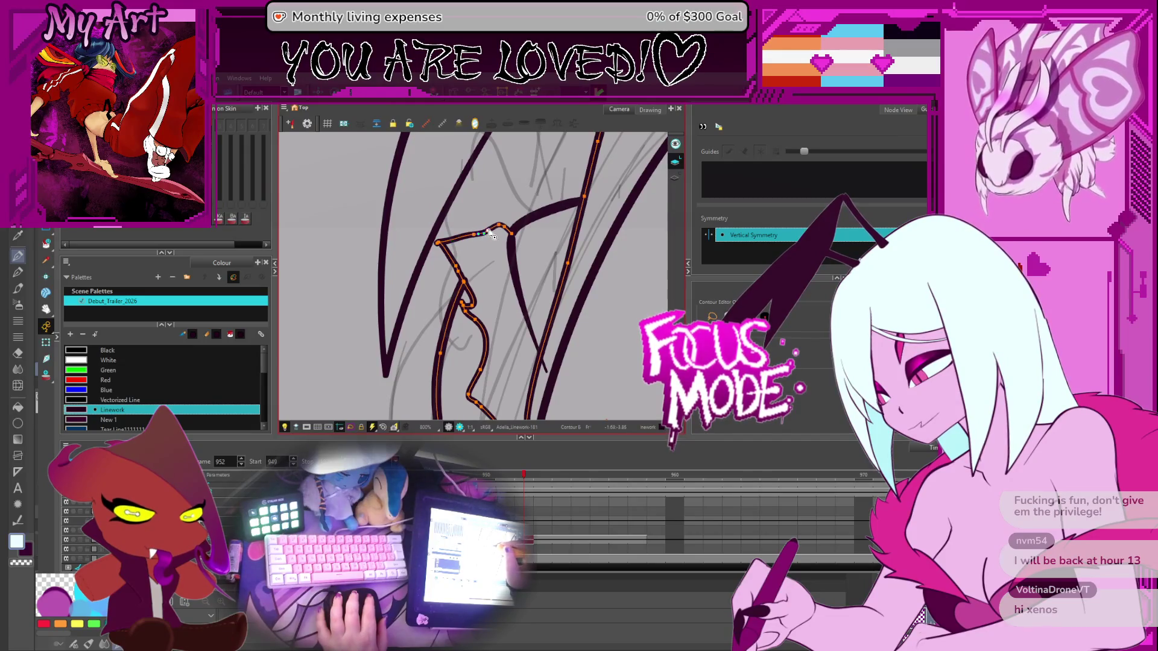
left_click(461, 240)
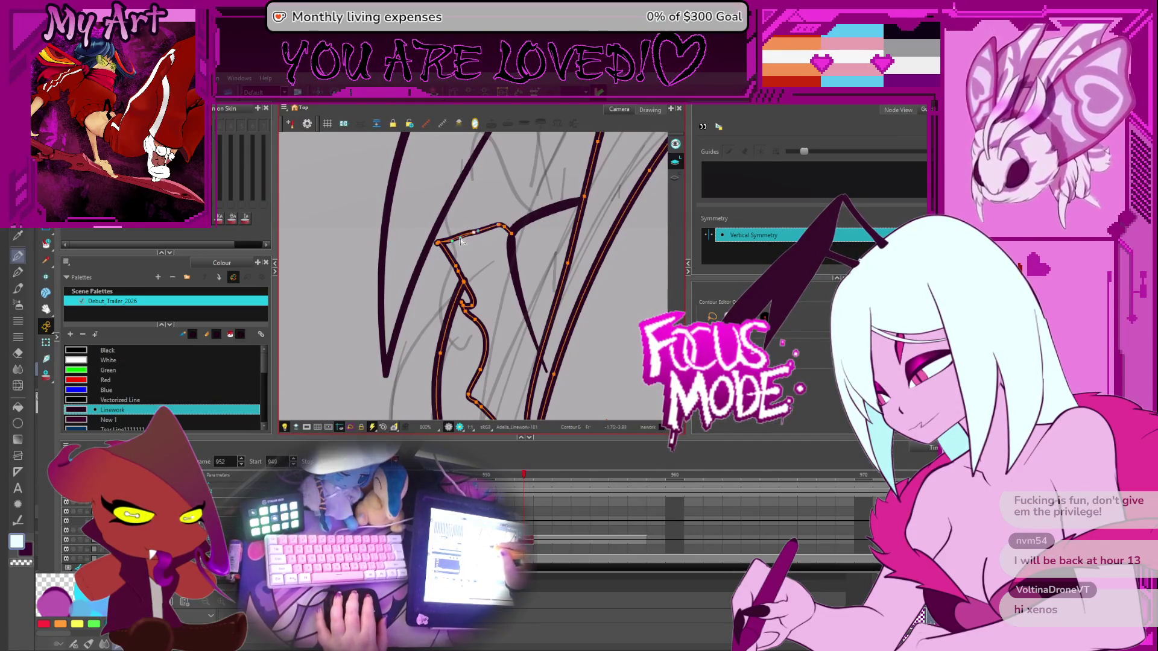
left_click(443, 256)
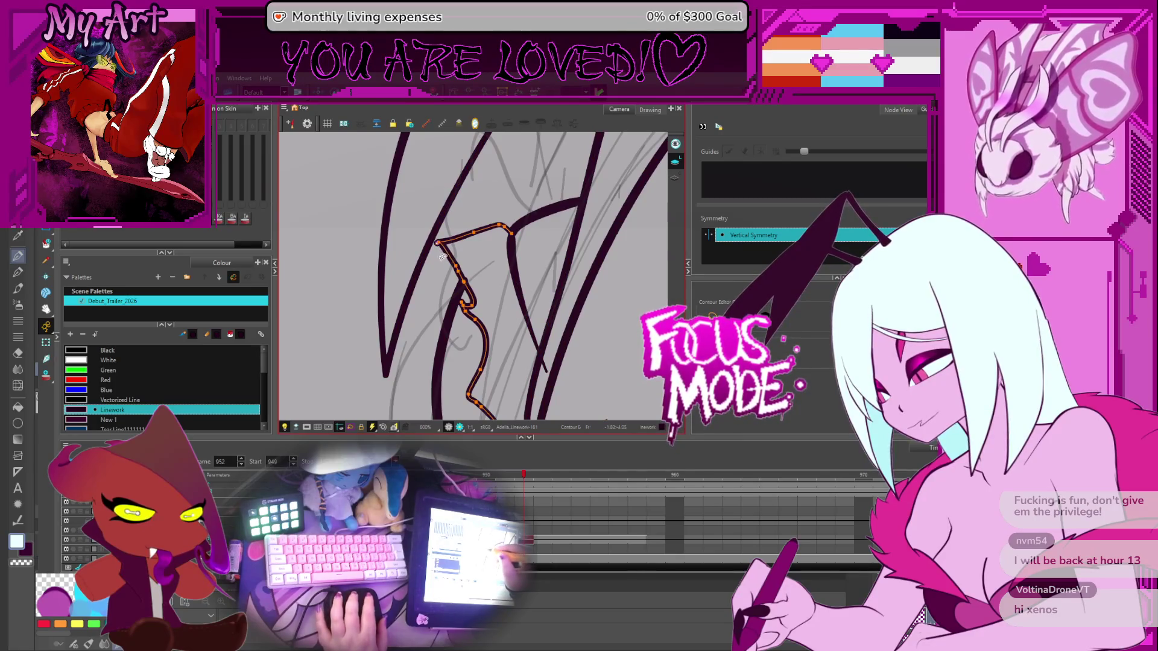
scroll(442, 256, "down", 4)
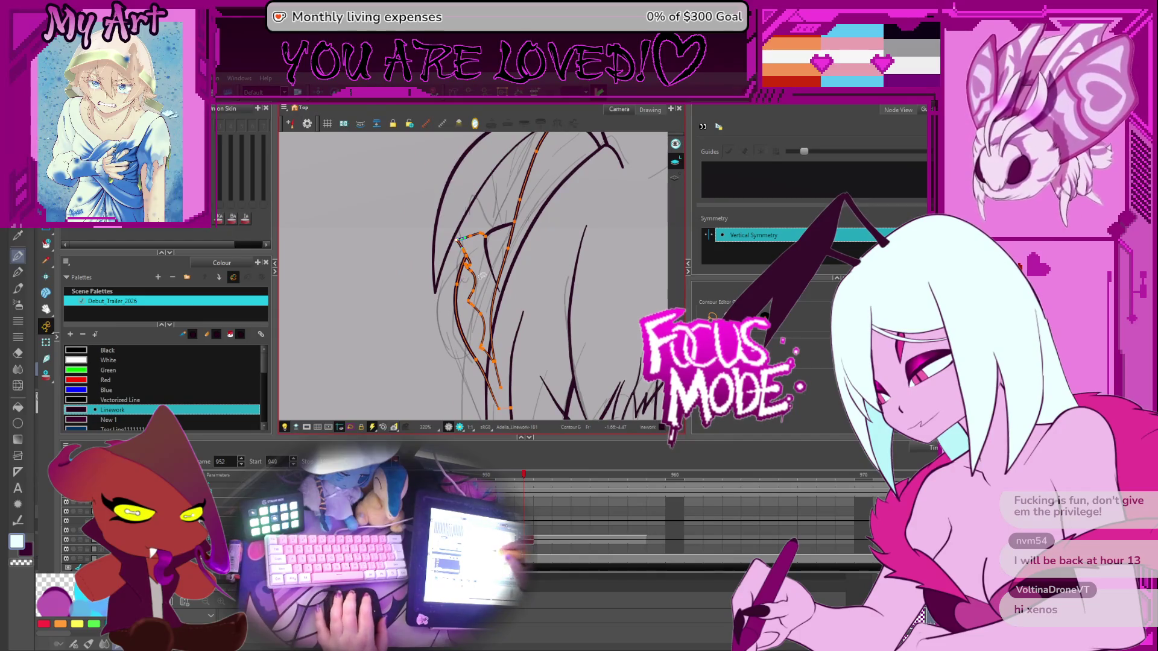
scroll(500, 303, "down", 2)
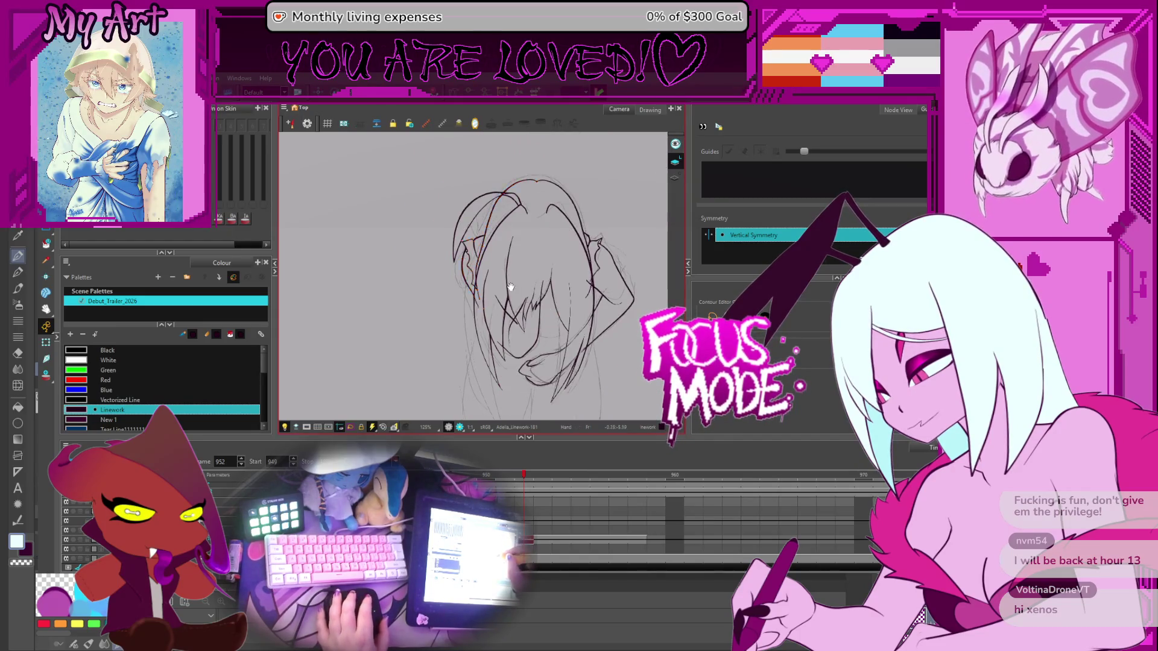
scroll(506, 304, "down", 2)
scroll(510, 306, "up", 1)
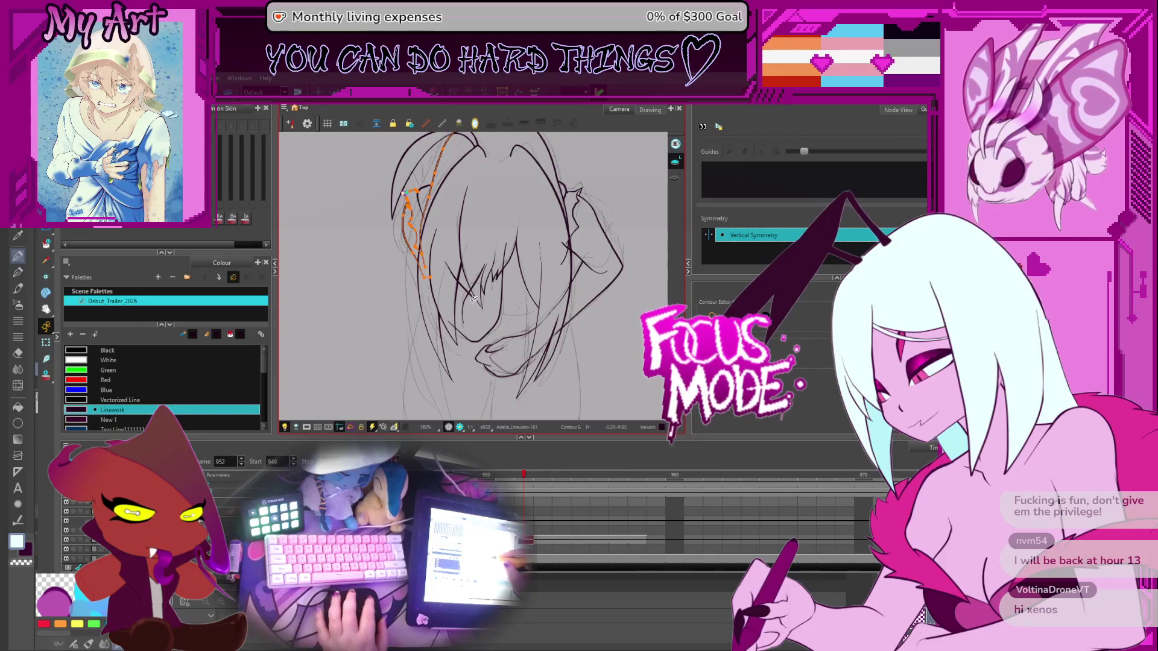
scroll(492, 272, "up", 1)
scroll(467, 314, "down", 1)
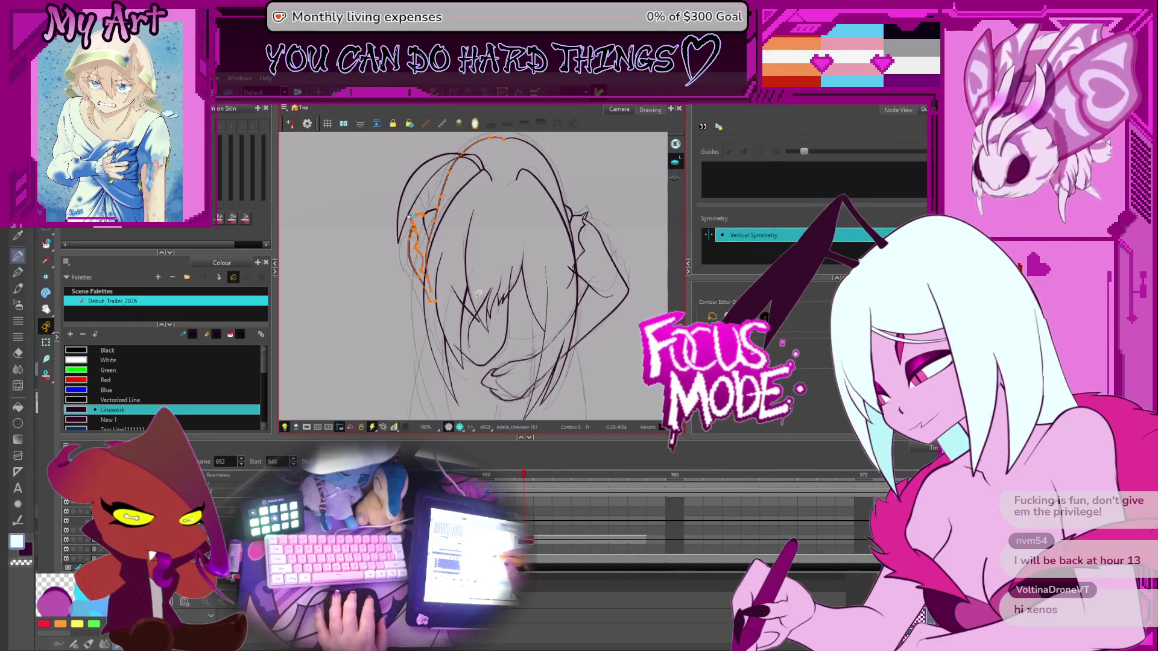
left_click(465, 310)
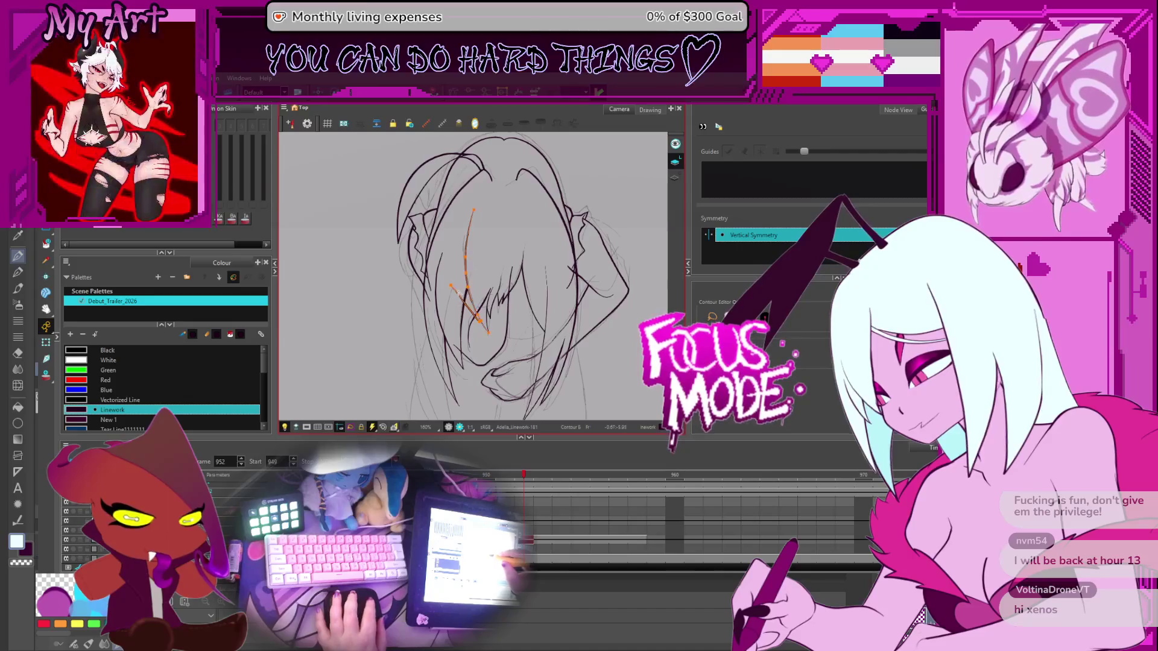
left_click(458, 277)
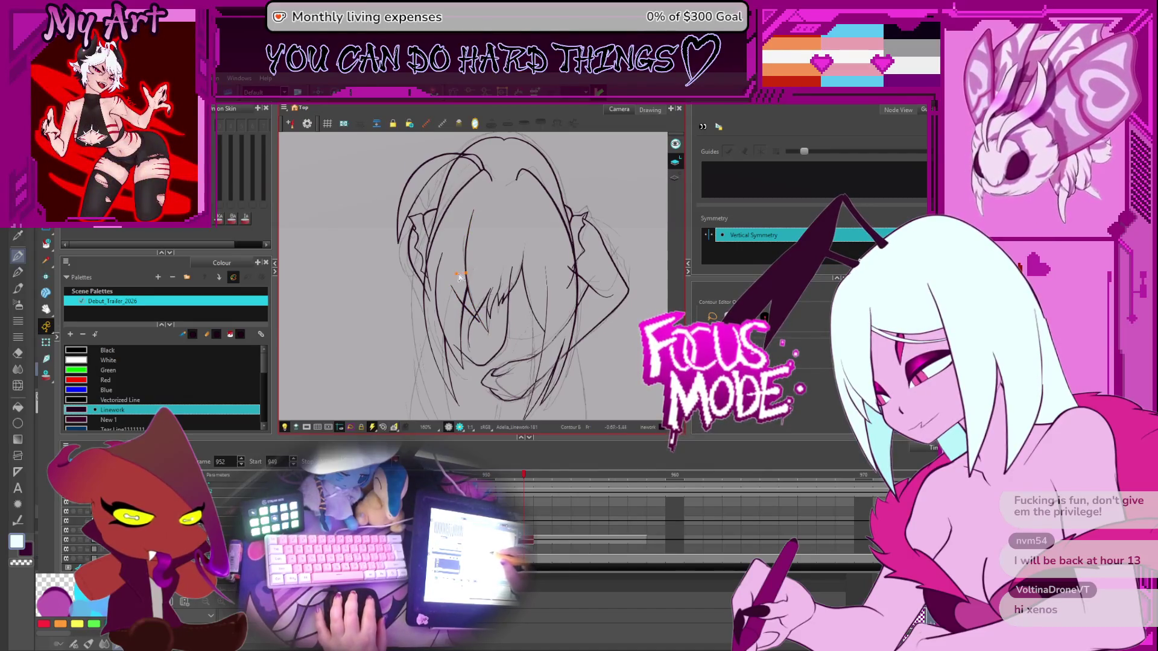
left_click(465, 266)
left_click(457, 296)
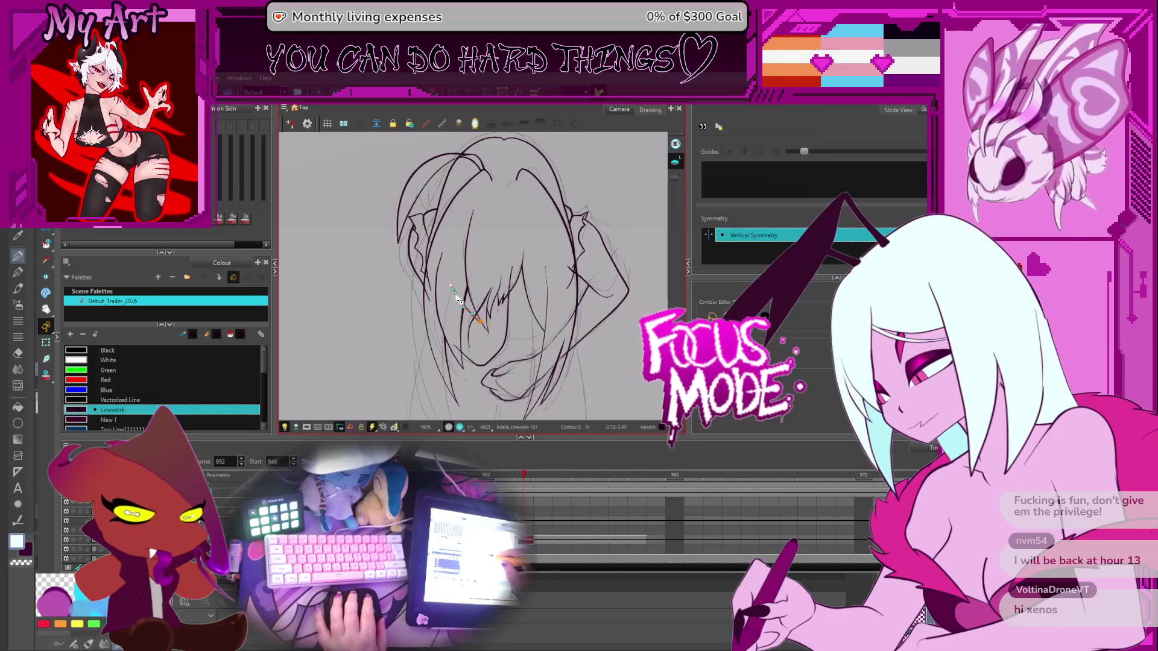
left_click(459, 296)
left_click(486, 265)
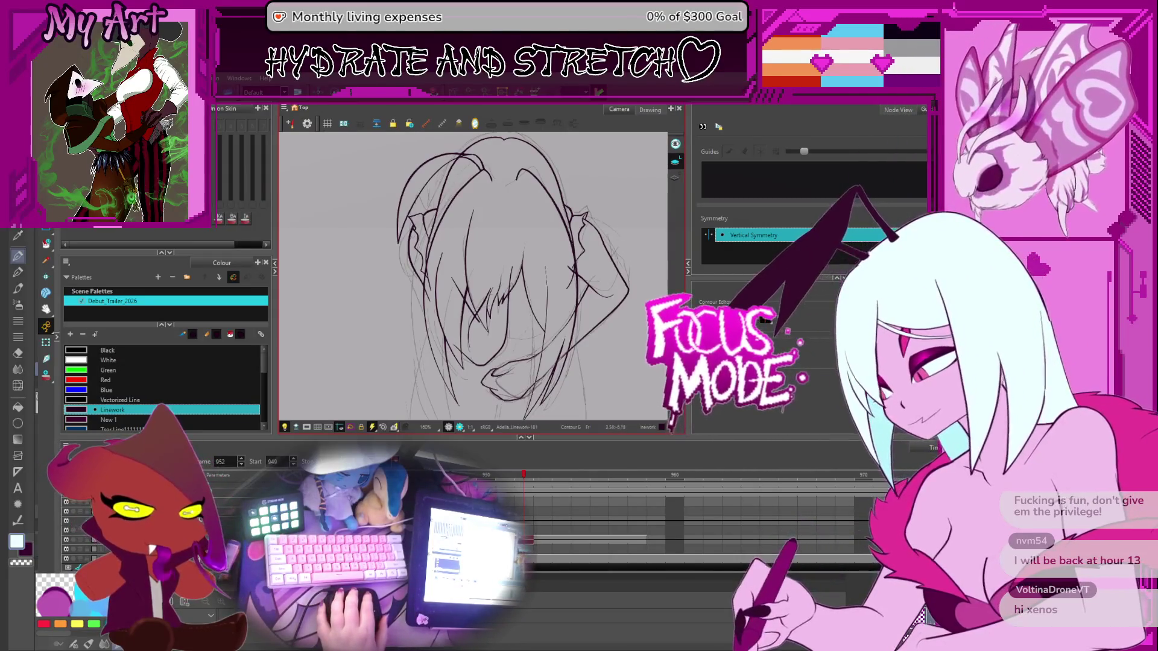
Pan, zoom and rotate around the sketch, then jump ahead to a later frame
mouse_move(616, 339)
left_mouse_down()
mouse_move(631, 317)
mouse_move(619, 325)
left_mouse_up()
key("period")
key("2")
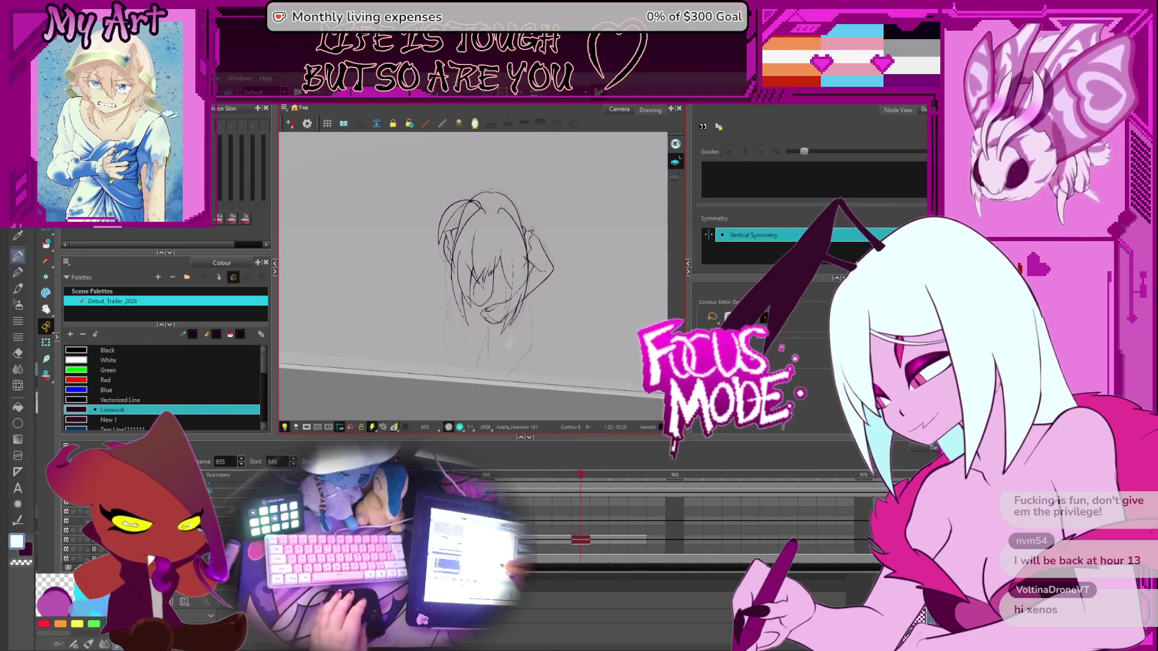
key("1")
key("1")
key("1")
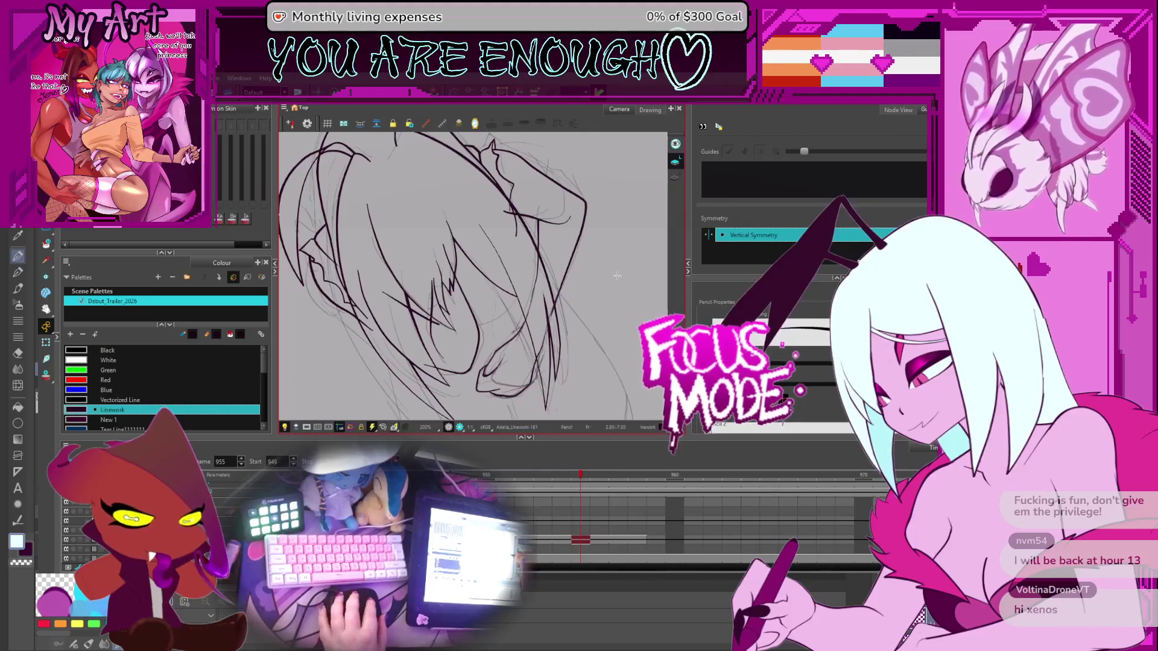
scroll(631, 288, "down", 2)
mouse_move(631, 288)
left_mouse_down()
mouse_move(587, 374)
mouse_move(606, 428)
left_mouse_up()
scroll(569, 317, "down", 2)
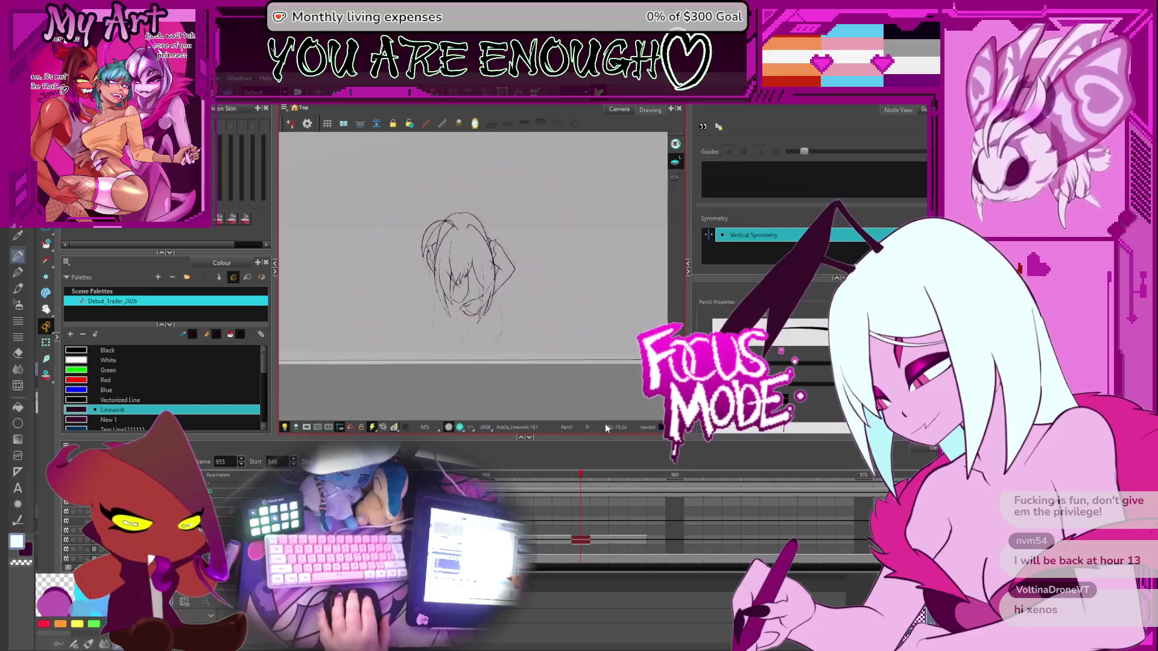
scroll(675, 518, "right", 3)
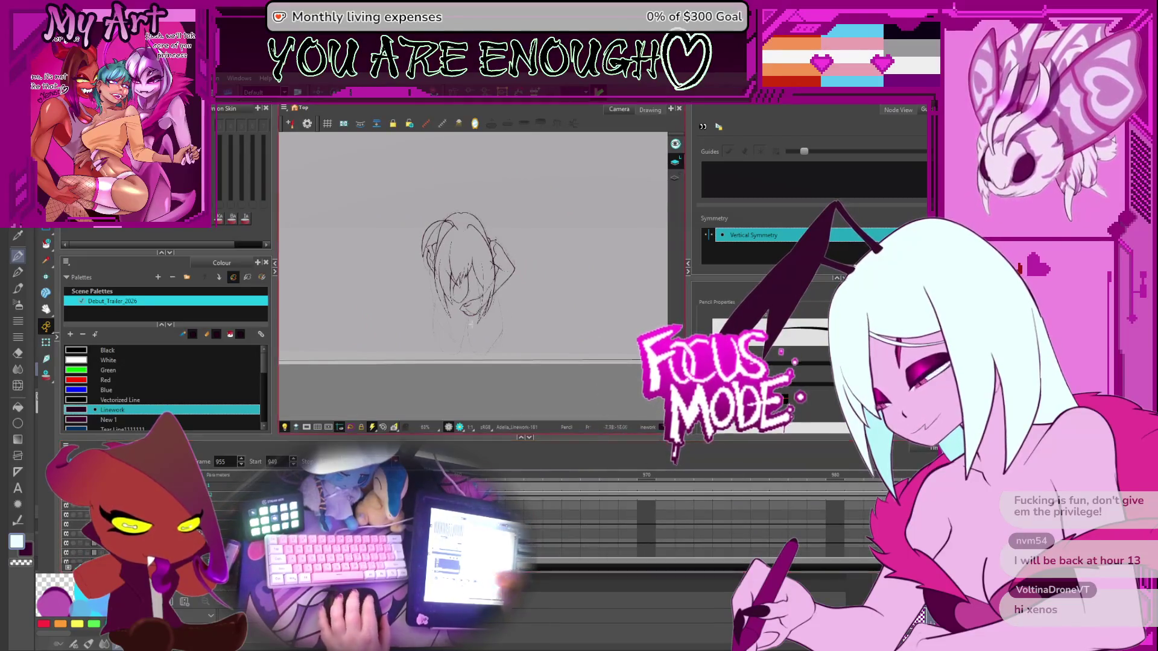
left_click_drag(467, 265, 465, 313)
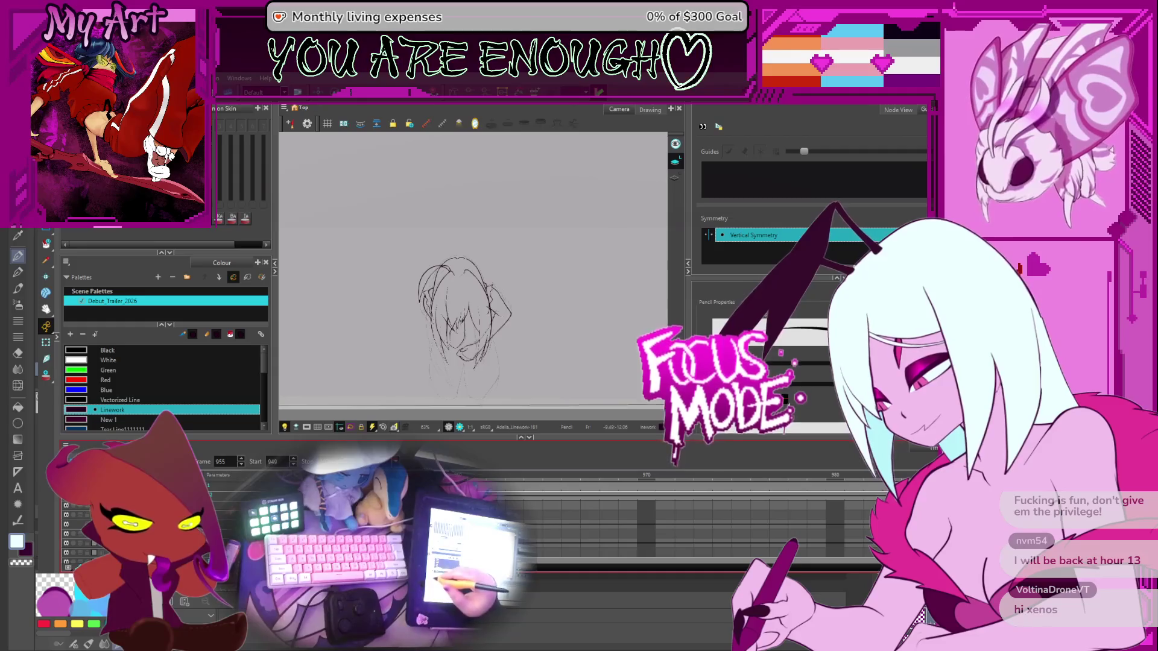
left_click(986, 477)
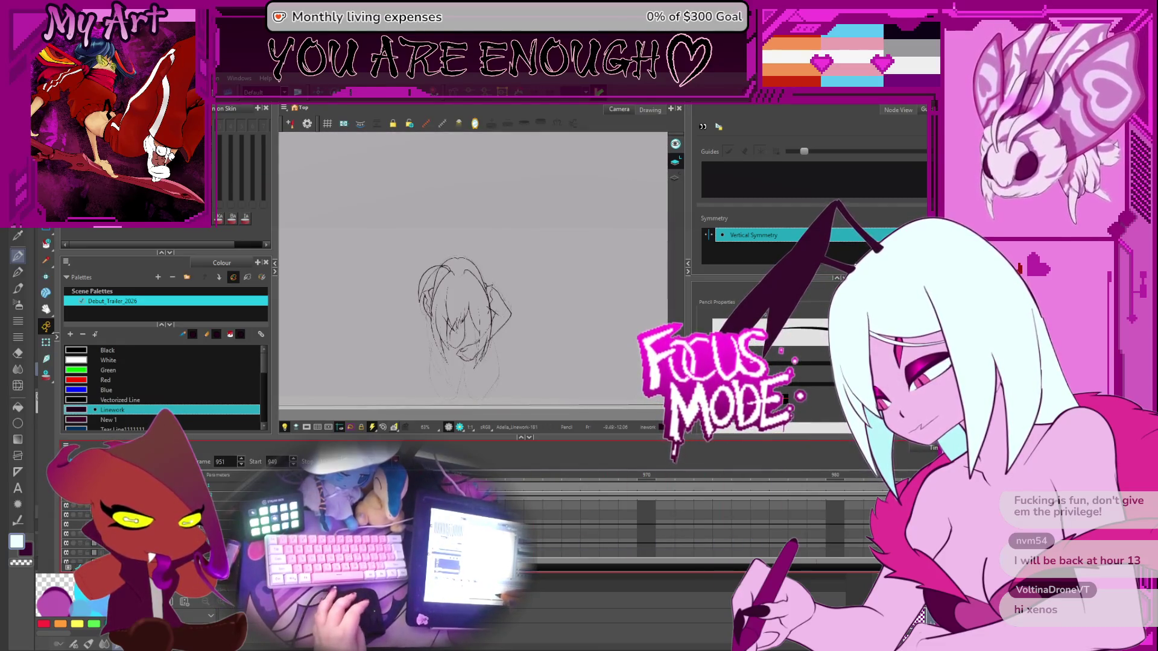
Centre the figure, rotate the canvas about 90 degrees and undo the unwanted dark stroke
scroll(505, 329, "up", 4)
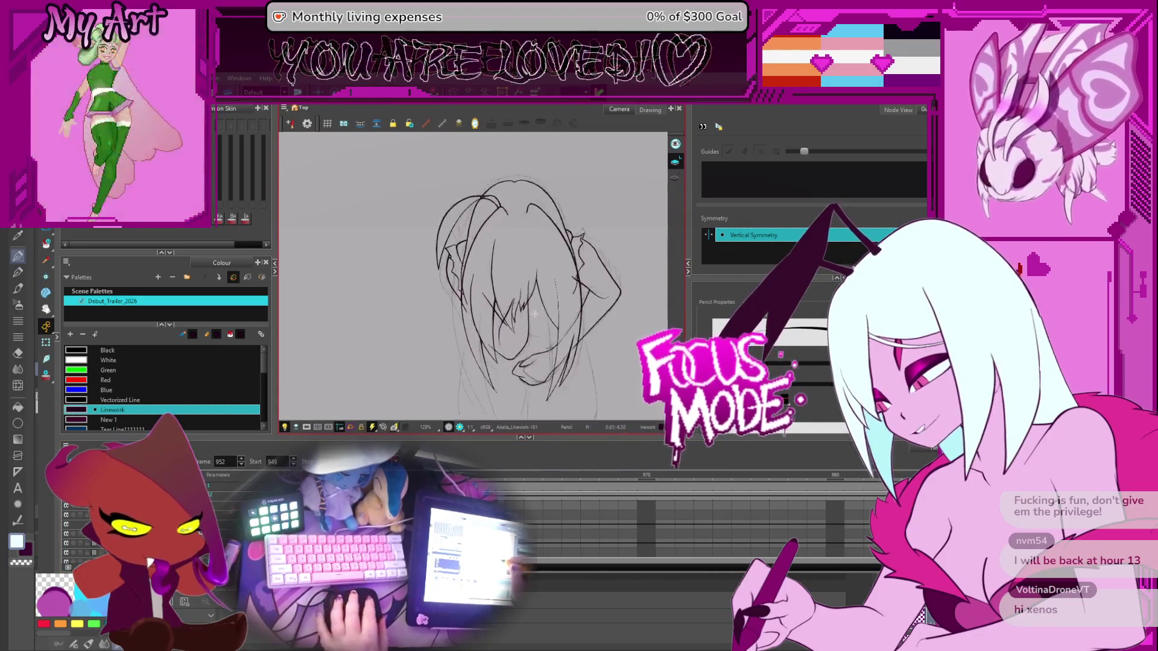
left_click_drag(506, 328, 506, 281)
scroll(557, 270, "up", 2)
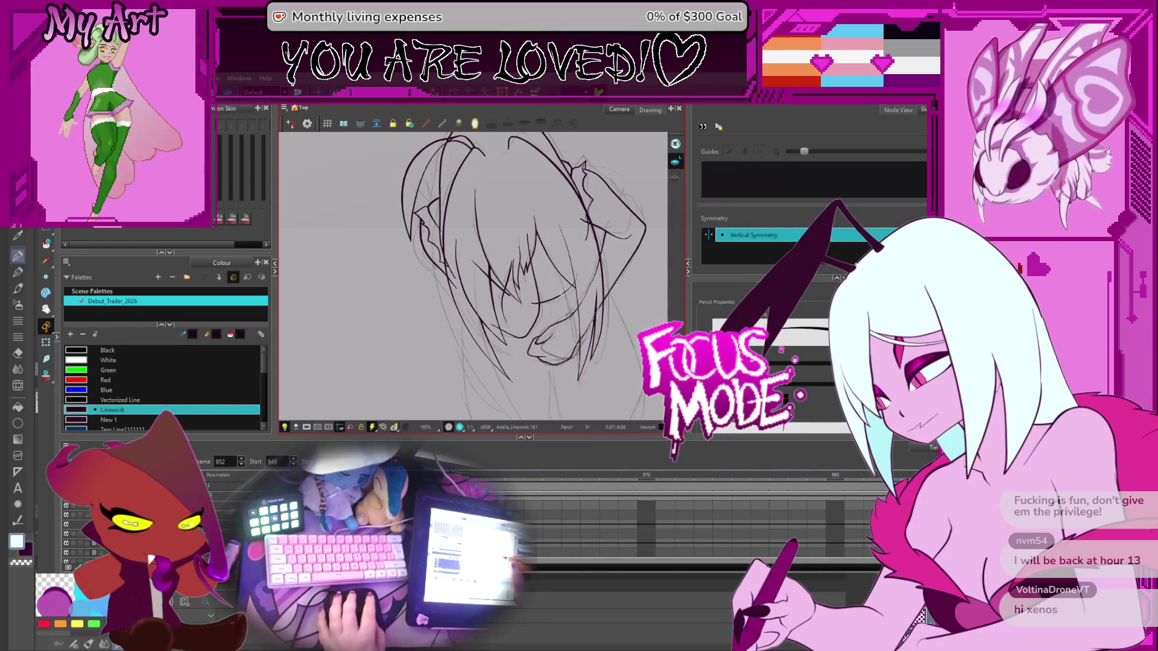
scroll(567, 302, "up", 2)
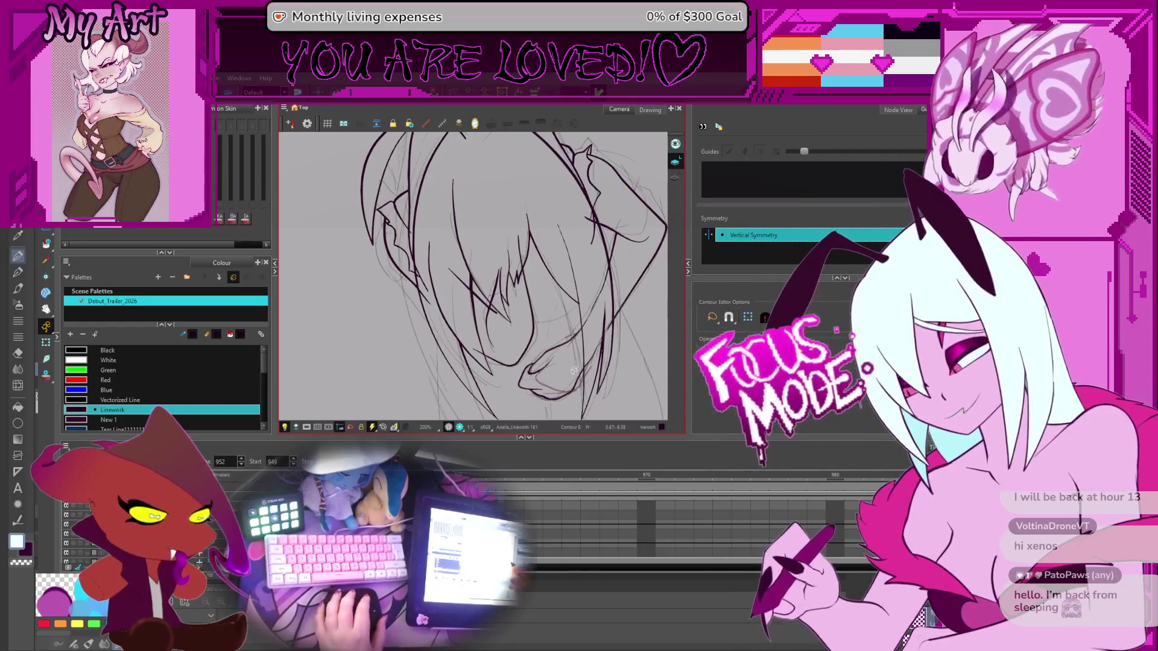
left_click_drag(574, 371, 419, 369)
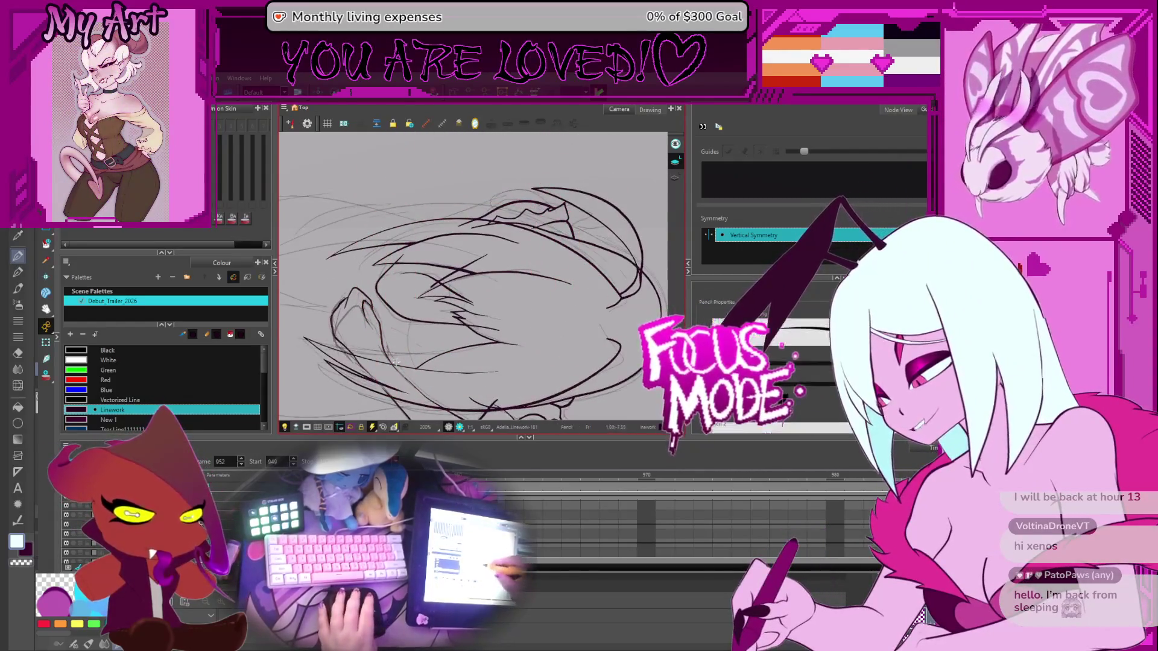
scroll(396, 362, "up", 3)
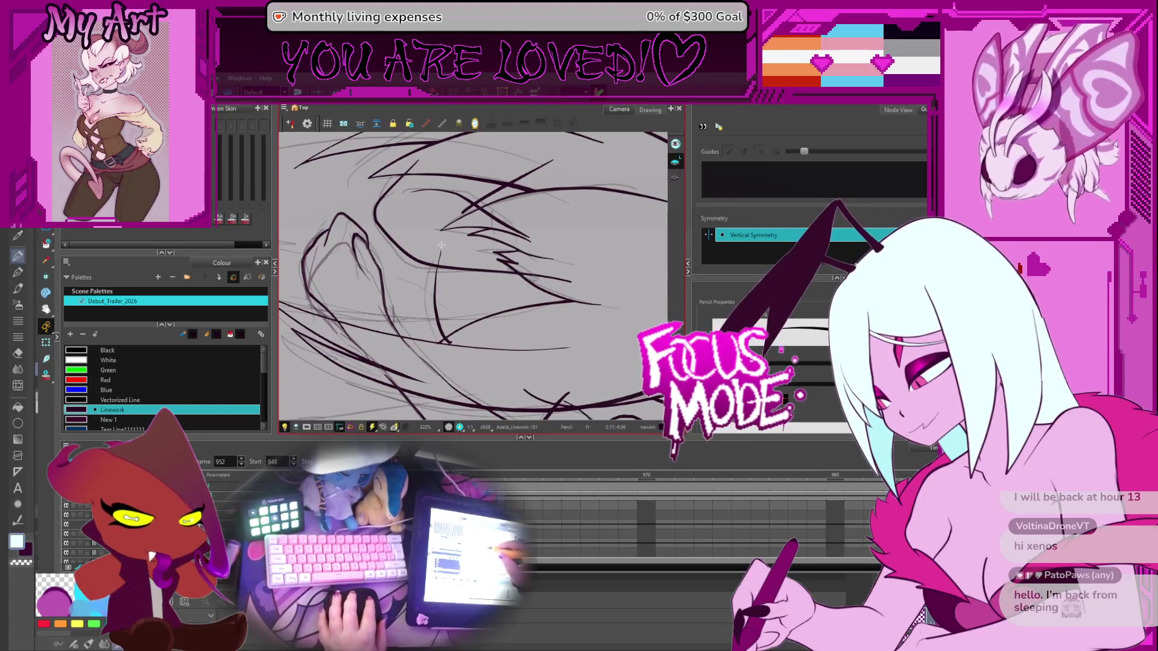
key("ctrl+z")
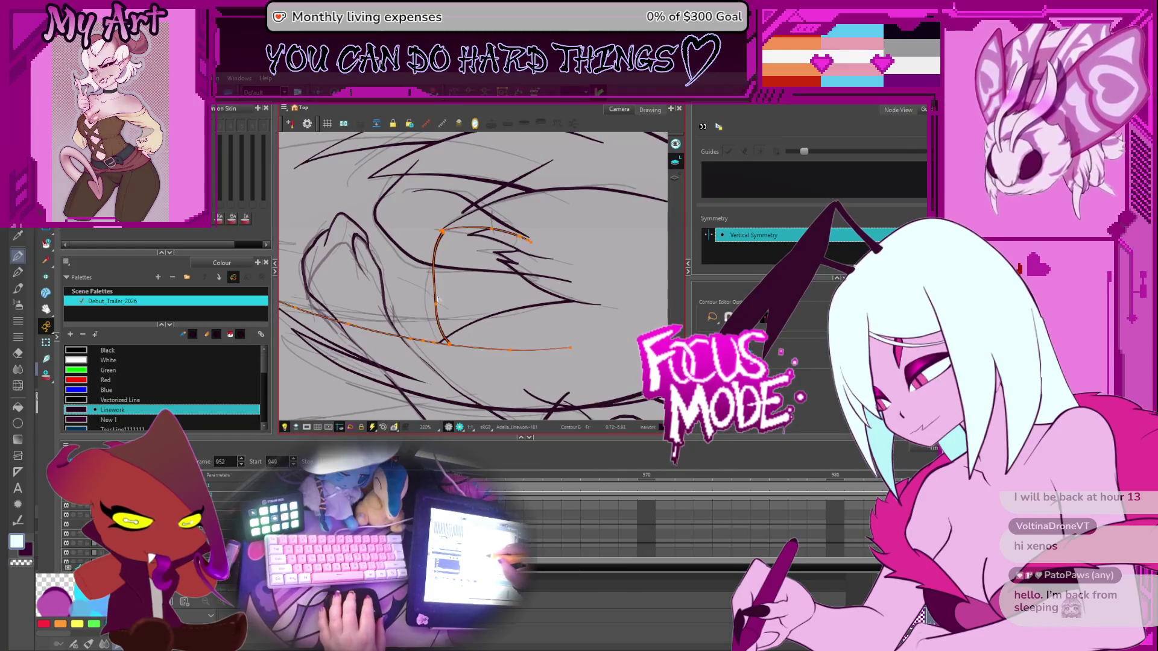
key("alt+t")
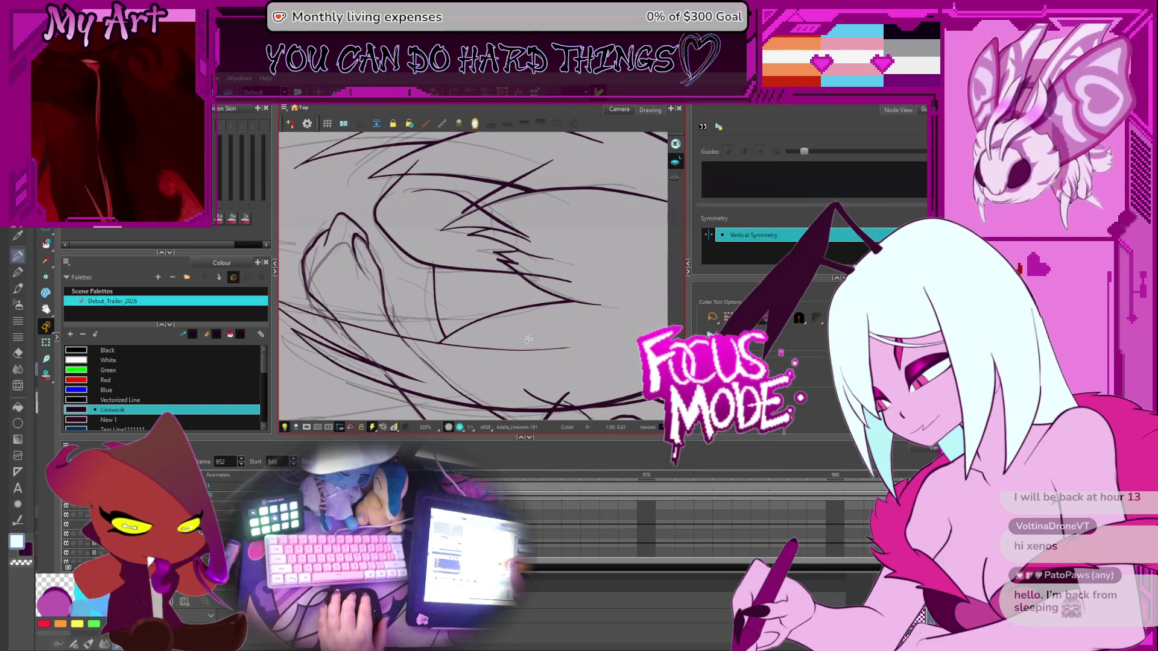
Straighten the view, zoom the camera out to 80% and zoom out the timeline
scroll(456, 336, "down", 5)
scroll(523, 299, "up", 2)
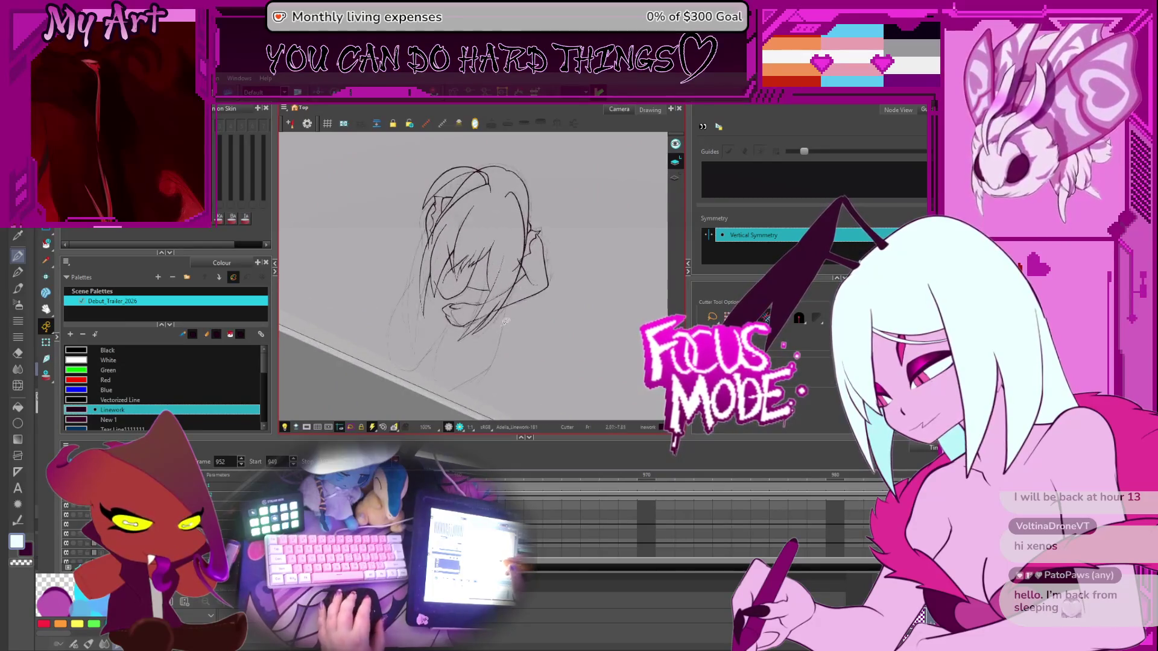
scroll(457, 304, "up", 1)
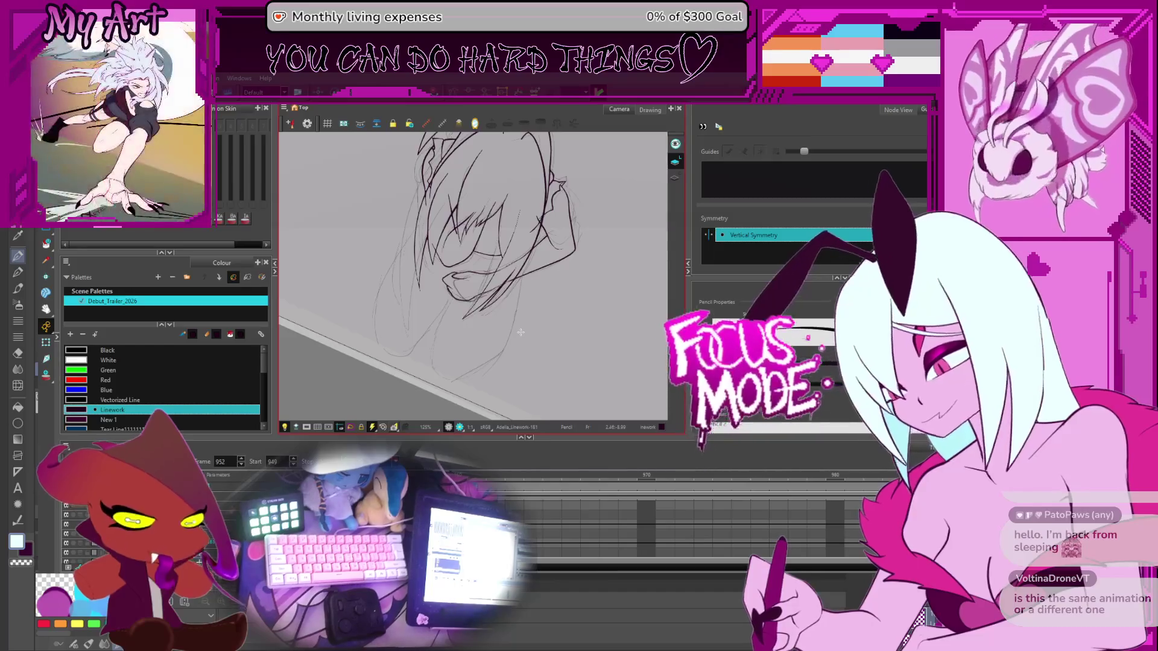
left_click_drag(520, 332, 511, 290)
scroll(511, 290, "down", 1)
scroll(511, 289, "down", 2)
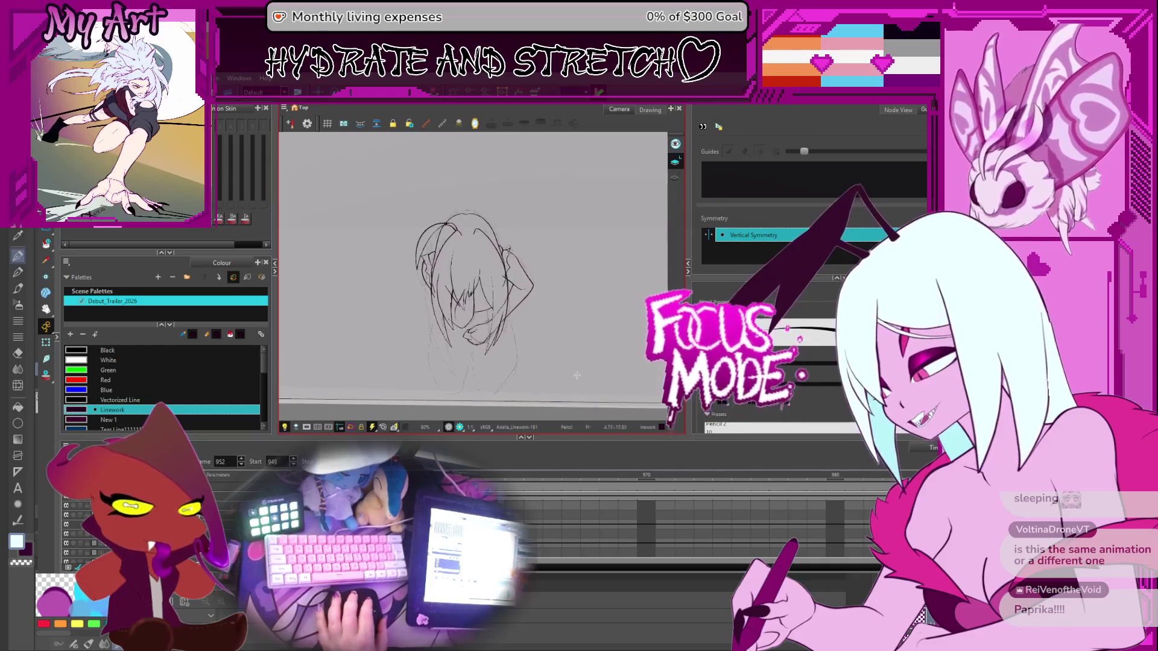
scroll(551, 511, "down", 2)
scroll(551, 508, "down", 3)
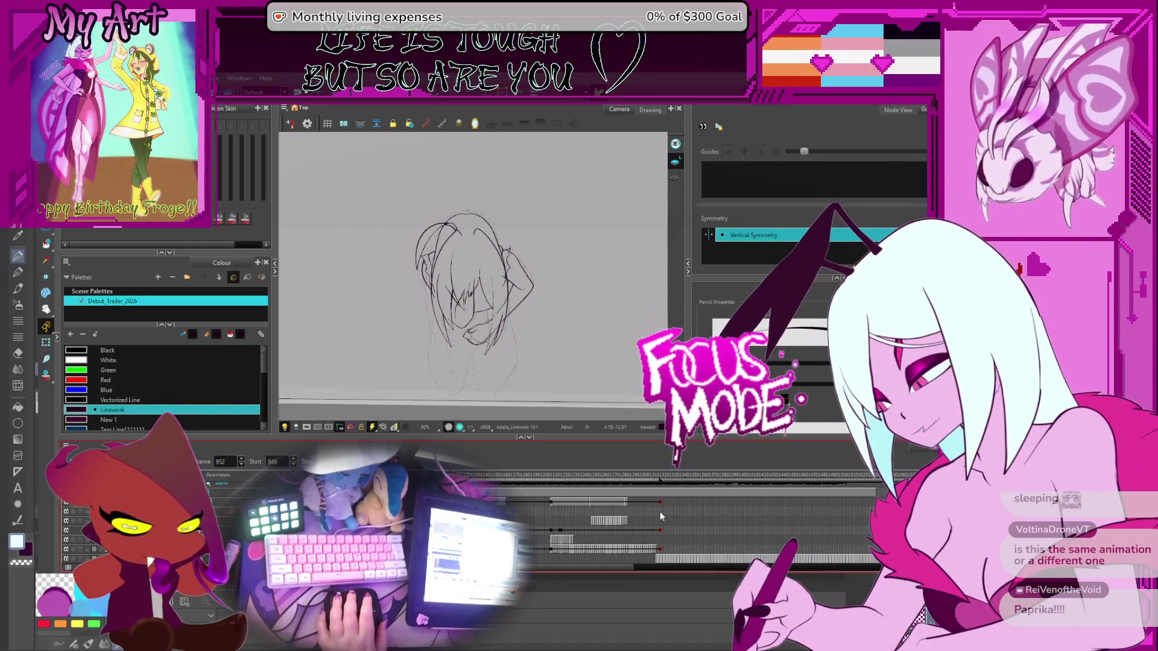
scroll(660, 511, "left", 2)
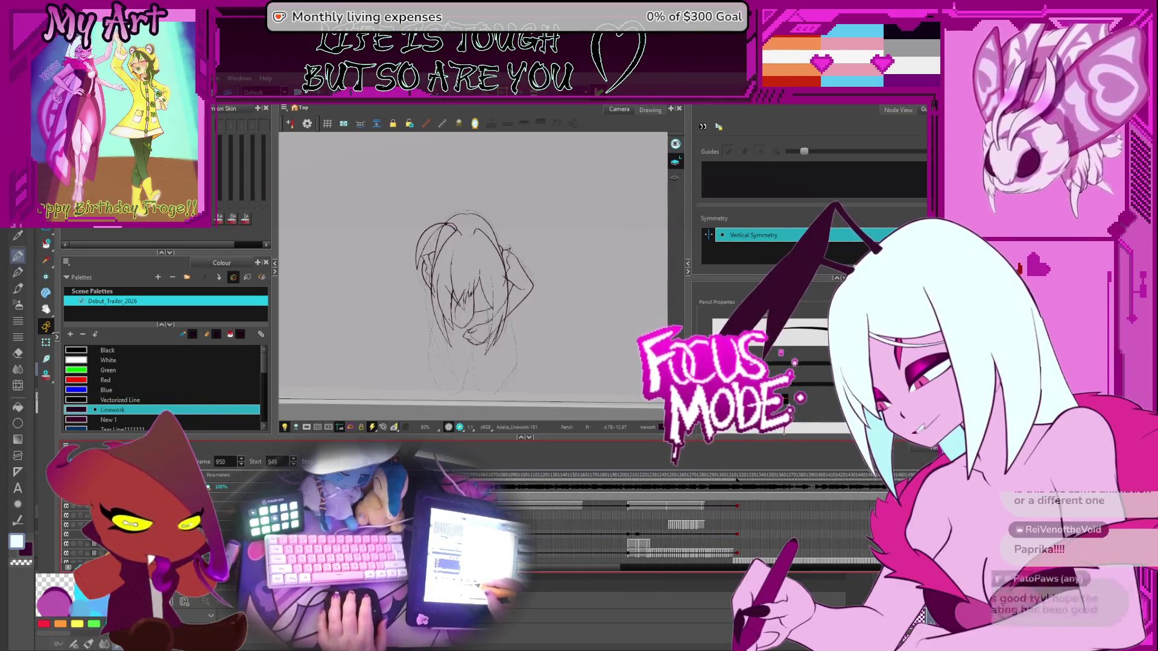
Jump to frame 1206, fit the character in view and play the animation
left_click(601, 488)
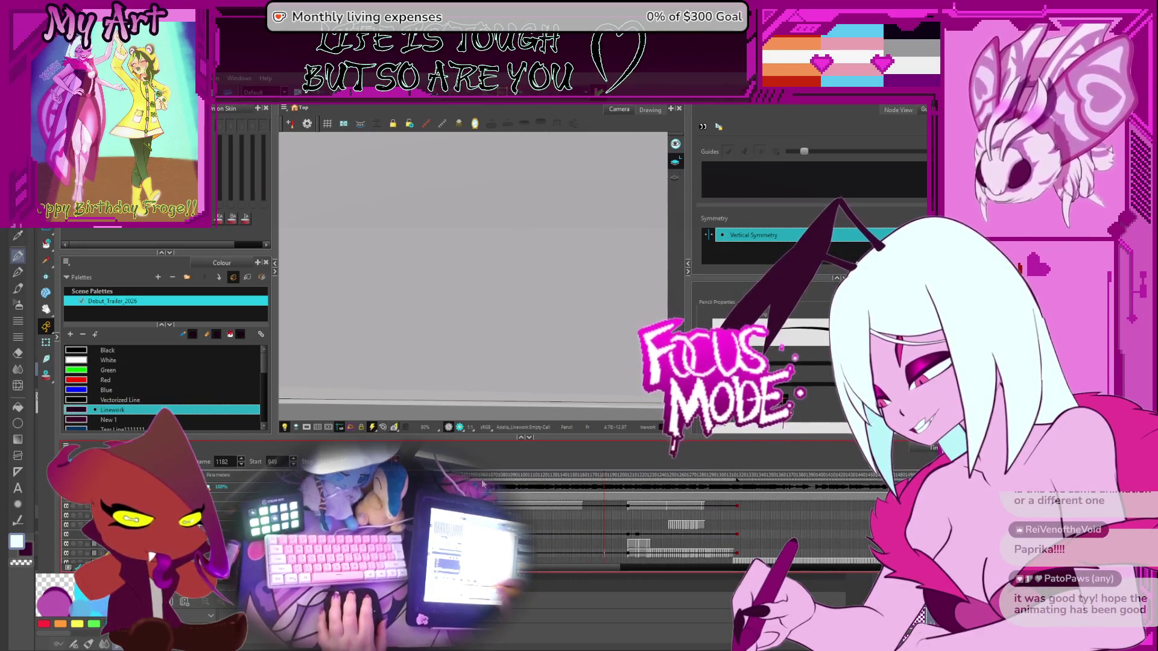
left_click(626, 483)
key("1")
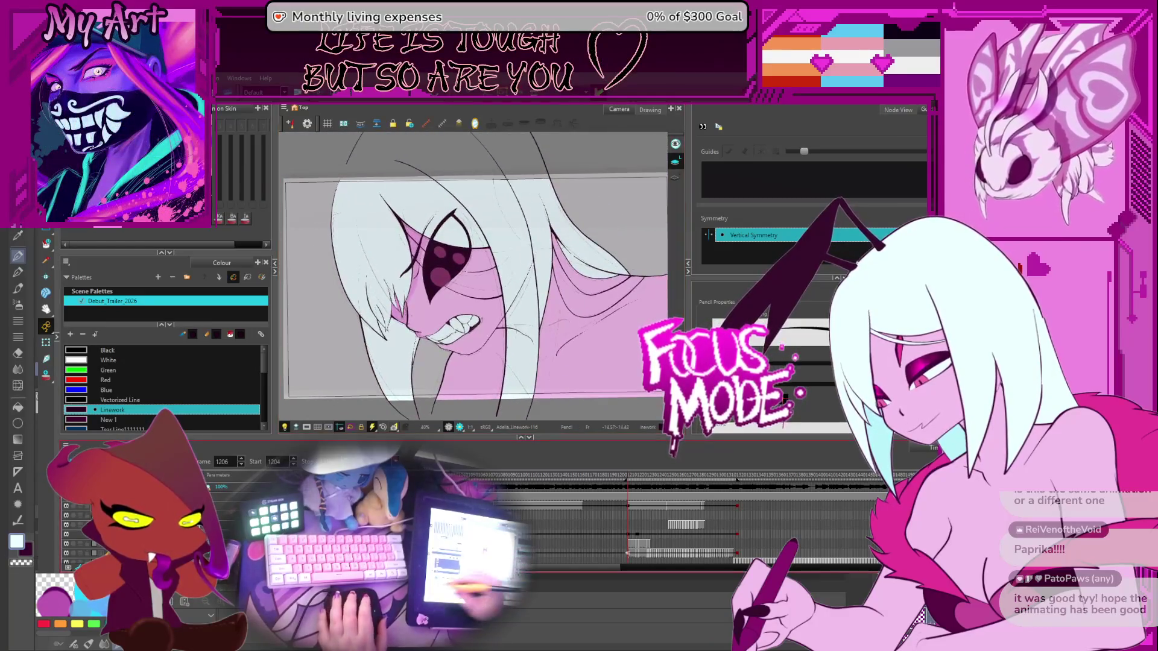
key("Return")
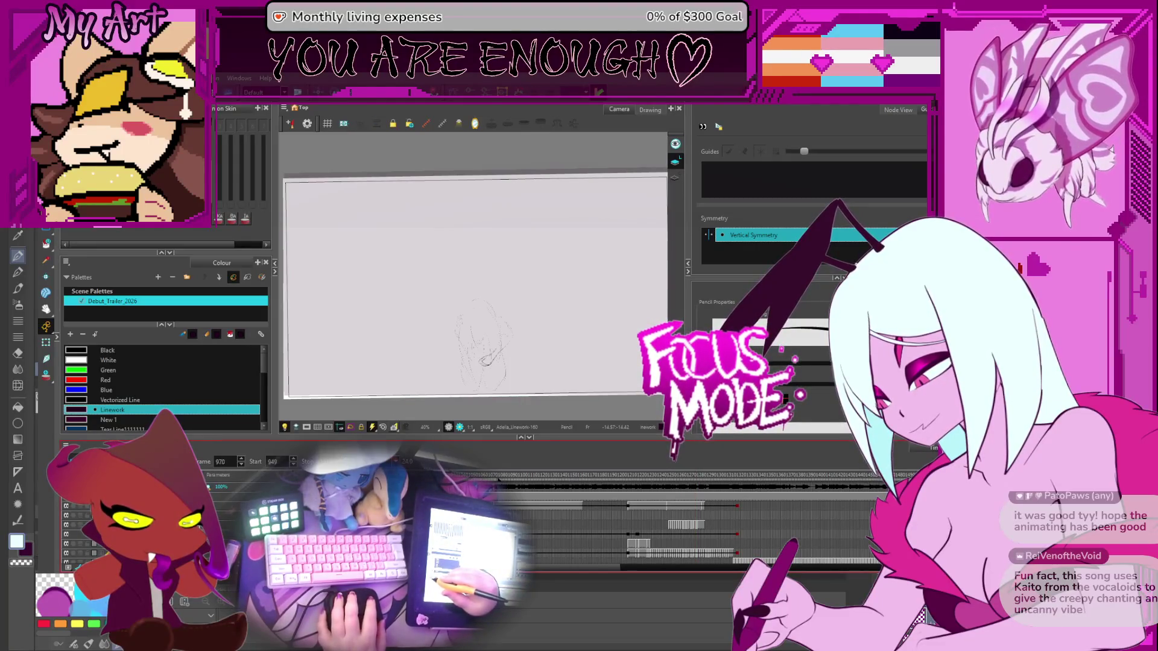
scroll(663, 518, "up", 3)
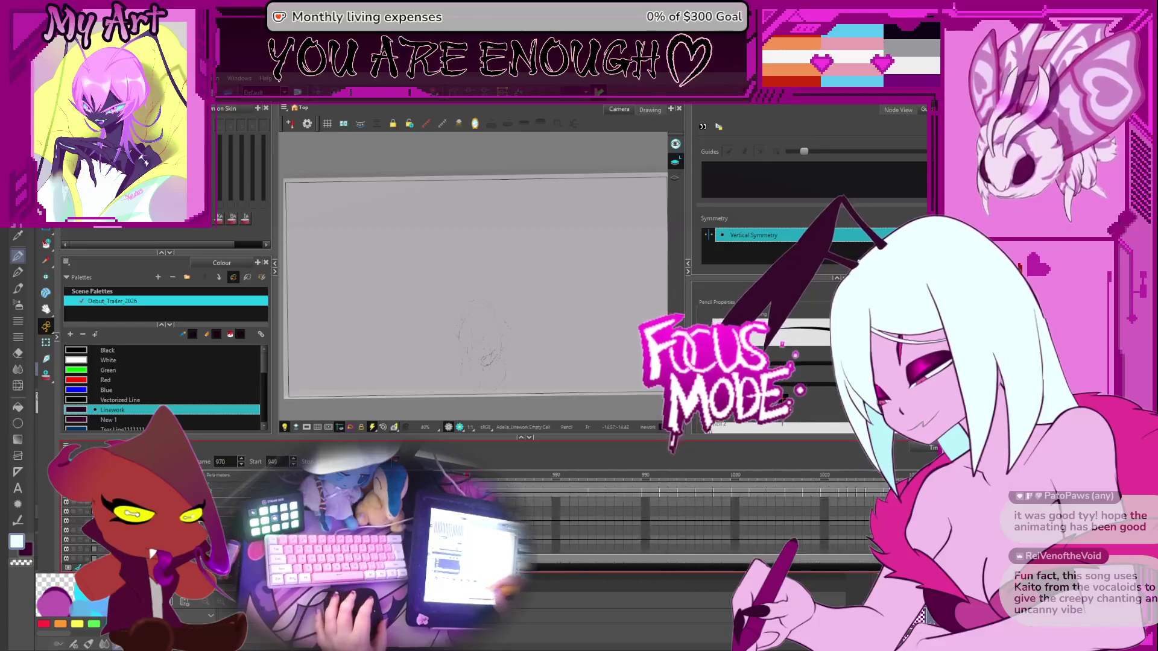
Go back to frame 955, pan onto the sketch and zoom the view to 160%
scroll(552, 474, "down", 3)
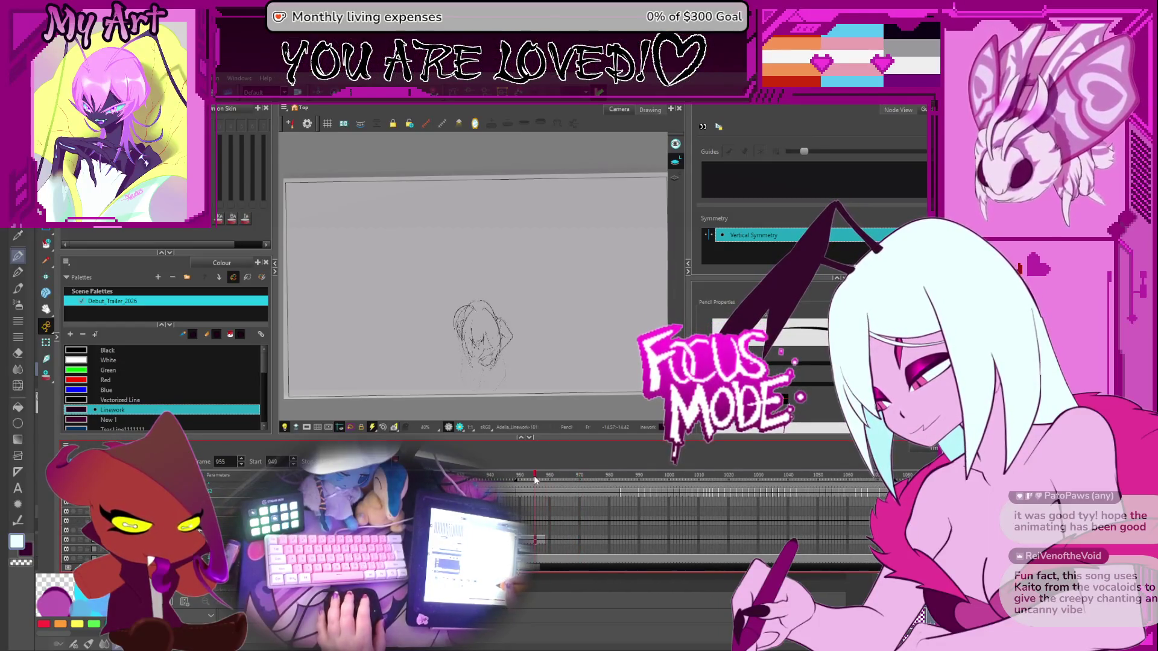
scroll(535, 479, "up", 2)
scroll(504, 412, "down", 2)
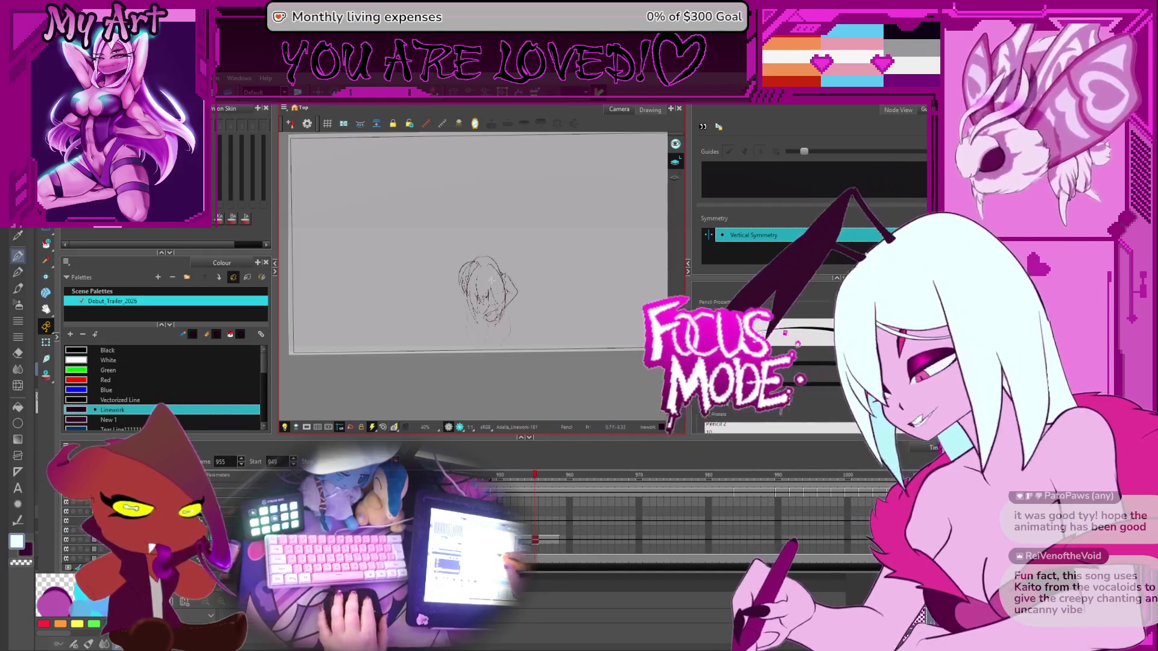
key("shift+z")
left_click_drag(489, 368, 511, 329)
scroll(511, 330, "up", 2)
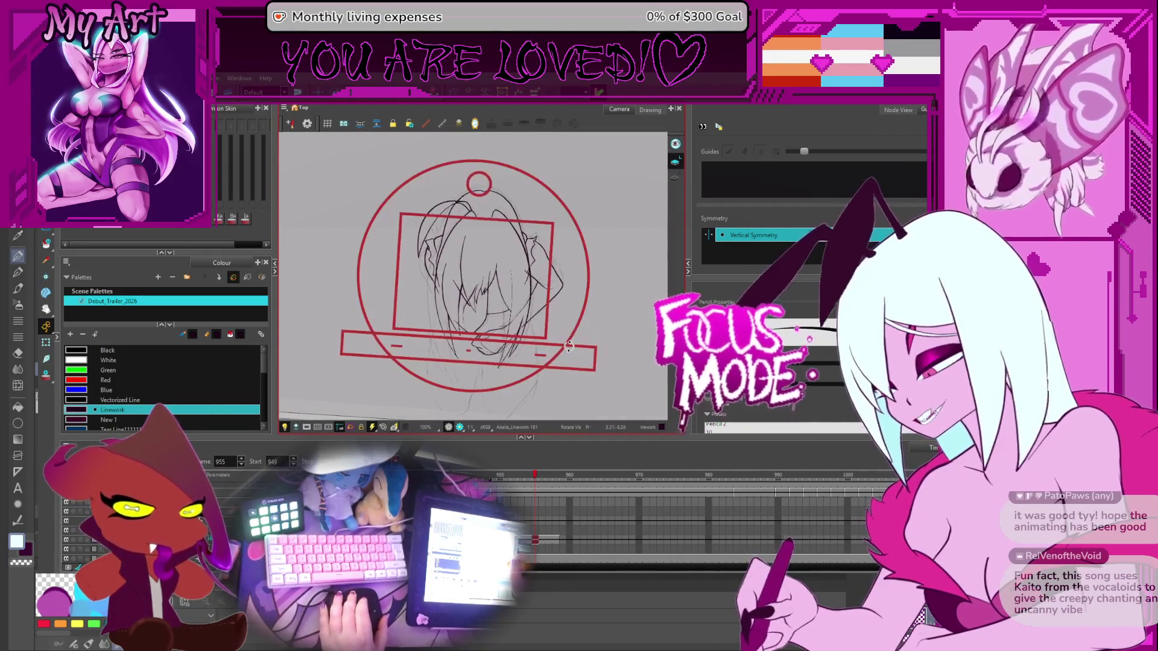
scroll(449, 395, "down", 3)
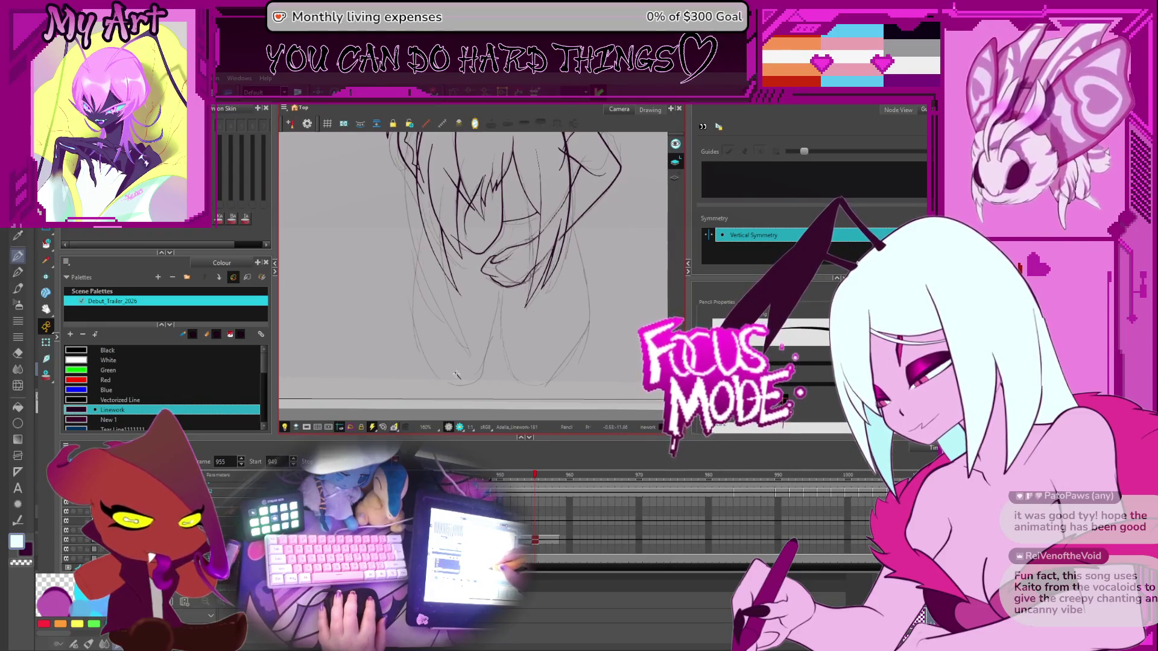
Trace the figure's left leg as a dark line running up over the sketch
mouse_move(447, 379)
left_mouse_down()
mouse_move(427, 320)
mouse_move(432, 204)
left_mouse_up()
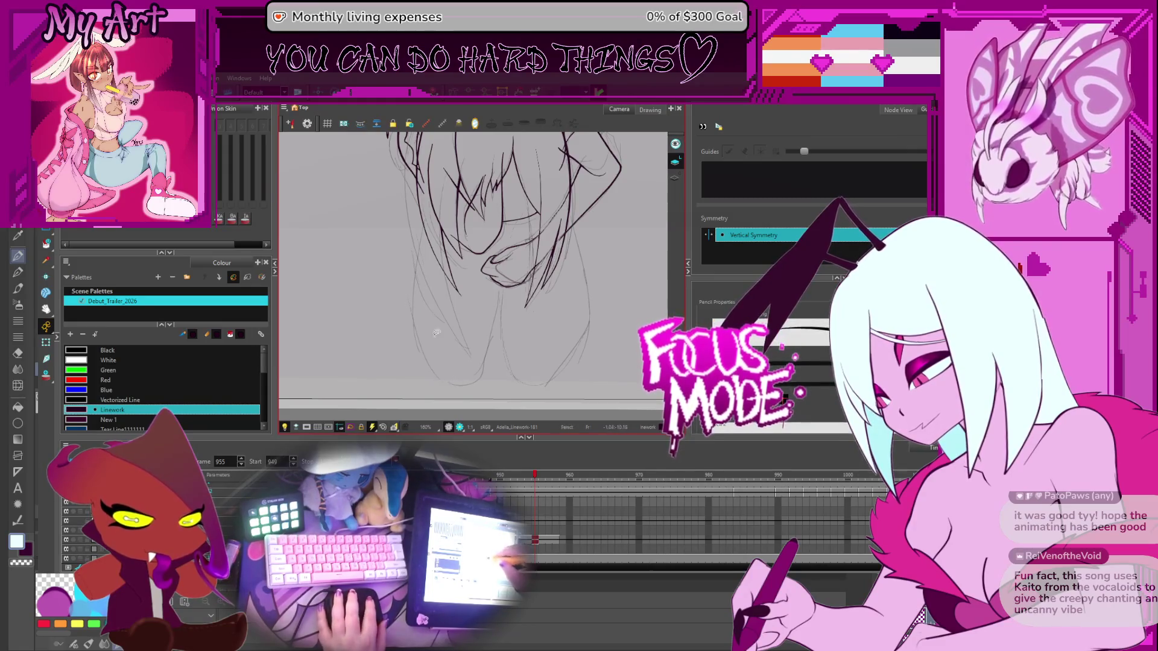
key("alt+q")
left_click(432, 263)
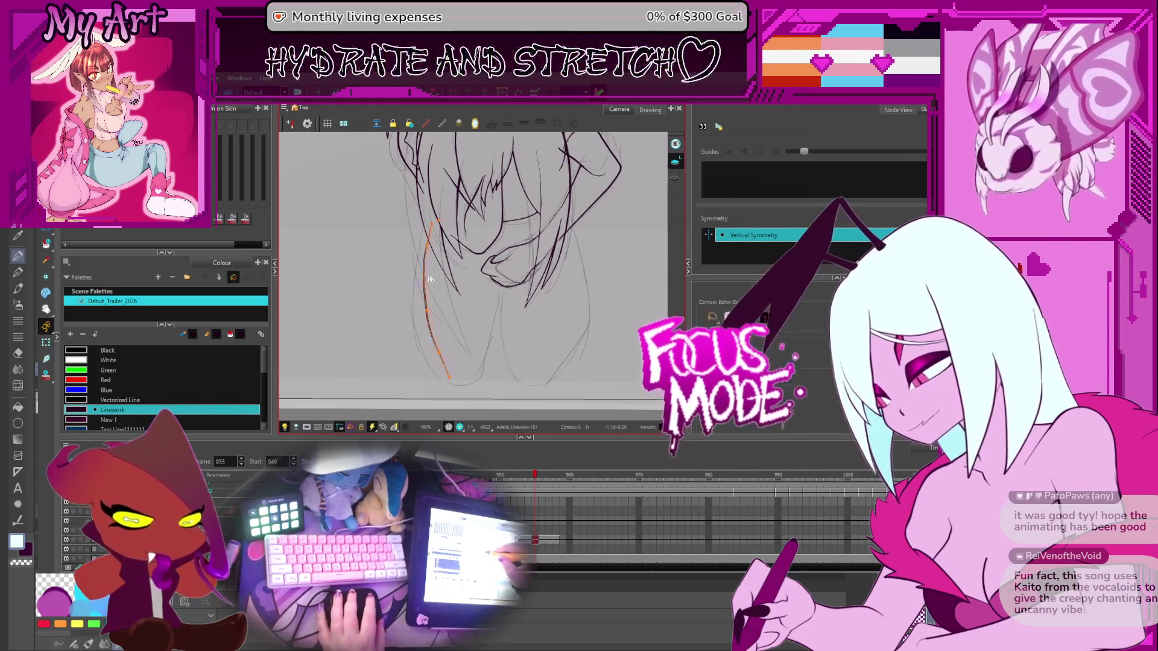
Reshape the bottom end of the left leg stroke with the Contour Editor
mouse_move(454, 290)
left_mouse_down()
mouse_move(447, 273)
mouse_move(463, 327)
left_mouse_up()
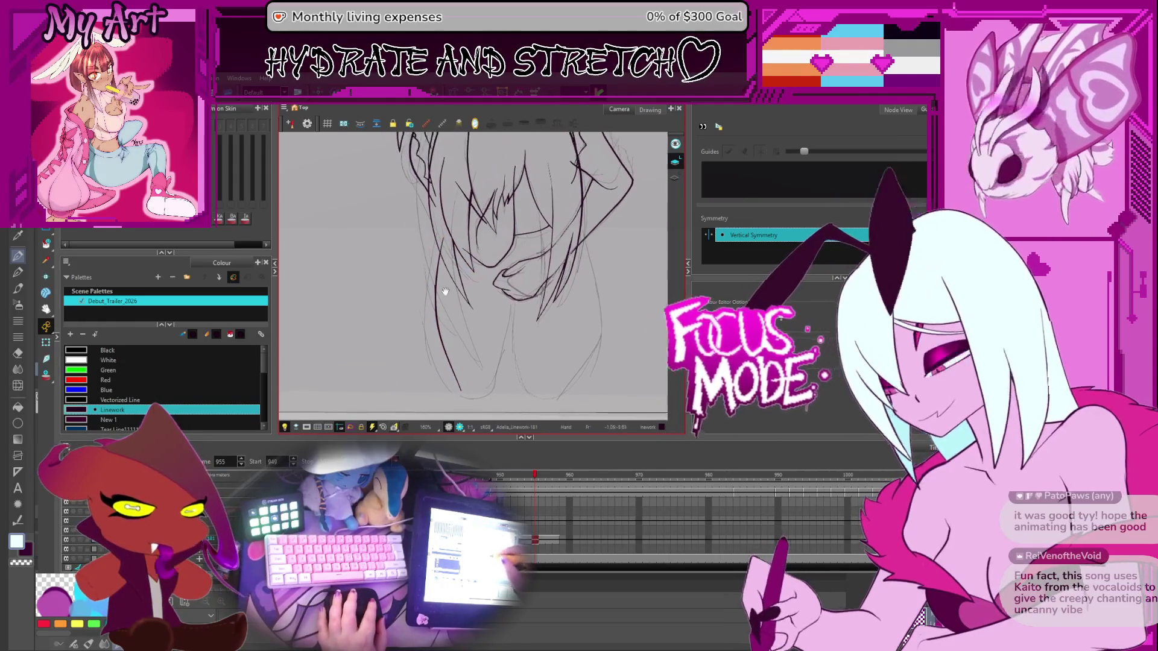
left_click(462, 381)
mouse_move(462, 386)
left_mouse_down()
mouse_move(443, 343)
mouse_move(474, 346)
left_mouse_up()
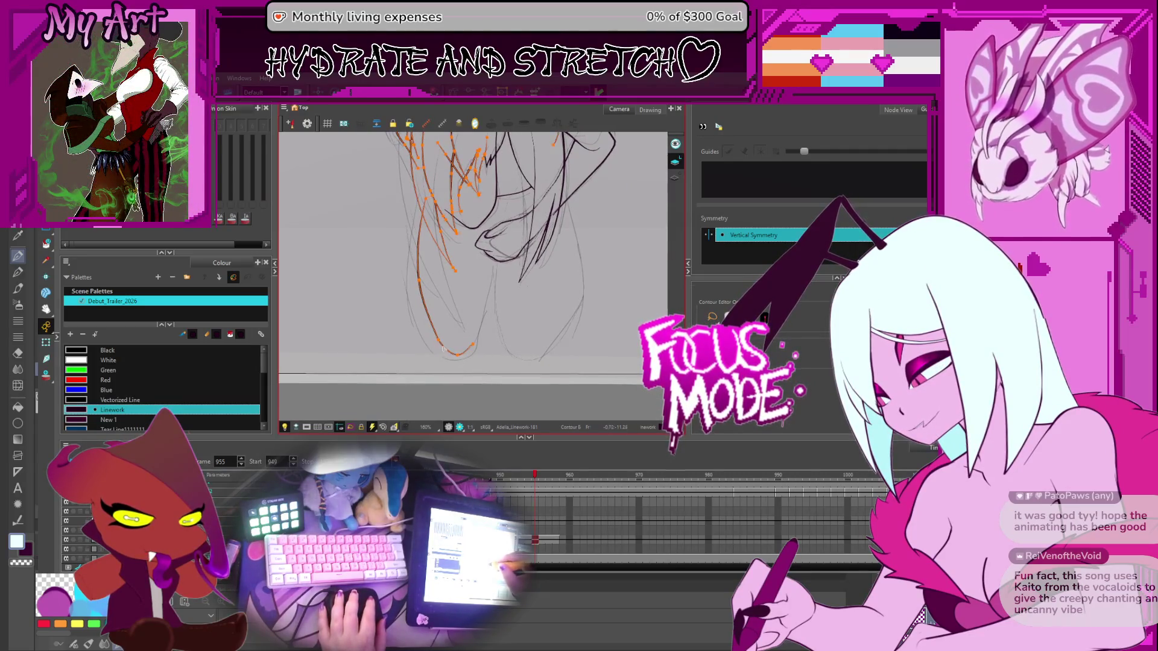
key("space")
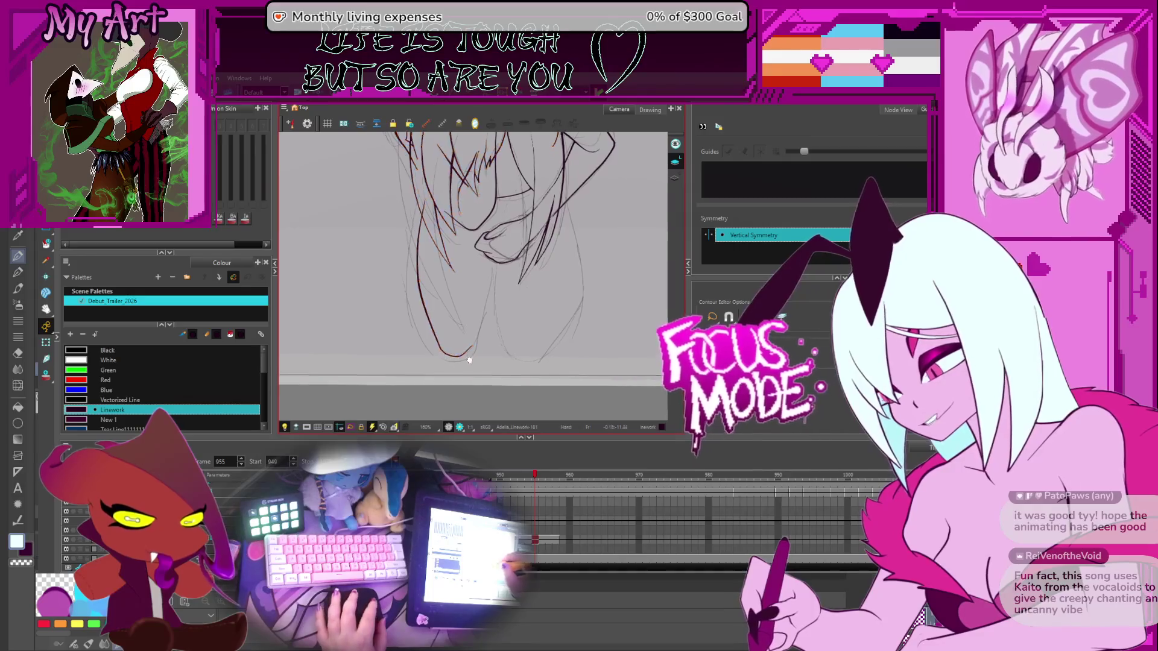
left_click_drag(469, 360, 474, 367)
left_click(476, 361)
key("space")
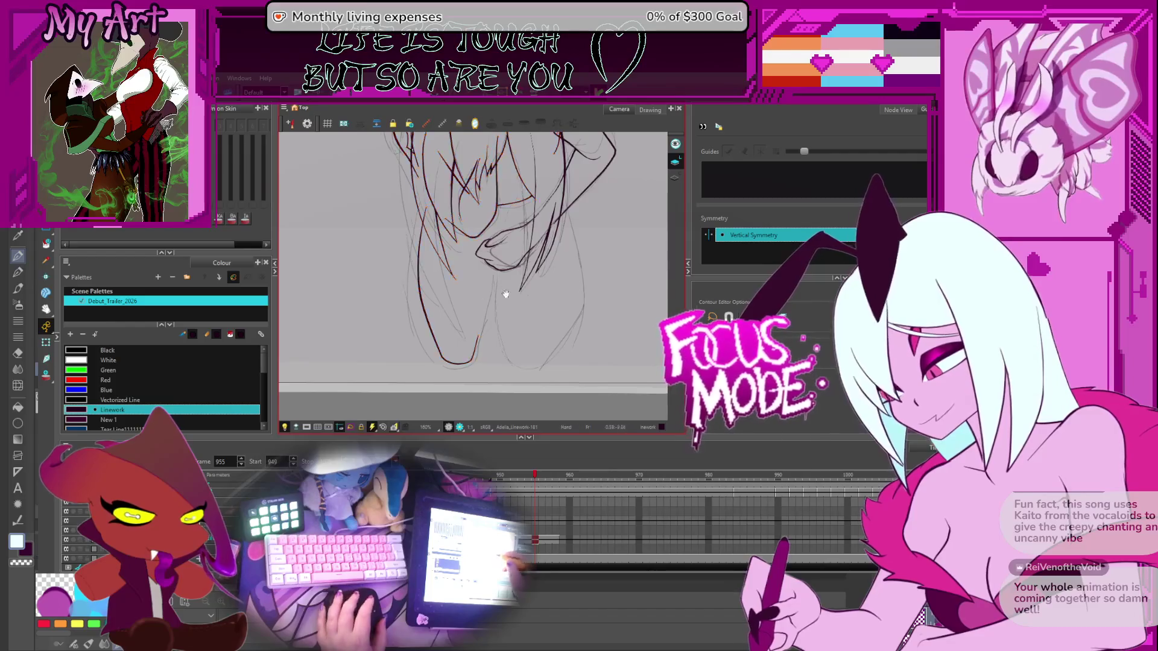
left_click_drag(501, 280, 492, 298)
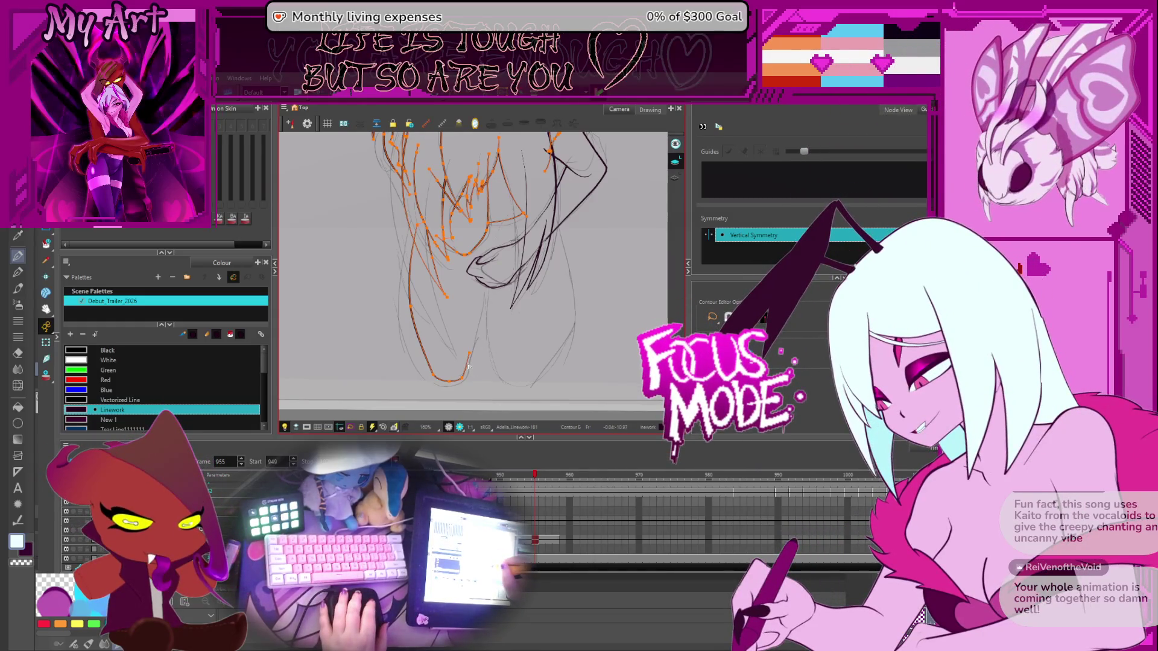
left_click(480, 320)
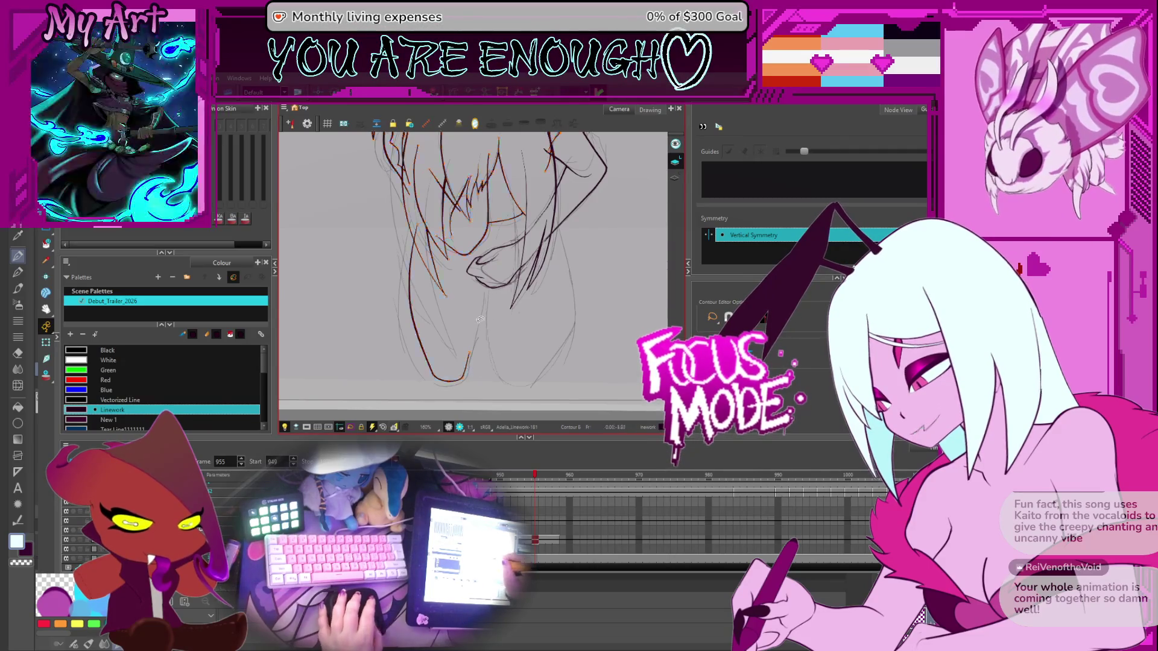
Zoom in on the face and select the vertical line near it
scroll(456, 342, "up", 2)
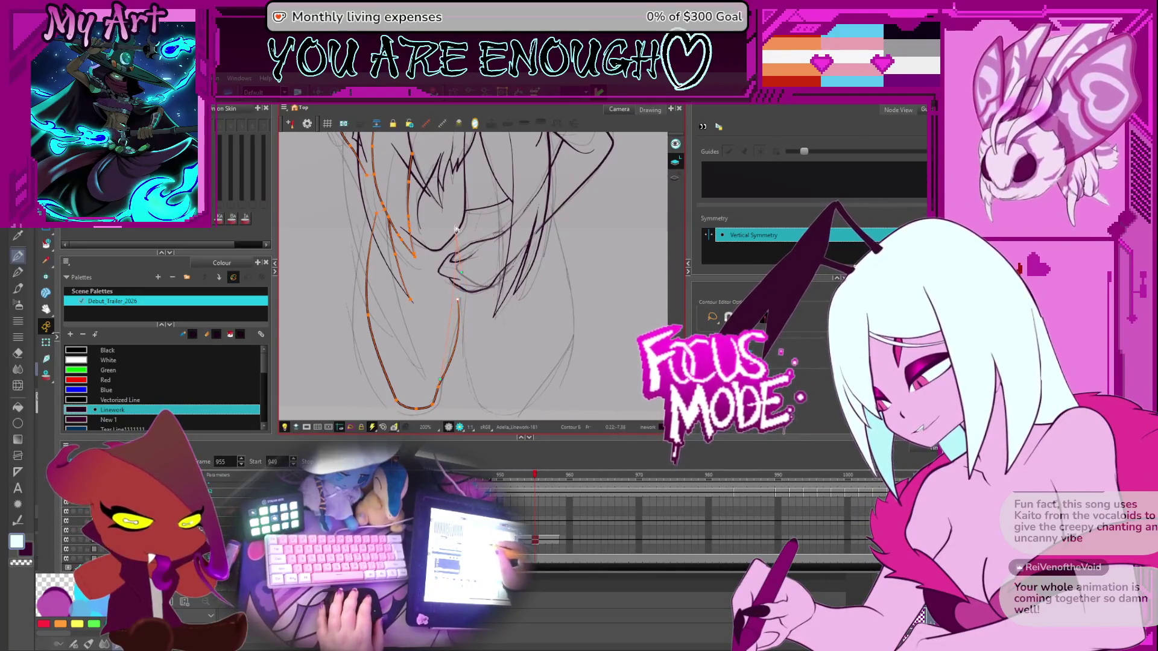
left_click_drag(463, 246, 461, 329)
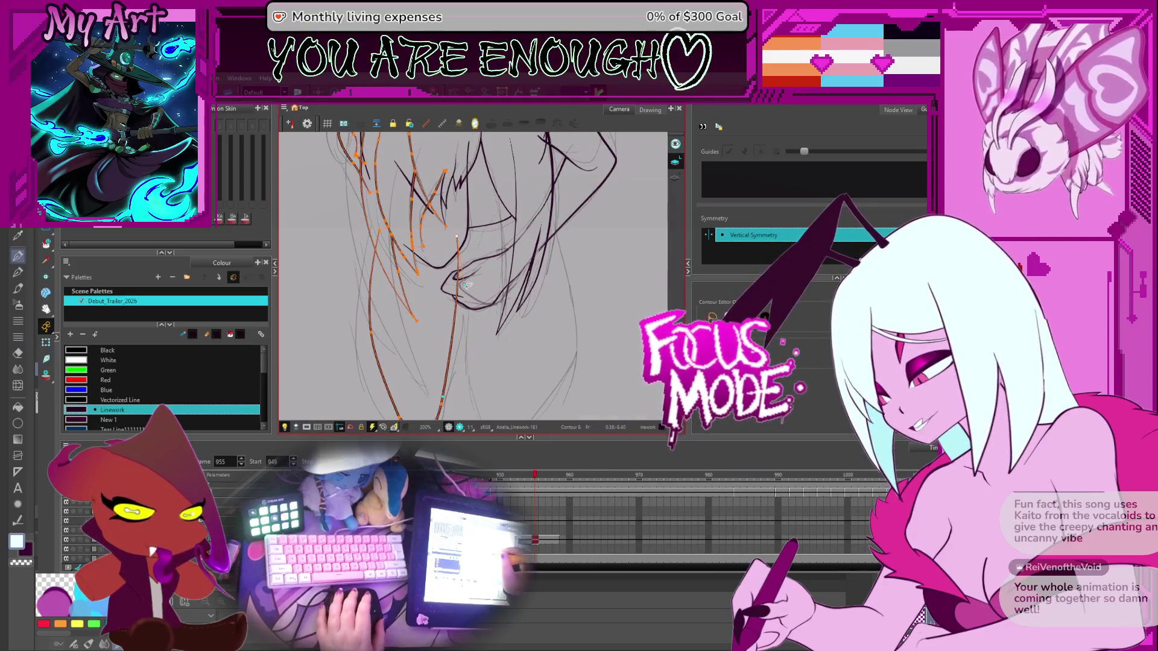
left_click_drag(387, 227, 411, 203)
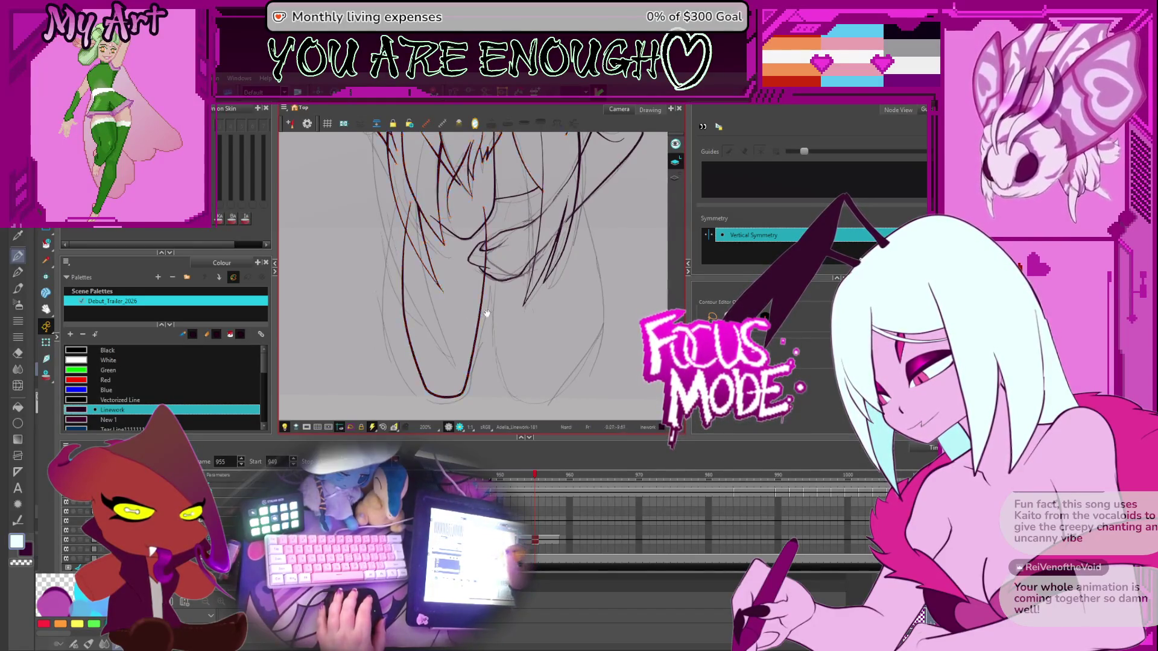
left_click_drag(404, 334, 381, 332)
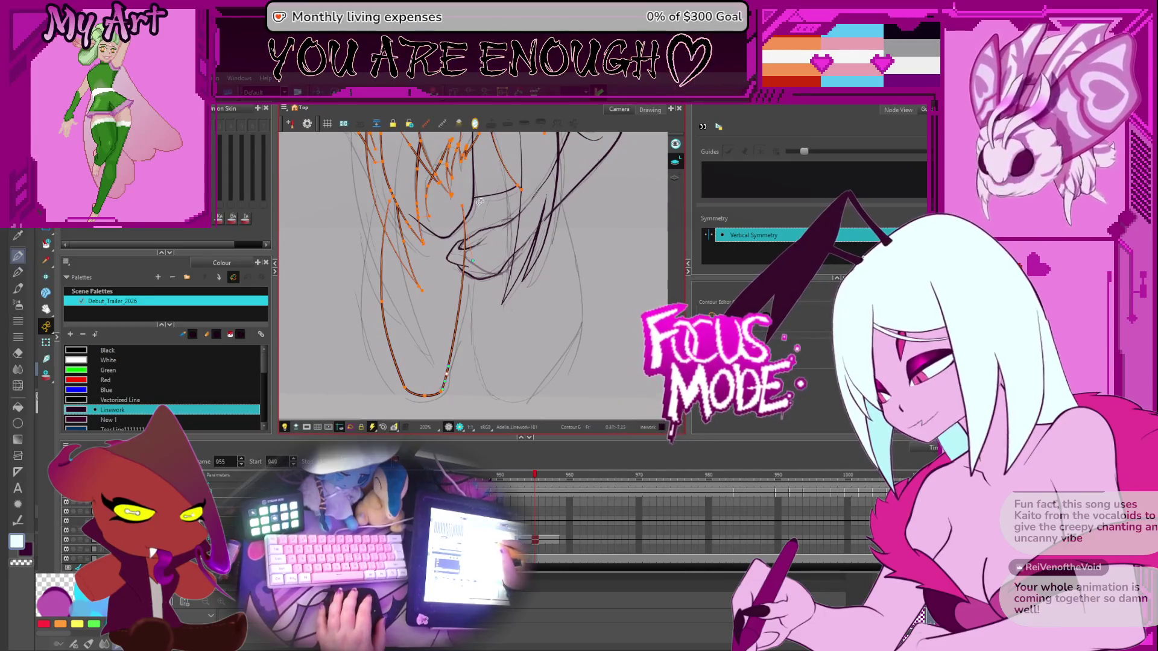
scroll(458, 241, "up", 1)
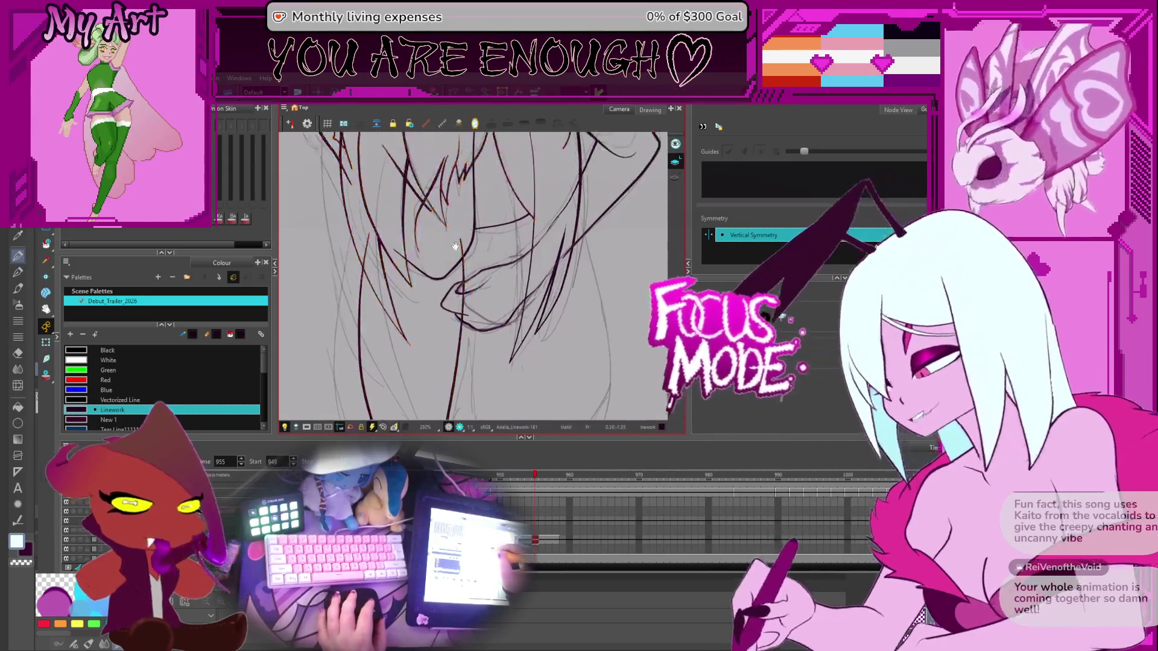
scroll(455, 246, "up", 2)
left_click(454, 268)
scroll(455, 270, "down", 3)
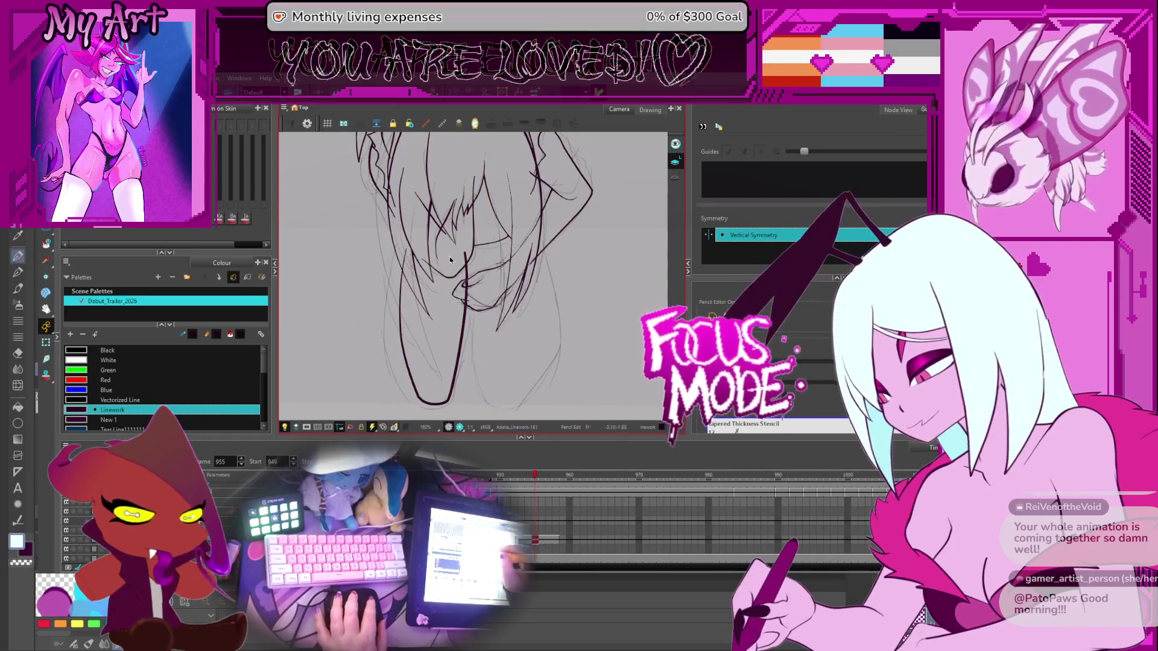
Zoom into the face linework and thicken one of its strokes
scroll(471, 271, "up", 3)
scroll(471, 270, "up", 1)
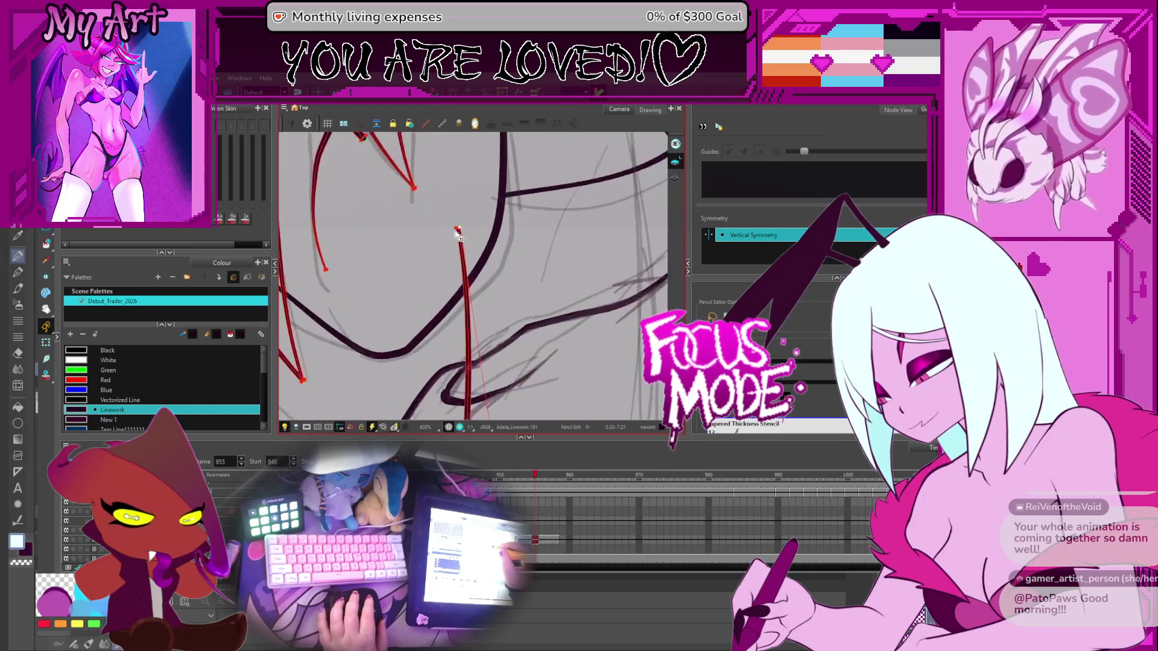
scroll(468, 249, "up", 1)
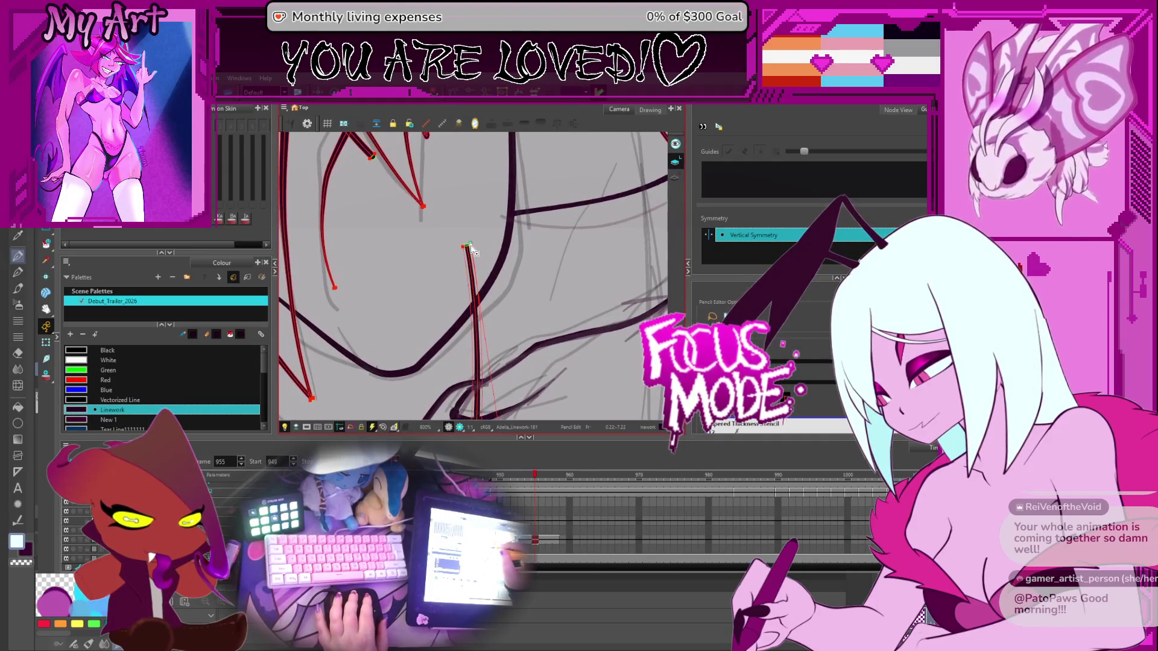
left_click_drag(470, 249, 463, 272)
left_click(436, 217)
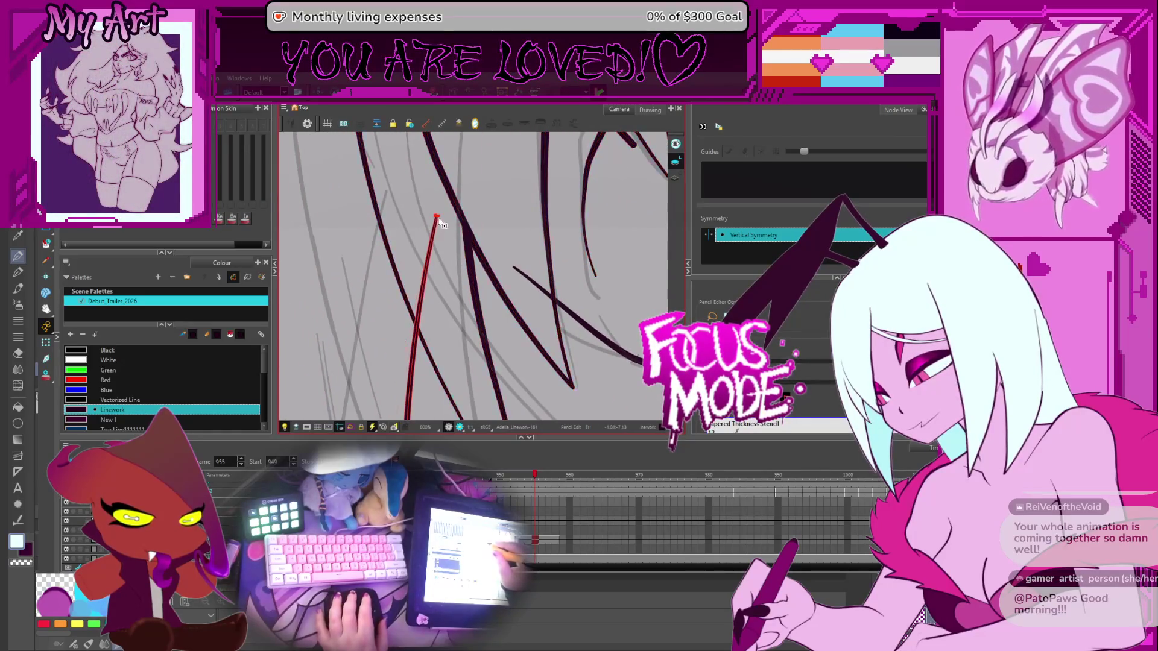
left_click_drag(441, 217, 441, 217)
Select the two mirrored chin strokes in the Pencil Editor and open the Tapered Thickness Stencil list
scroll(440, 228, "down", 7)
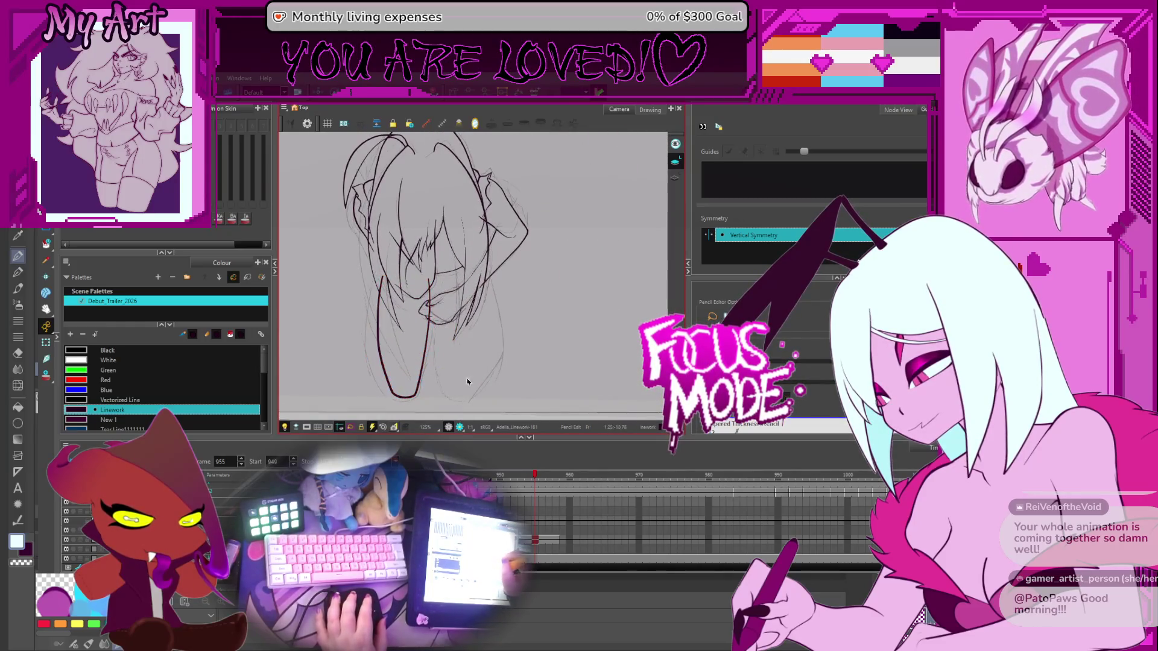
scroll(422, 313, "up", 1)
scroll(364, 240, "up", 4)
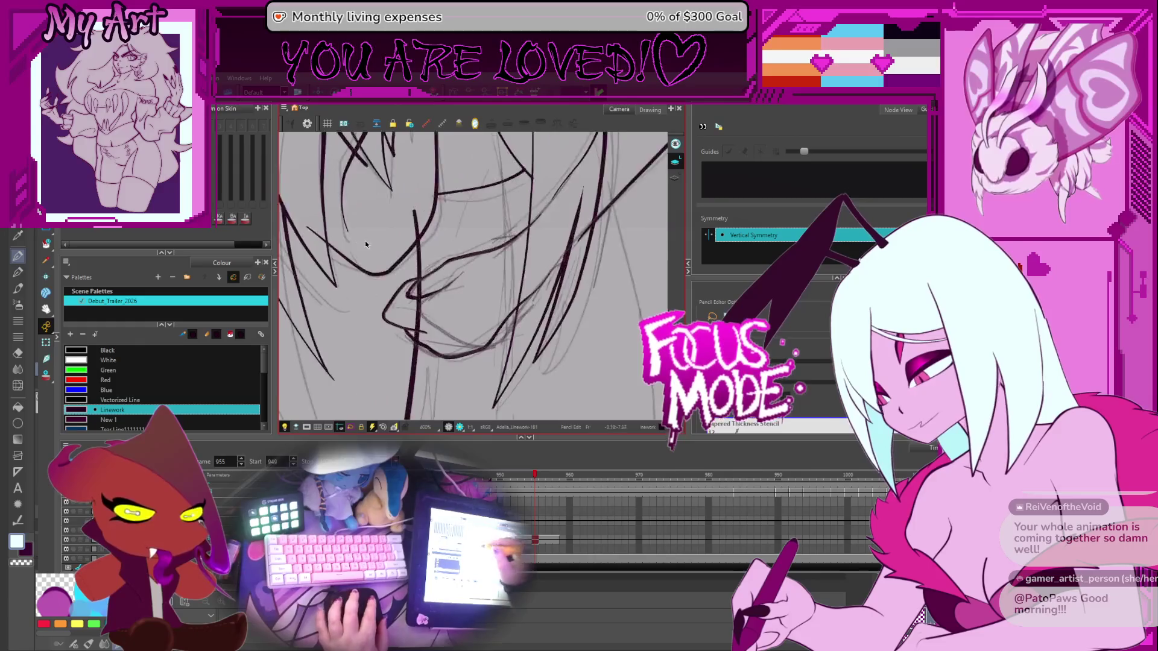
left_click_drag(364, 241, 512, 250)
key("alt+s")
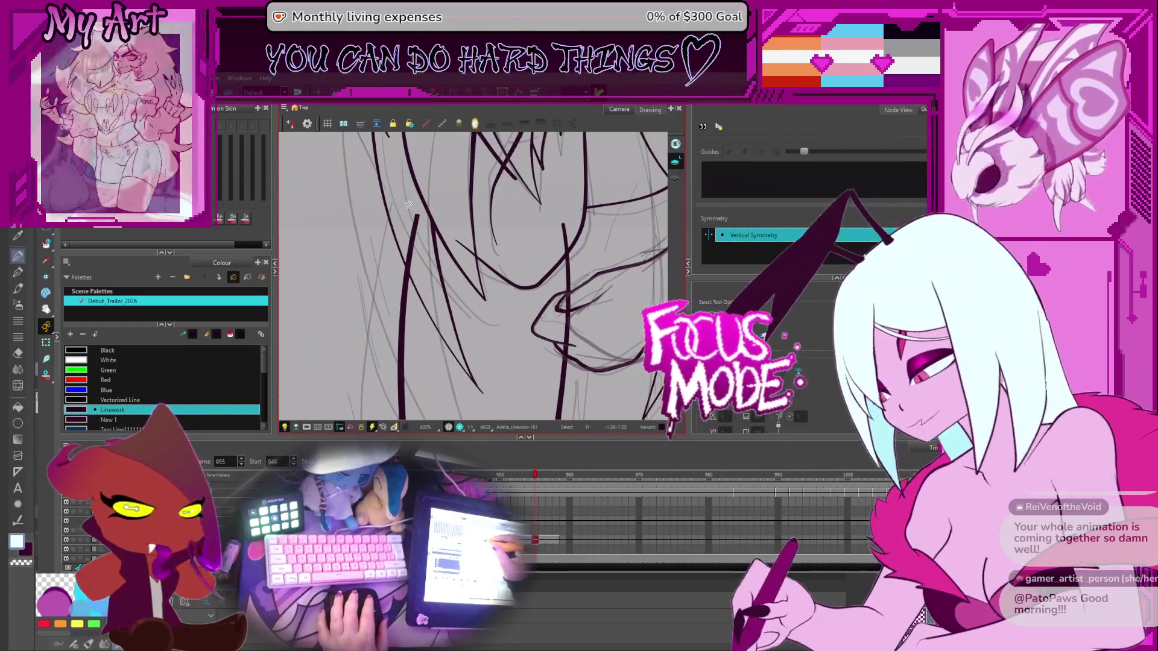
key("alt+shift+q")
left_click(415, 217)
left_click(778, 424)
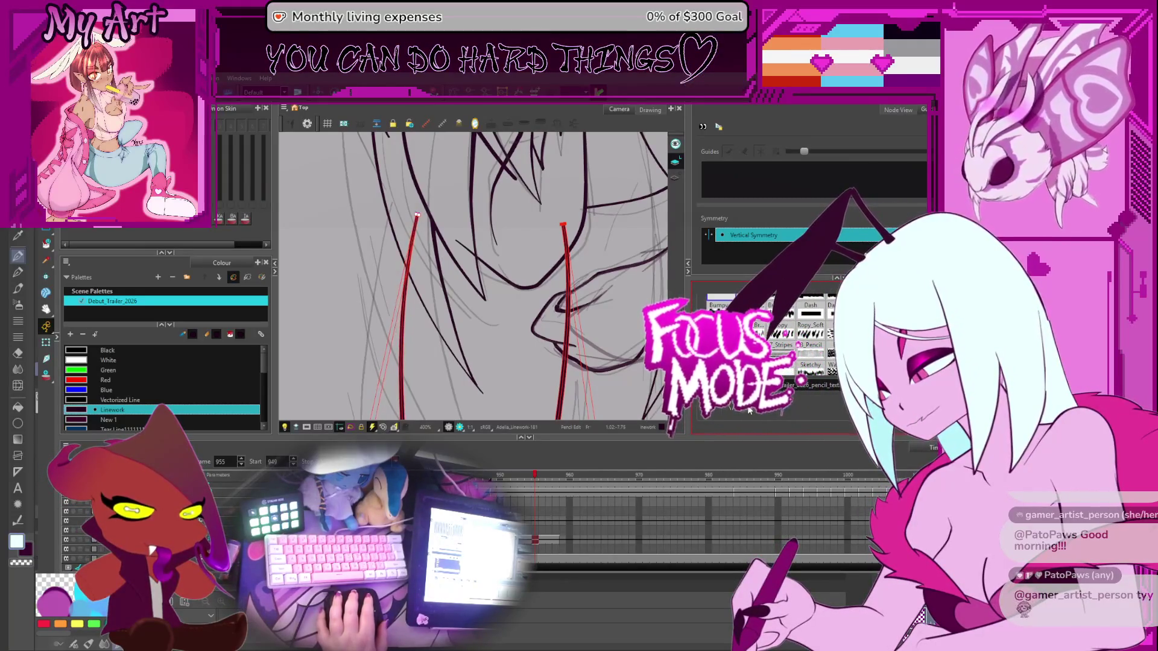
Fit the drawing, zoom to 200% and pick the U-shaped neck stroke
key("shift+m")
key("2")
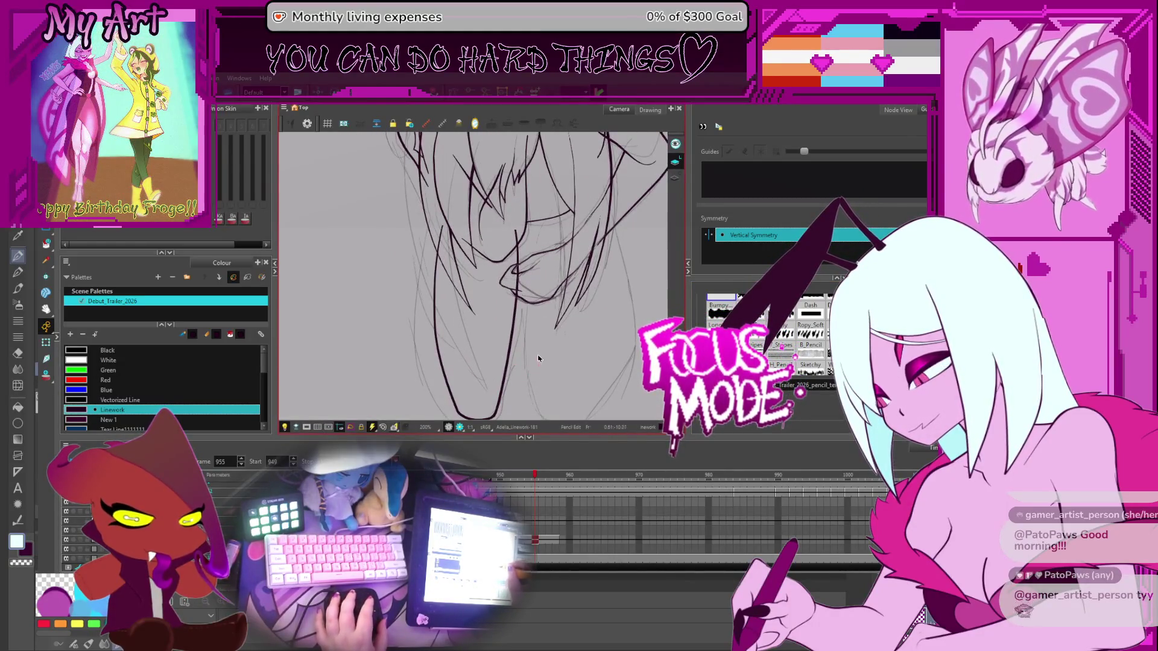
left_click(506, 361)
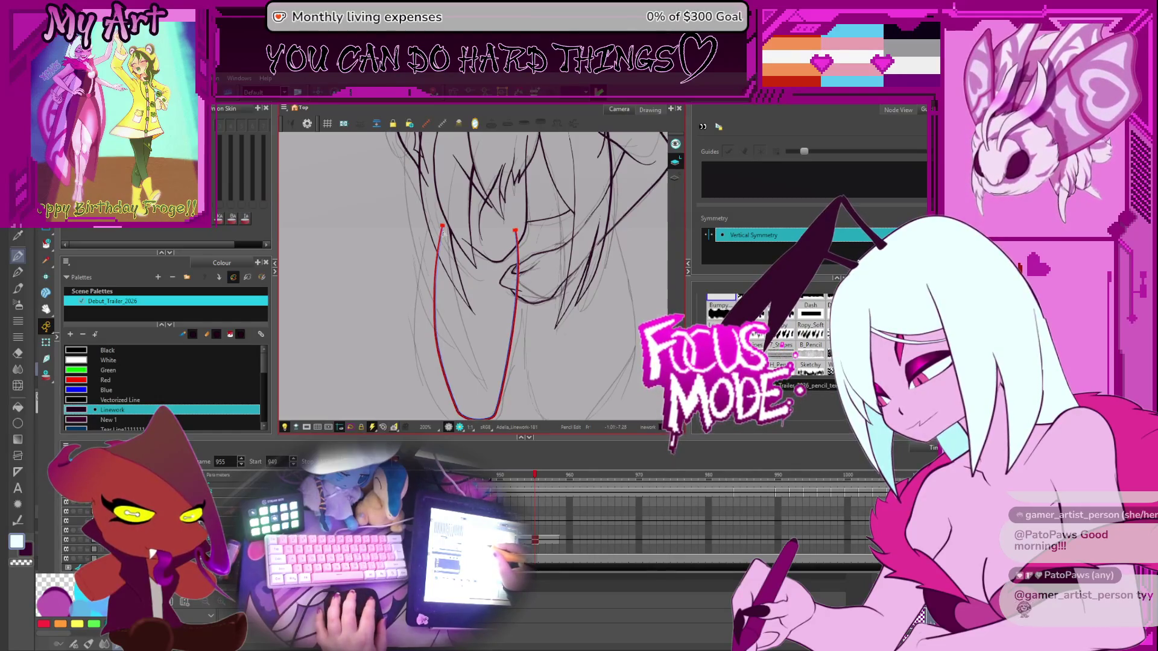
Reopen the pencil line texture list for the neck stroke in the Pencil Editor
key("alt+s")
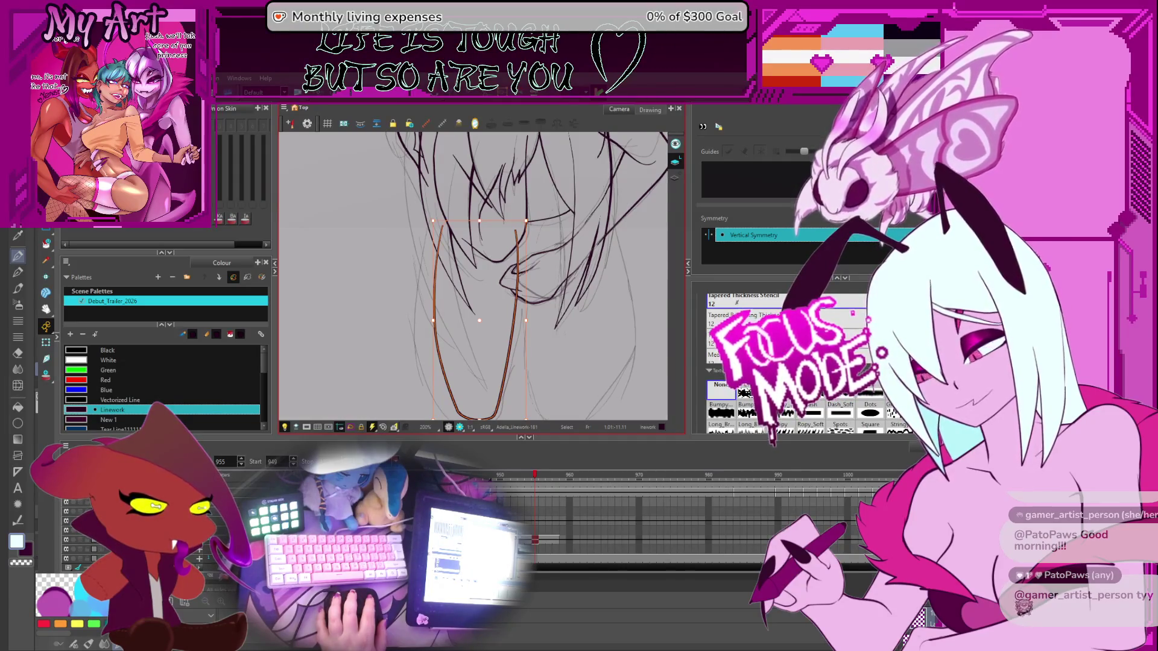
left_click(467, 297)
scroll(473, 256, "up", 2)
key("alt+shift+q")
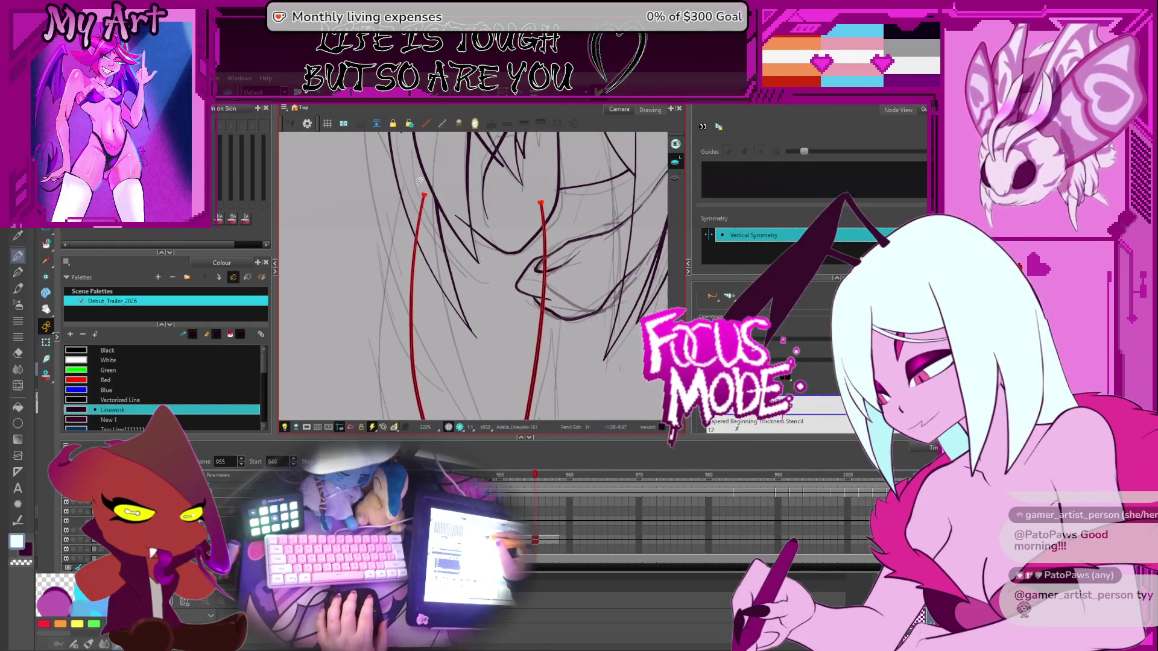
scroll(444, 210, "down", 2)
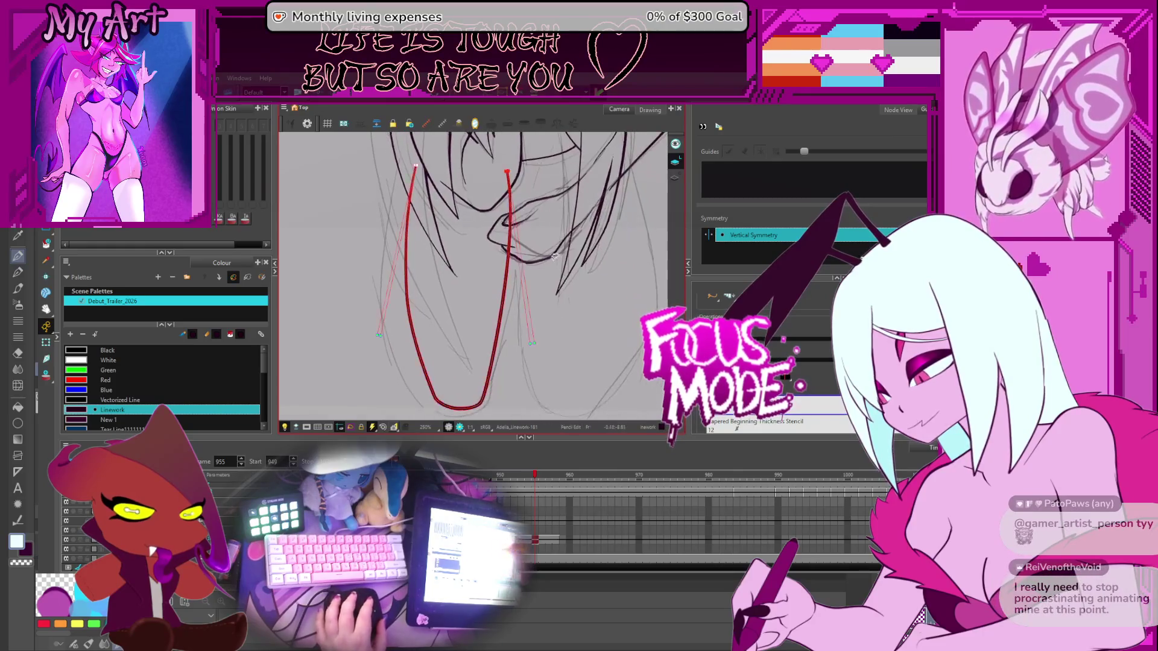
left_click(802, 421)
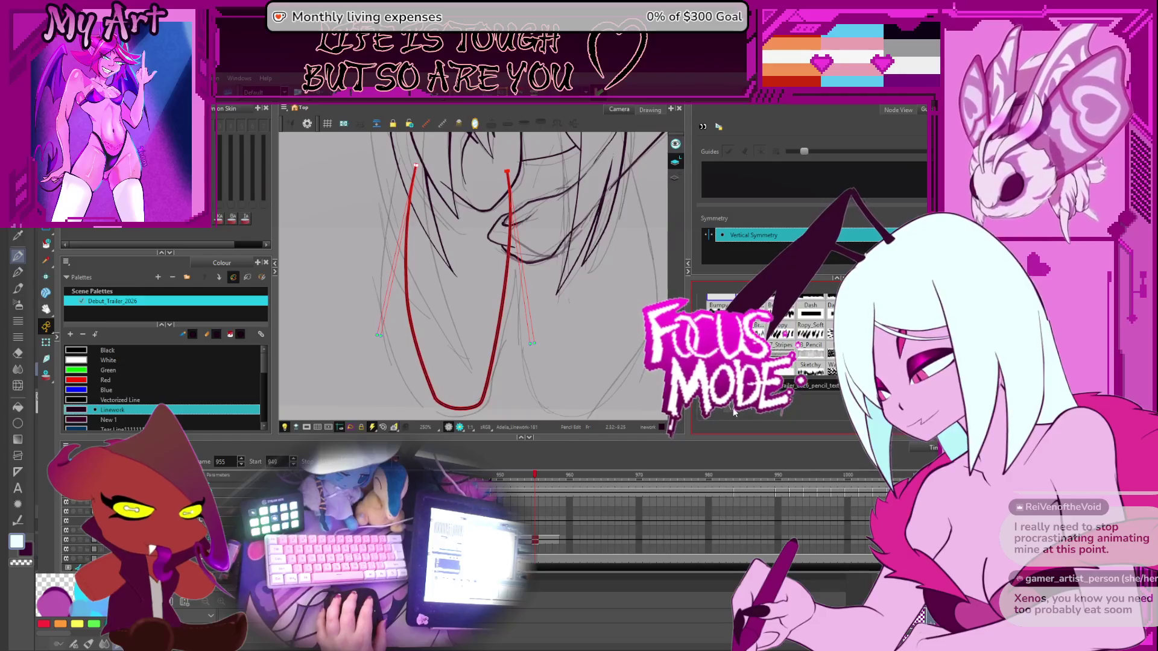
Drag the neck stroke's thickness handles so its top ends taper off
left_click(547, 406)
scroll(514, 396, "down", 2)
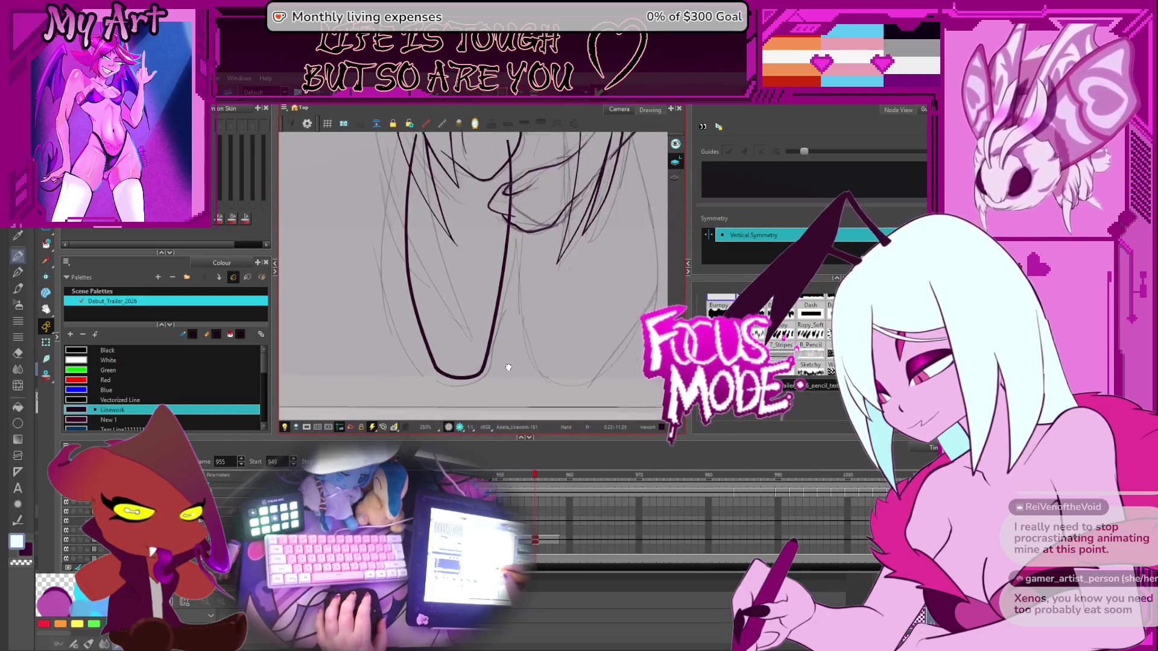
left_click(492, 330)
left_click_drag(492, 331, 496, 336)
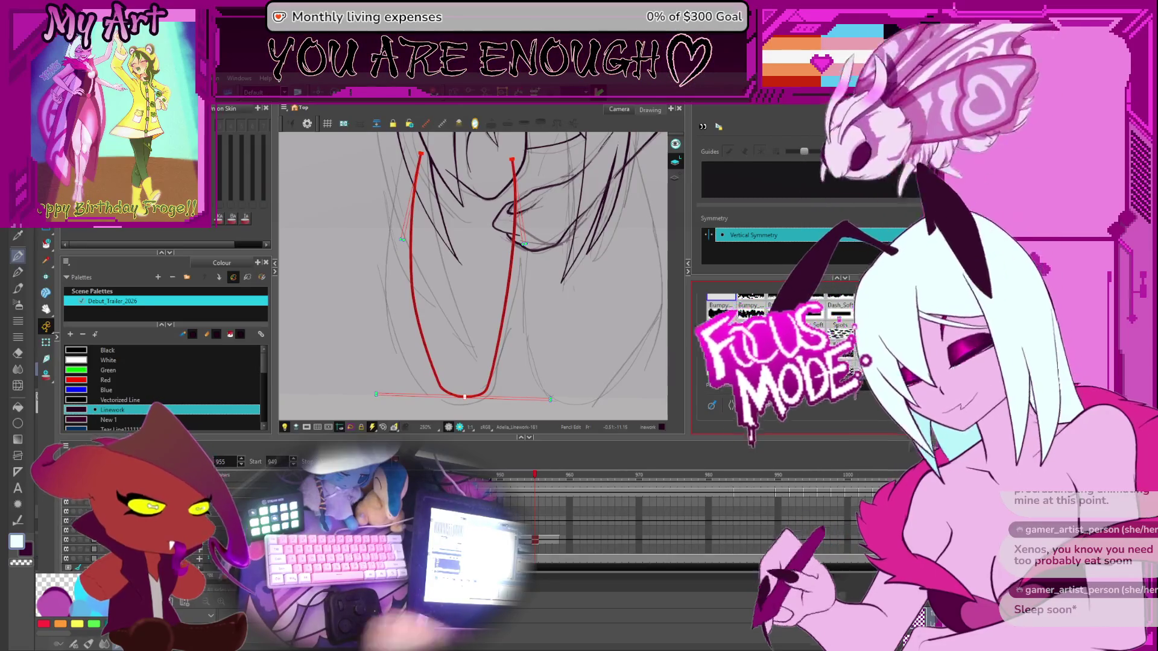
Centre the neck area and rotate the canvas view about 35 degrees
left_click(487, 346)
scroll(487, 346, "down", 2)
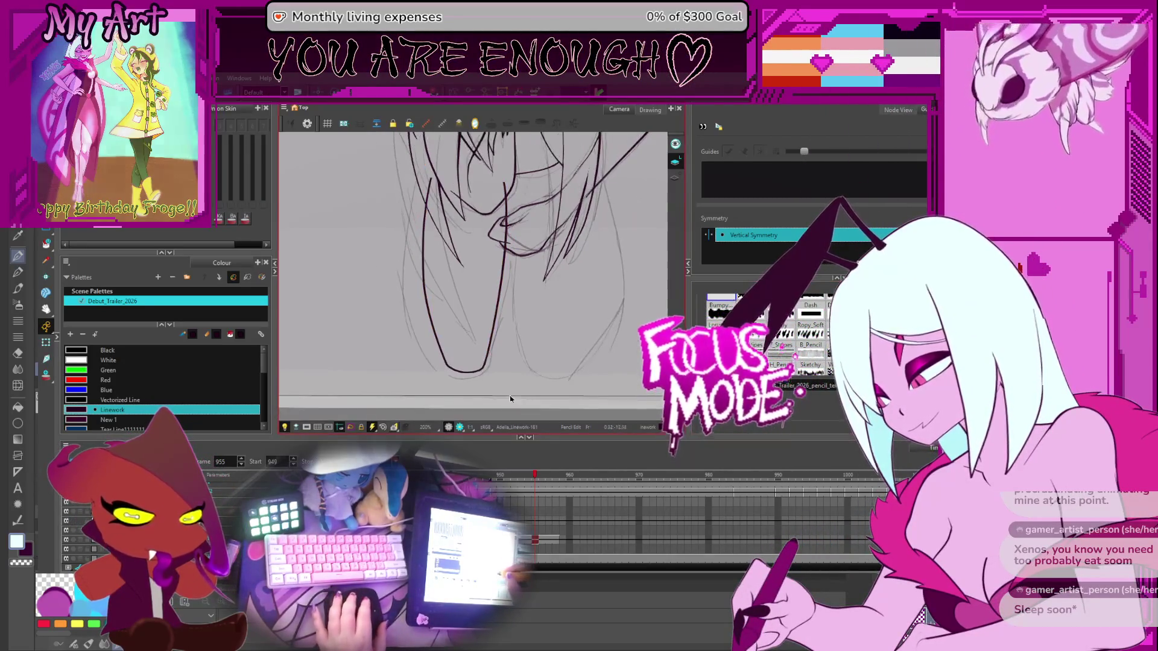
left_click_drag(499, 363, 526, 349)
left_click_drag(546, 281, 482, 305)
scroll(462, 313, "up", 1)
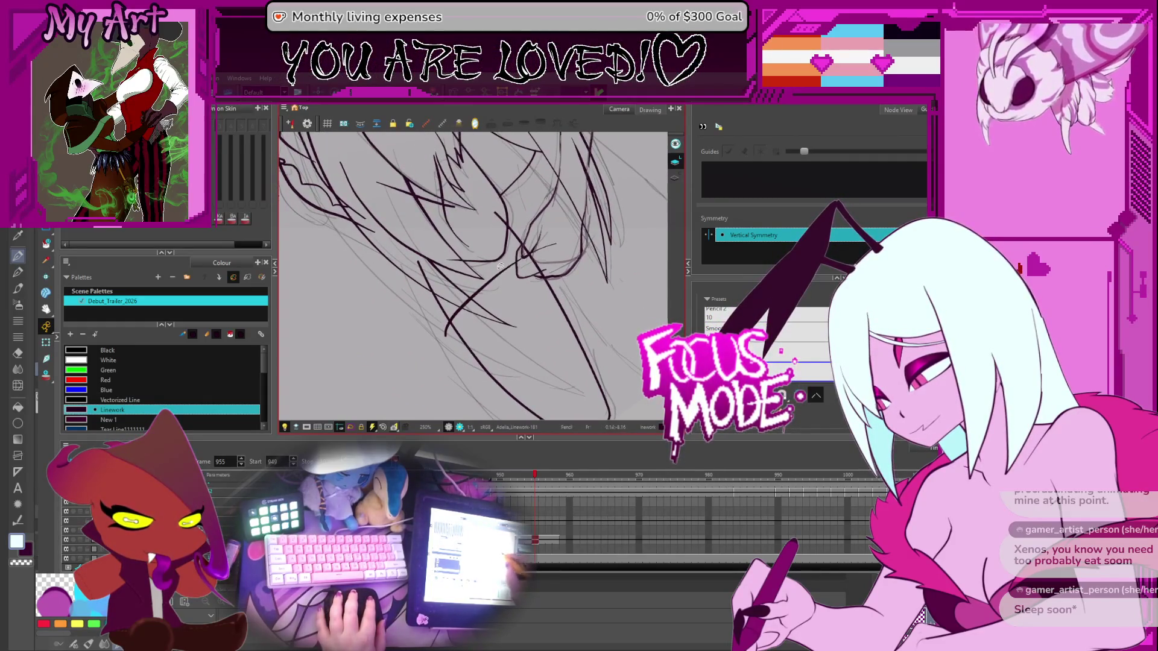
left_click_drag(555, 249, 461, 292)
scroll(460, 292, "up", 2)
Drag the horizontal stroke's right endpoint downward with the Contour Editor
key("alt+q")
left_click(474, 304)
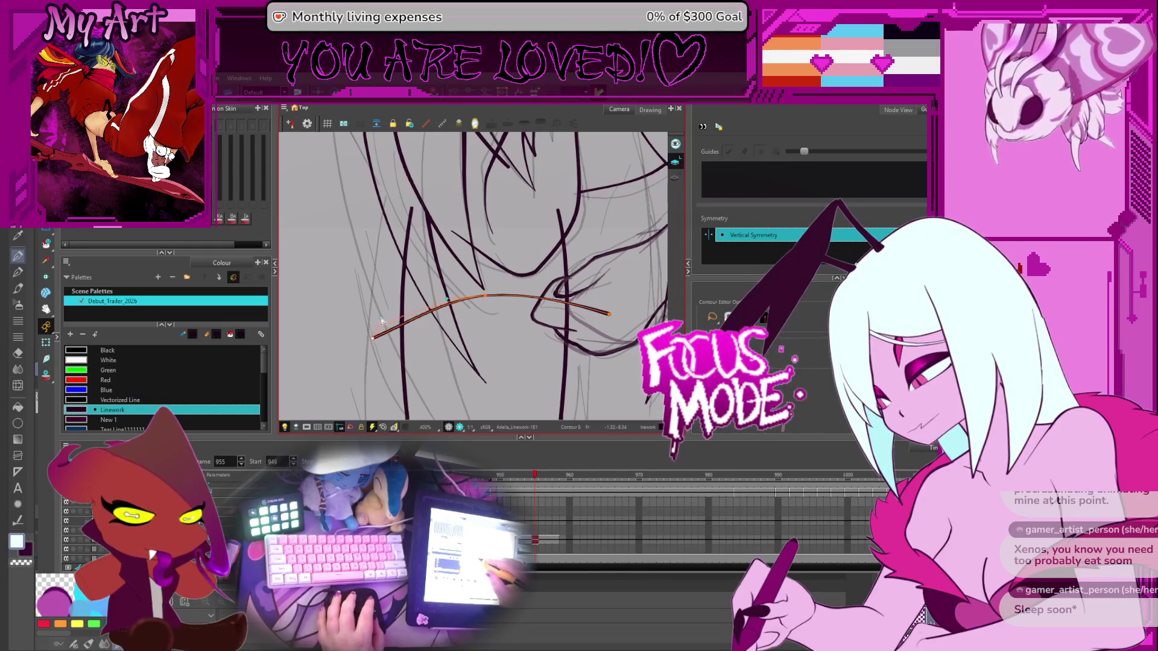
left_click_drag(523, 297, 469, 296)
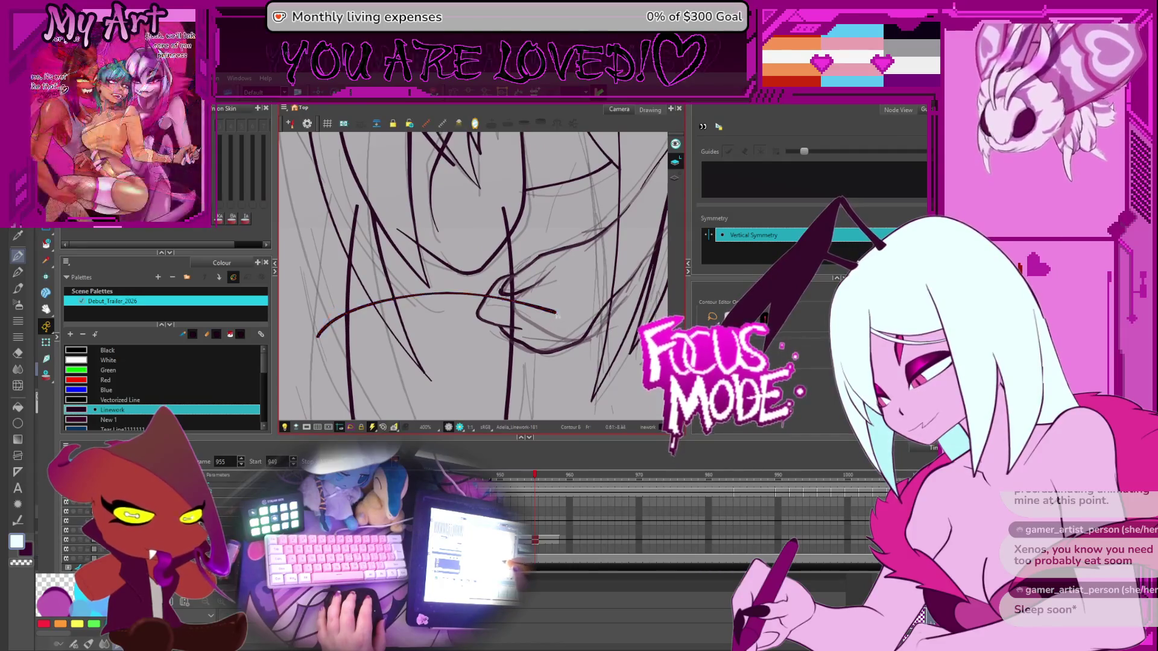
left_click_drag(555, 323, 558, 329)
left_click_drag(347, 322, 472, 303)
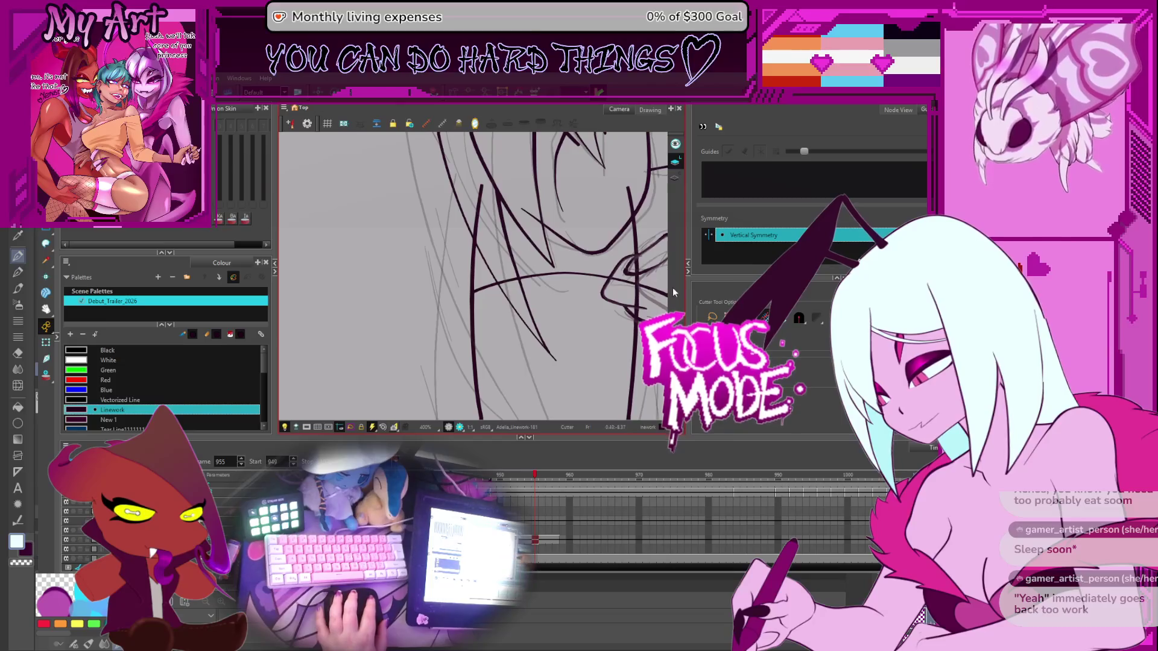
Zoom in on the neck junction and show contour points of the horizontal stroke and right diagonals
left_click_drag(655, 288, 585, 299)
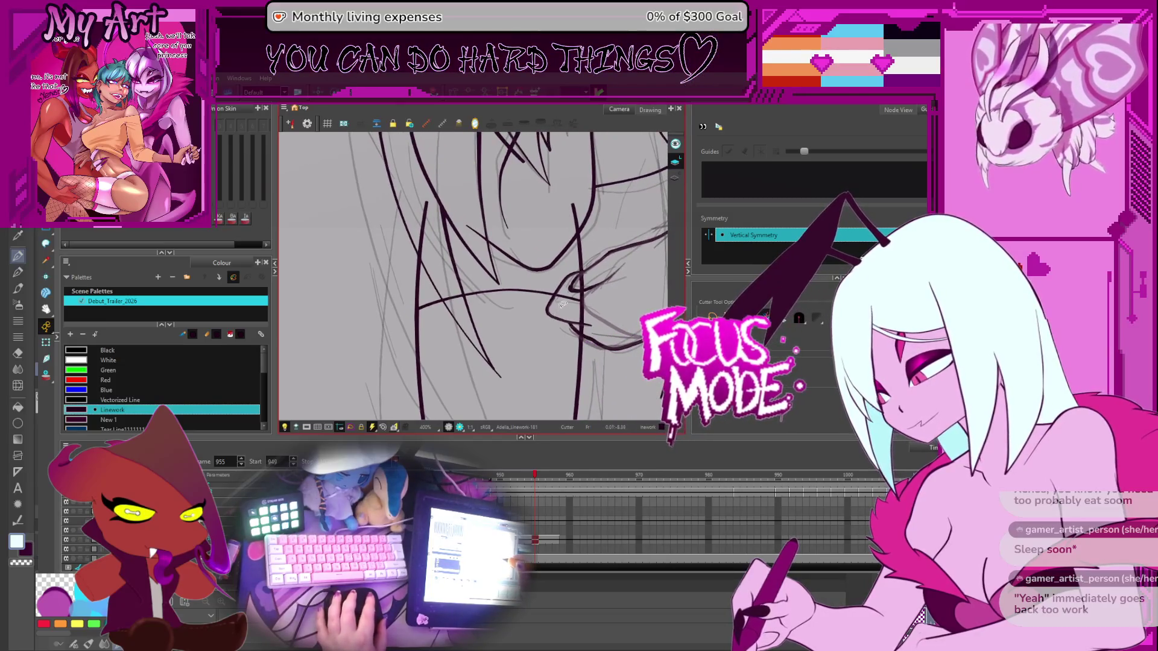
key("alt+q")
key("2")
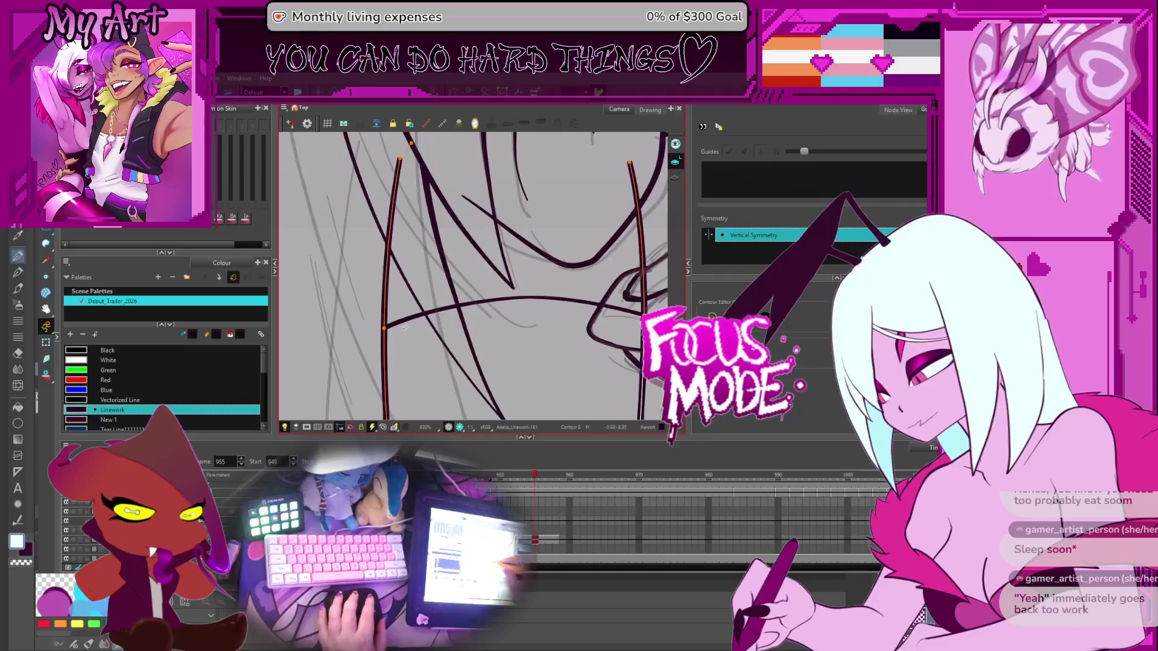
key("2")
left_click_drag(404, 327, 493, 266)
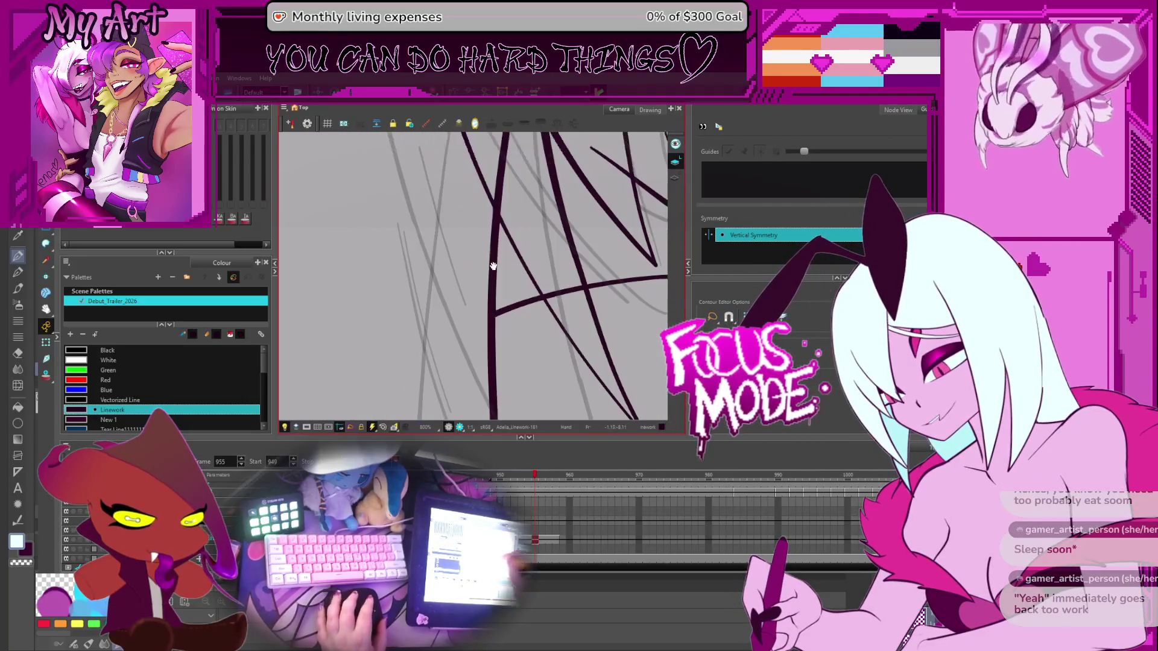
left_click(493, 309)
left_click(495, 330)
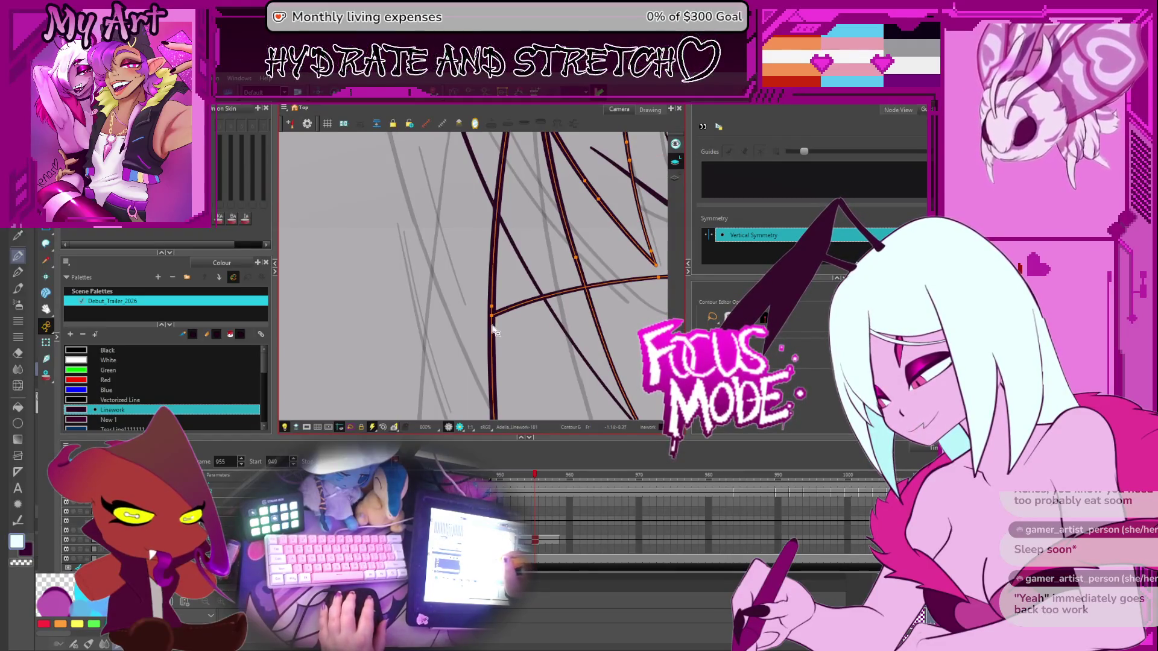
Magnify the stroke junction to 1600% to inspect it, then zoom back out
key("2")
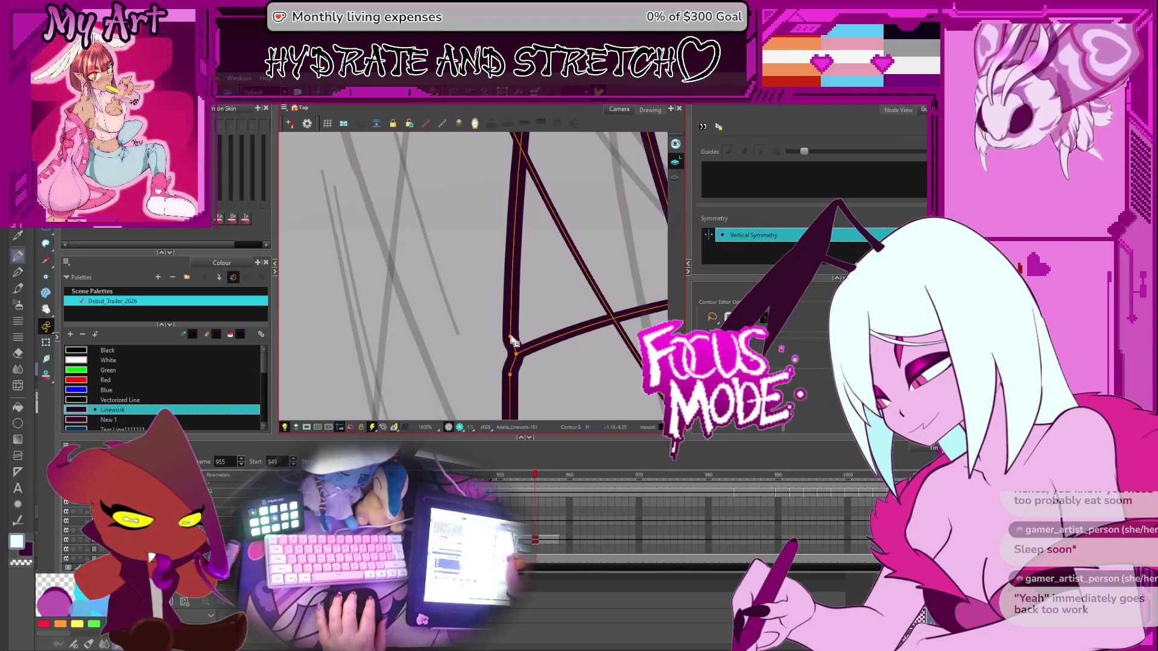
scroll(515, 361, "down", 5)
scroll(514, 298, "up", 5)
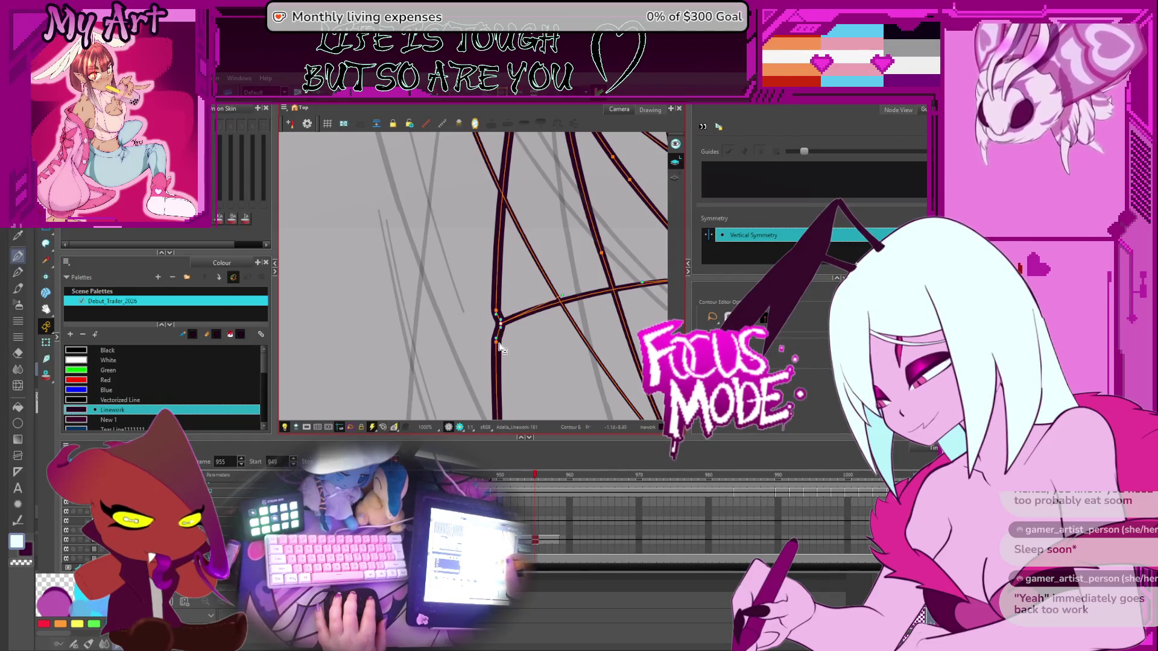
scroll(499, 347, "down", 3)
scroll(495, 307, "up", 2)
scroll(510, 327, "down", 3)
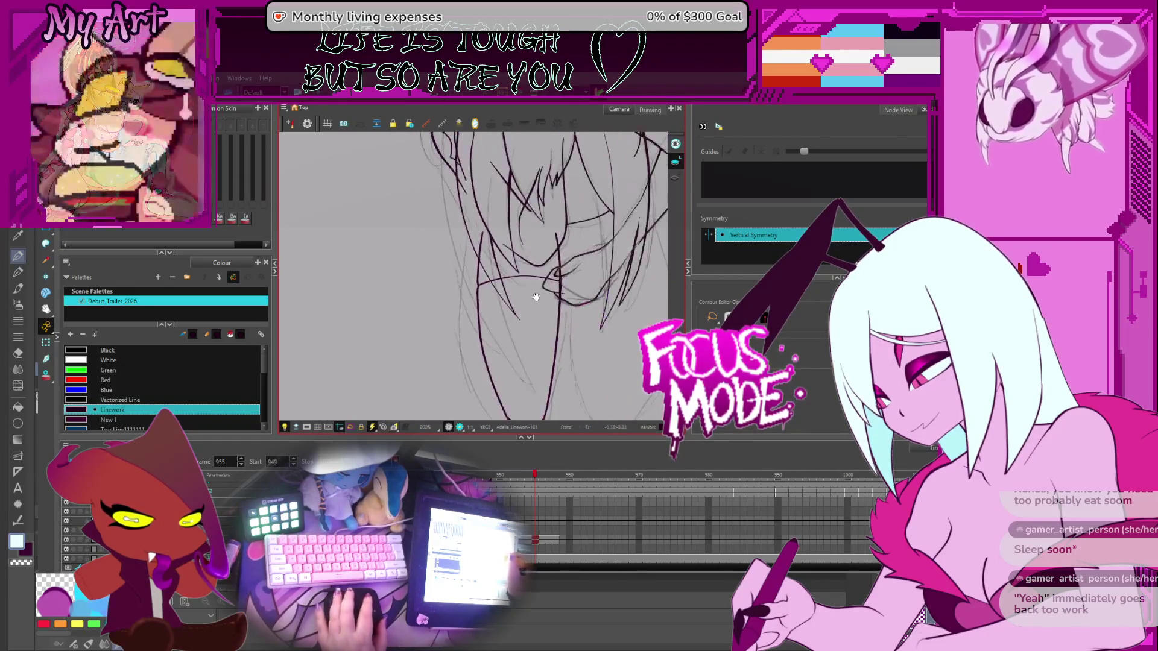
scroll(549, 306, "up", 1)
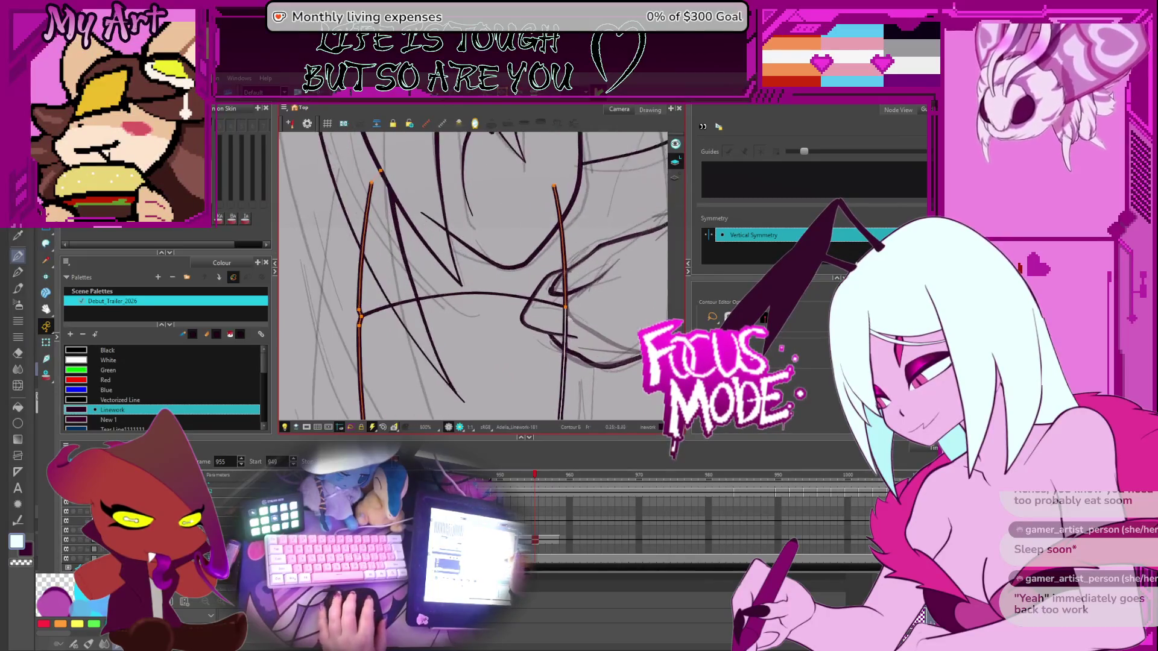
scroll(571, 303, "up", 1)
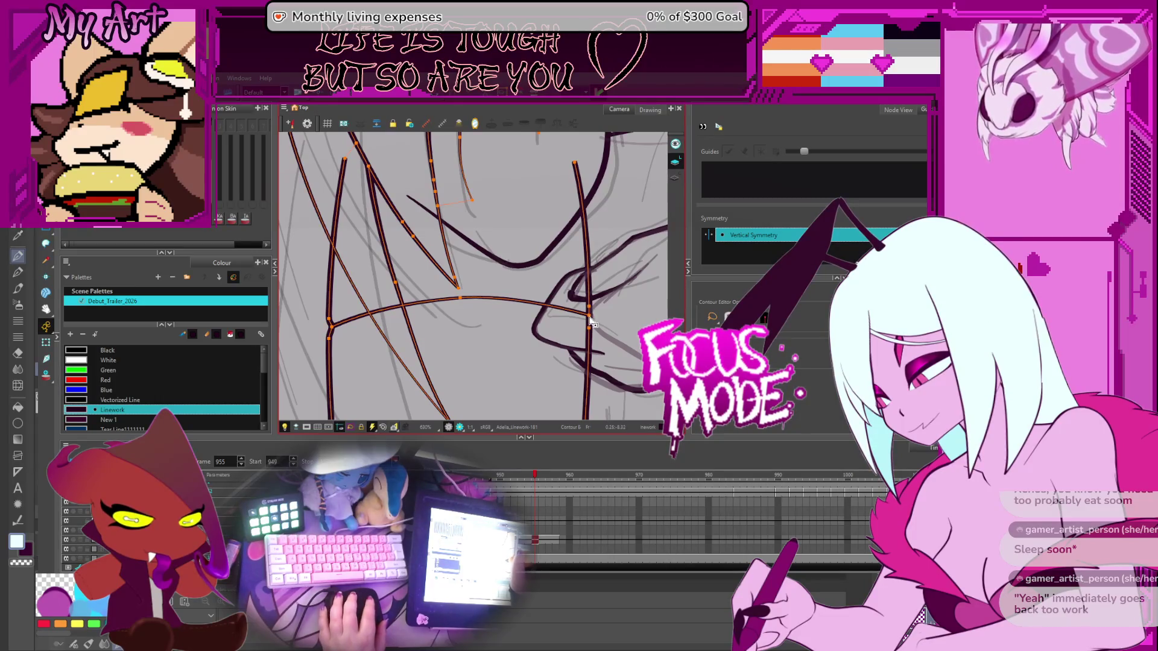
scroll(594, 313, "down", 4)
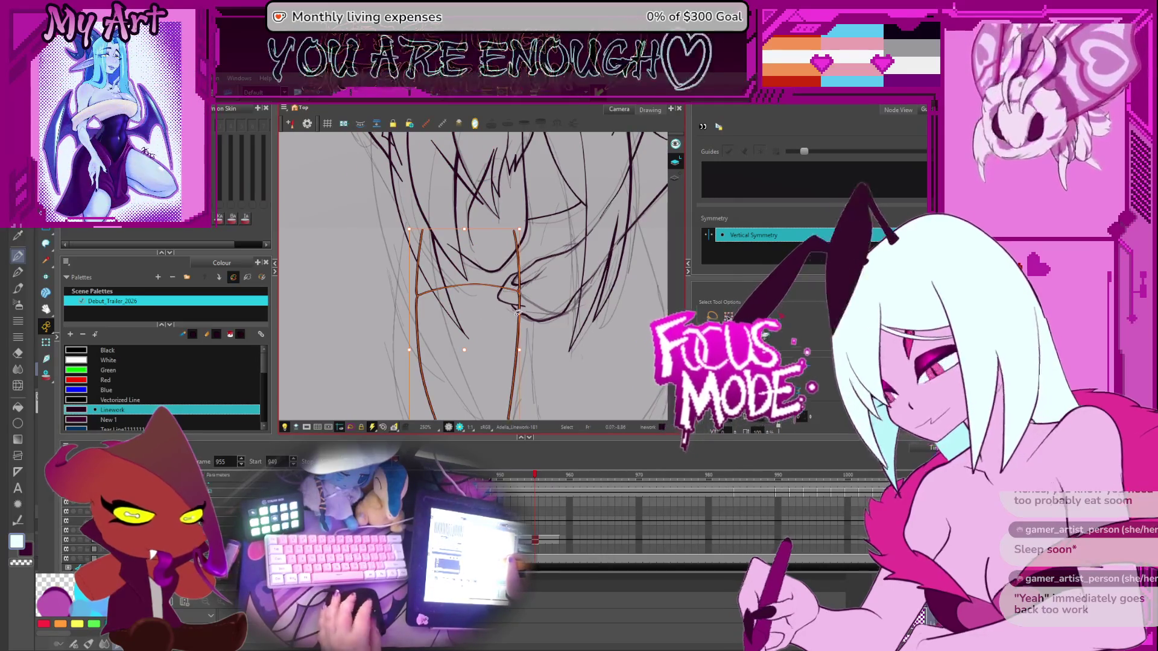
Rotate the canvas slightly and select the left leg stroke
scroll(573, 300, "down", 2)
left_click(573, 299)
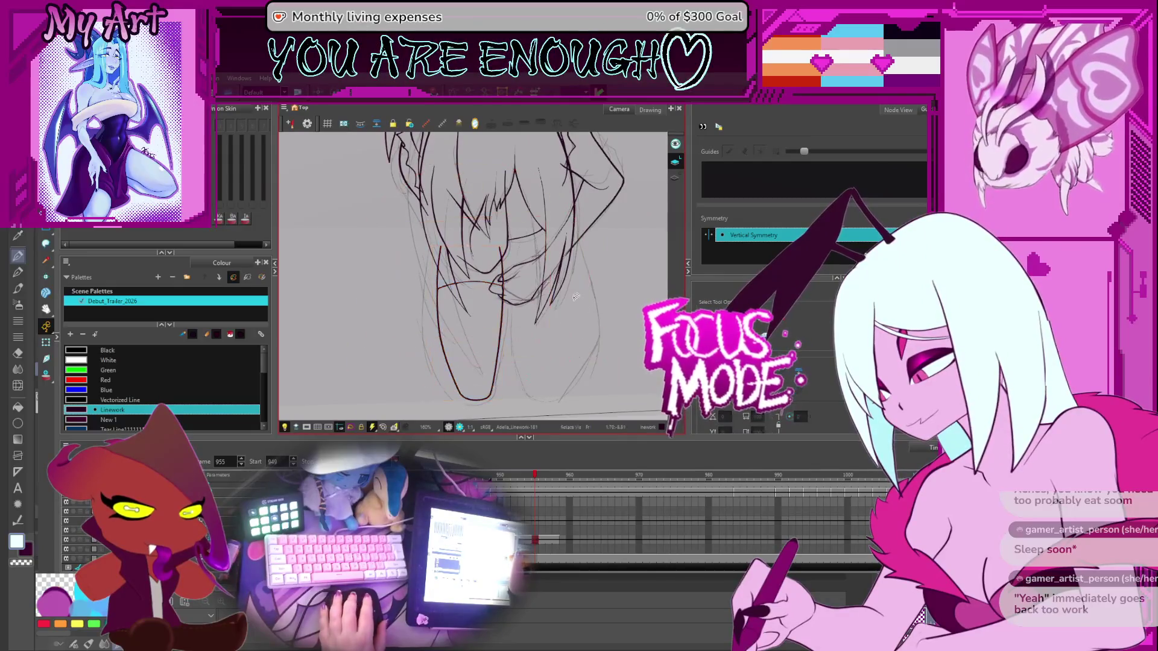
left_click_drag(588, 277, 594, 284)
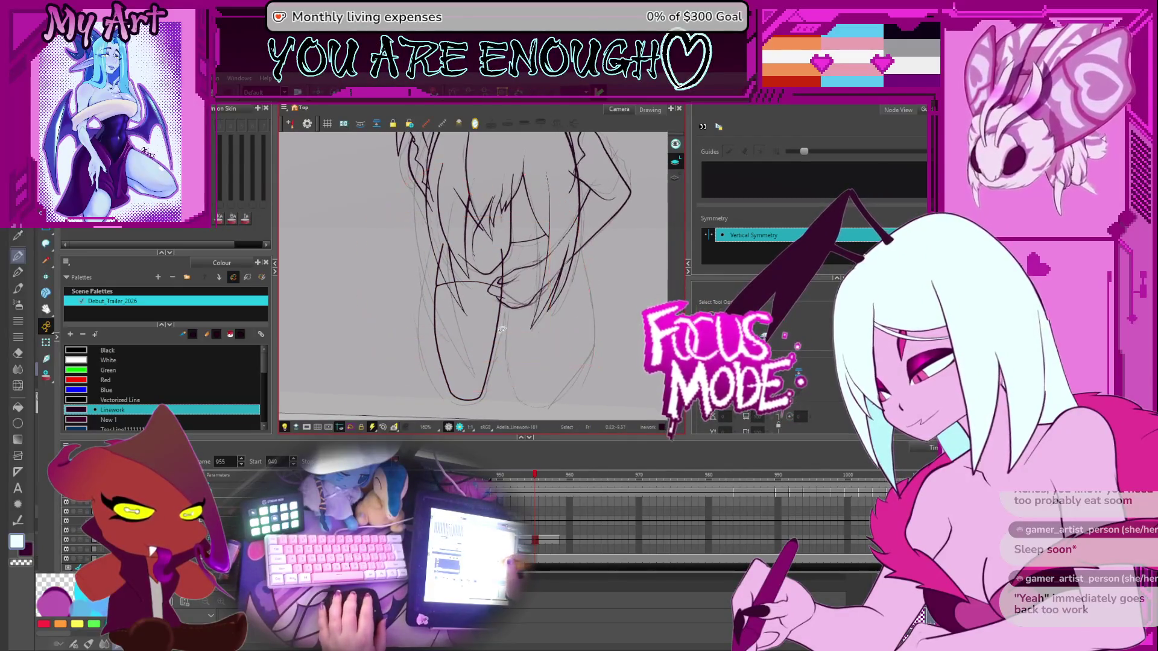
left_click_drag(457, 360, 468, 318)
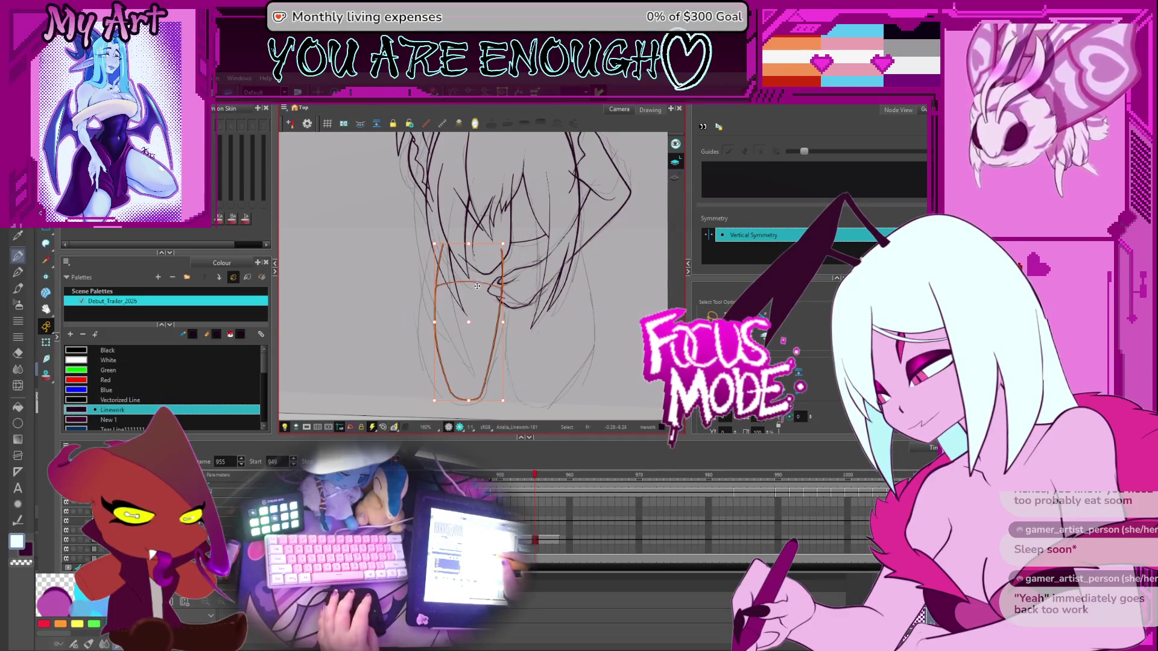
left_click_drag(478, 283, 437, 326)
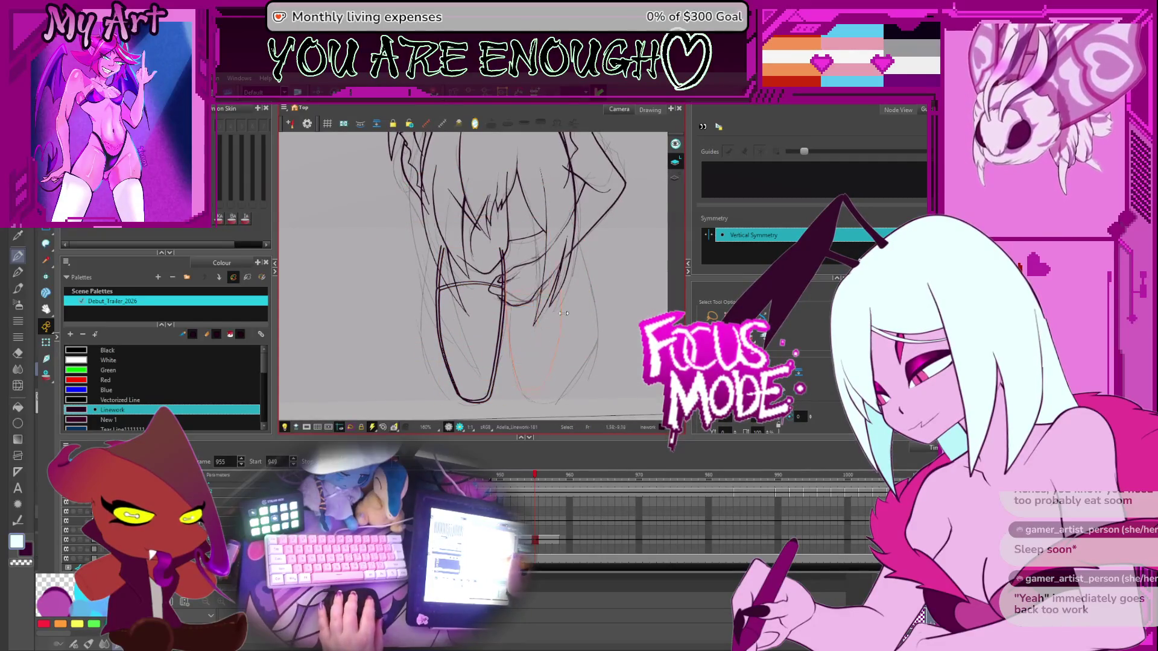
Select the right leg line and slightly resize it over the sketch
left_click_drag(578, 310, 574, 307)
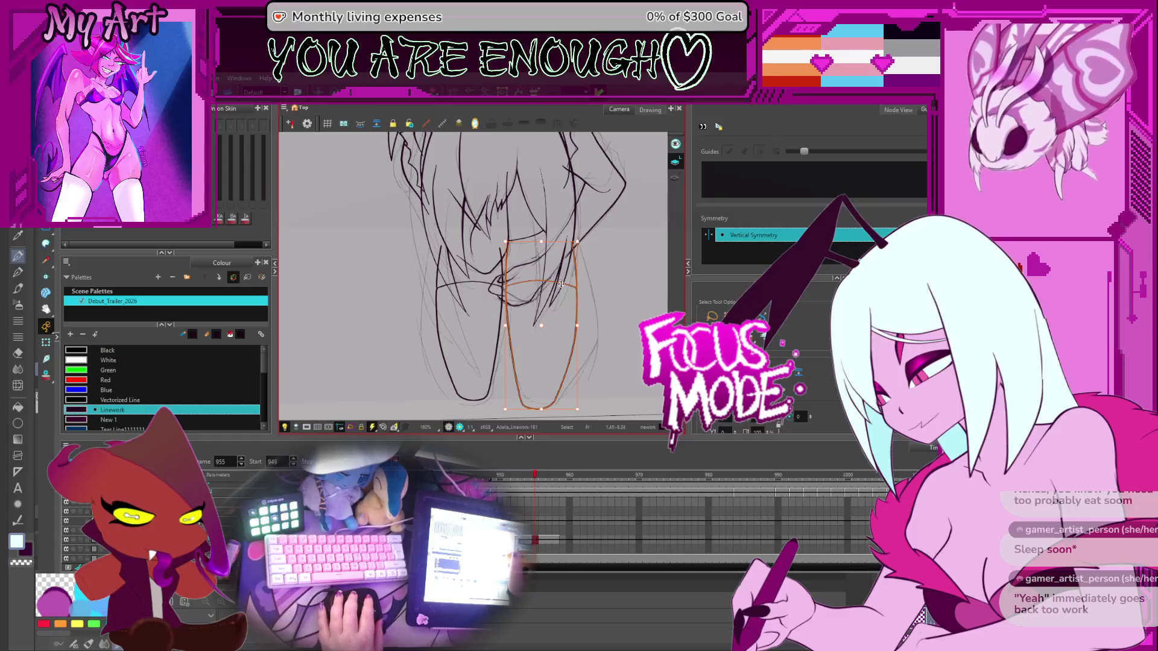
left_click(567, 282)
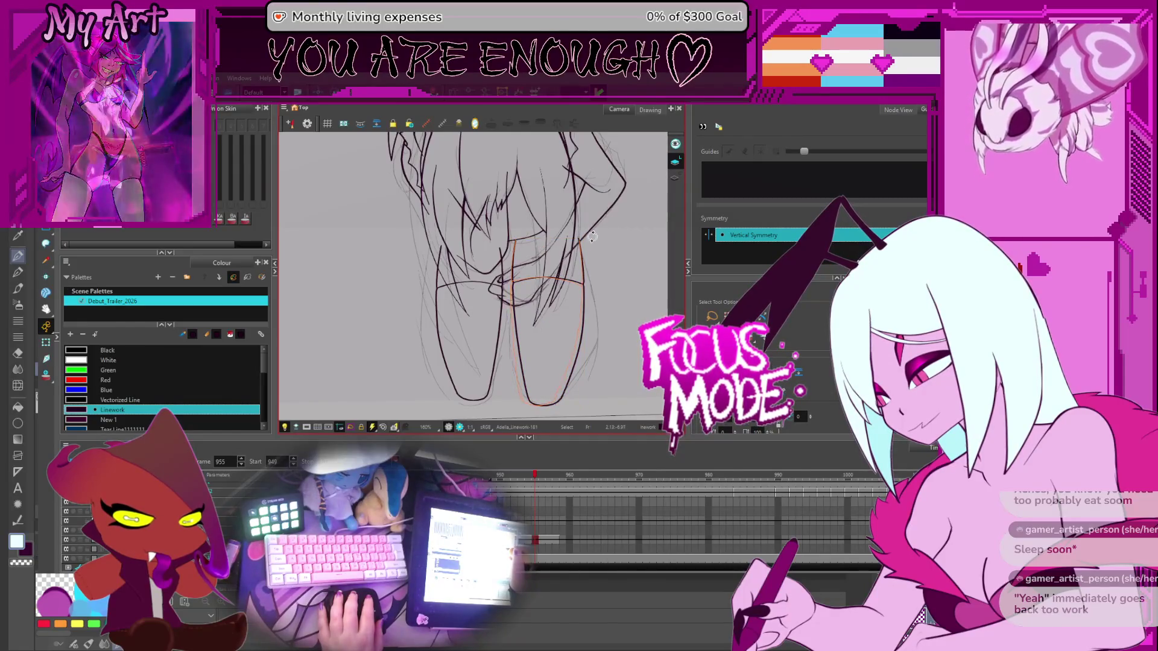
left_click(591, 235)
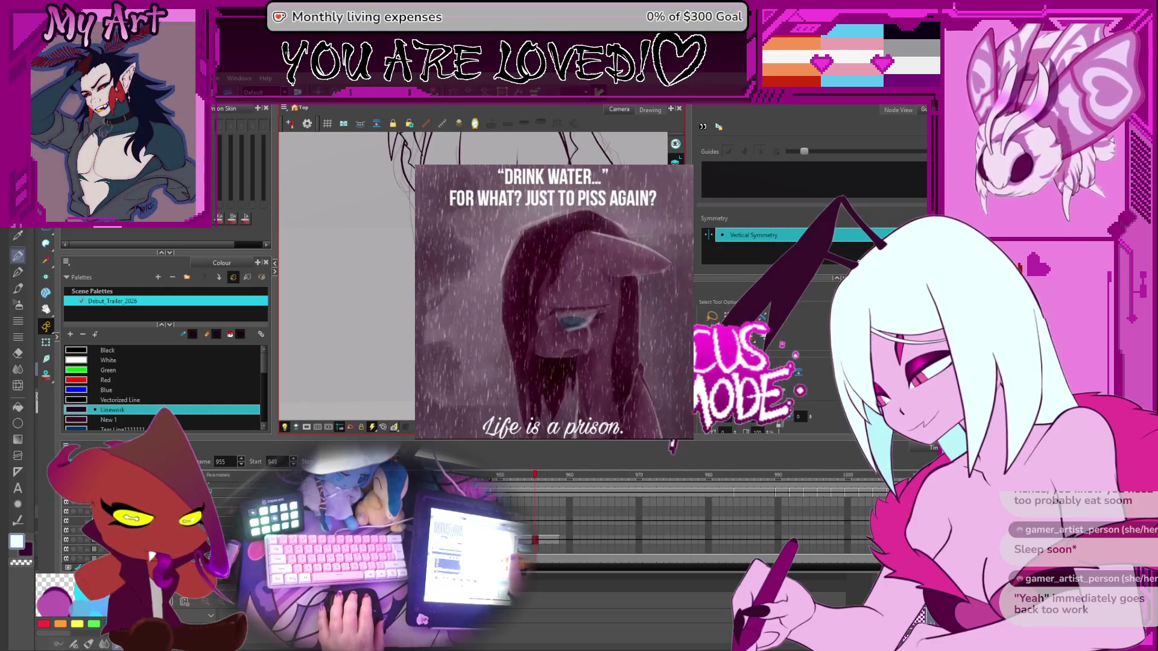
left_click(544, 328)
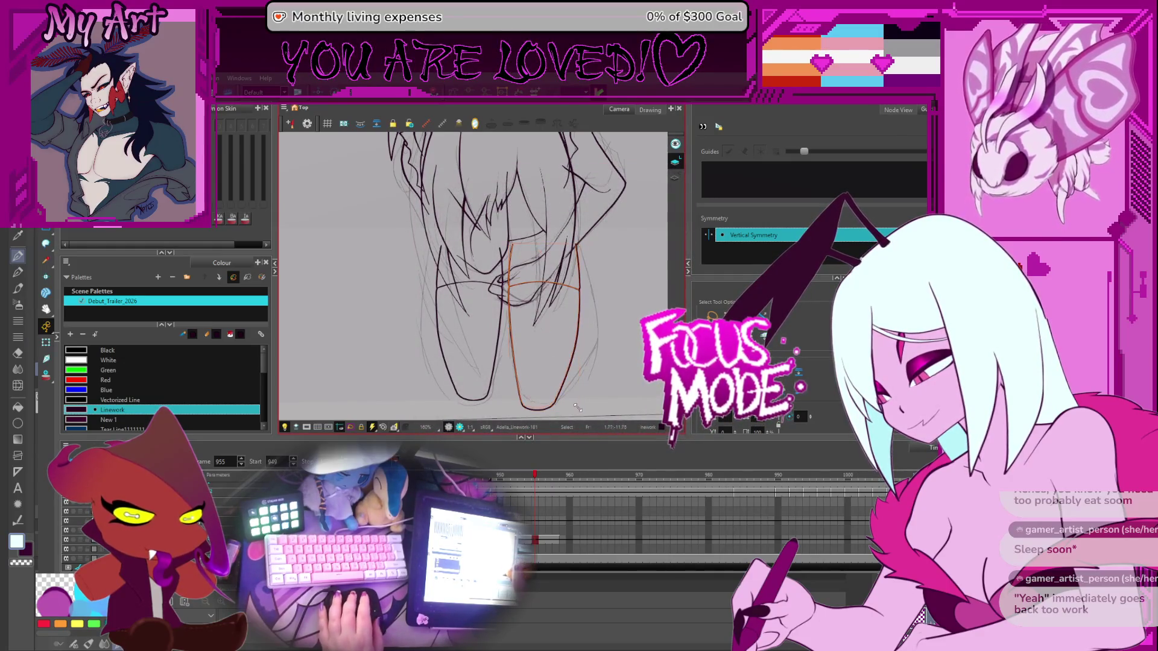
left_click_drag(574, 405, 575, 405)
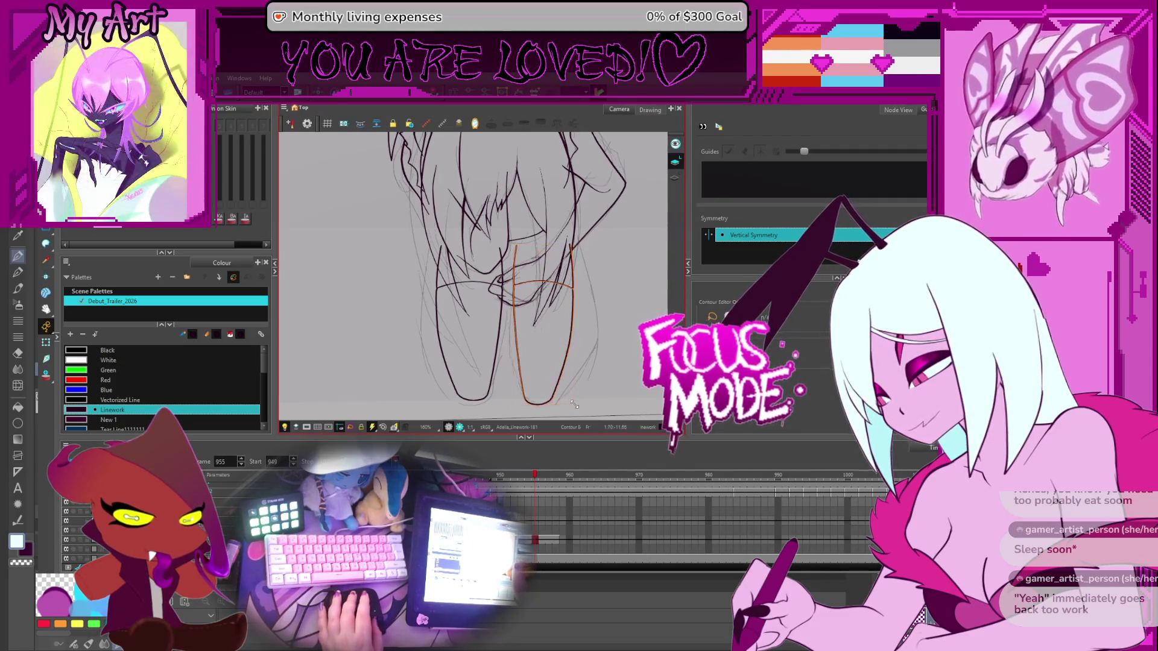
left_click(542, 315)
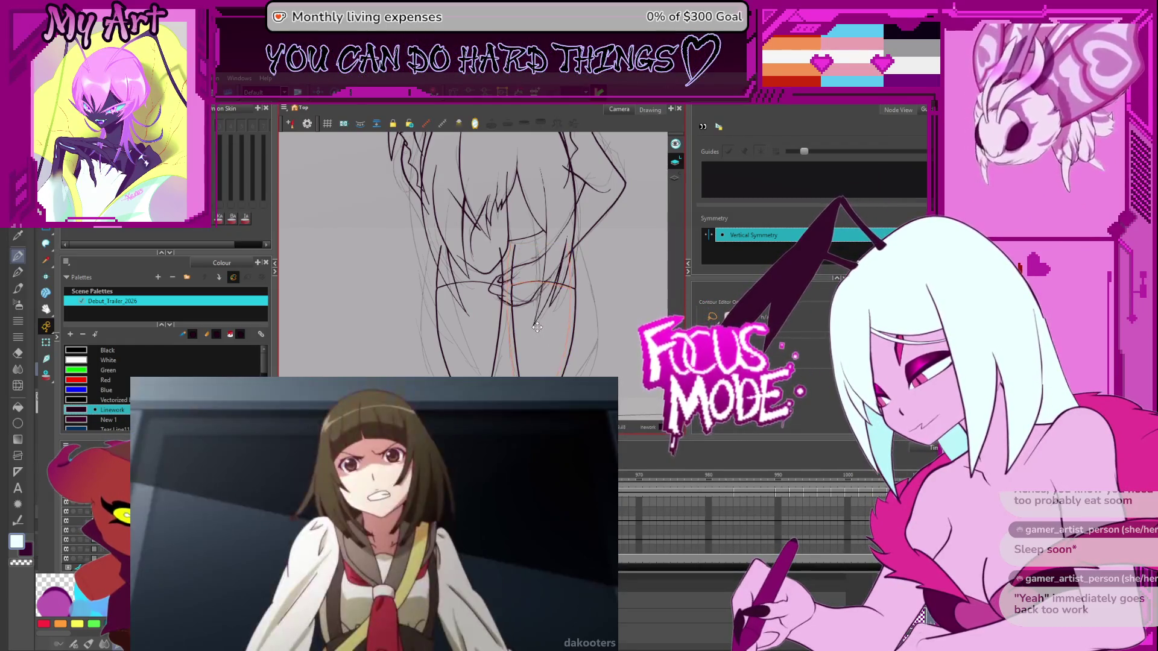
left_click_drag(542, 316, 535, 319)
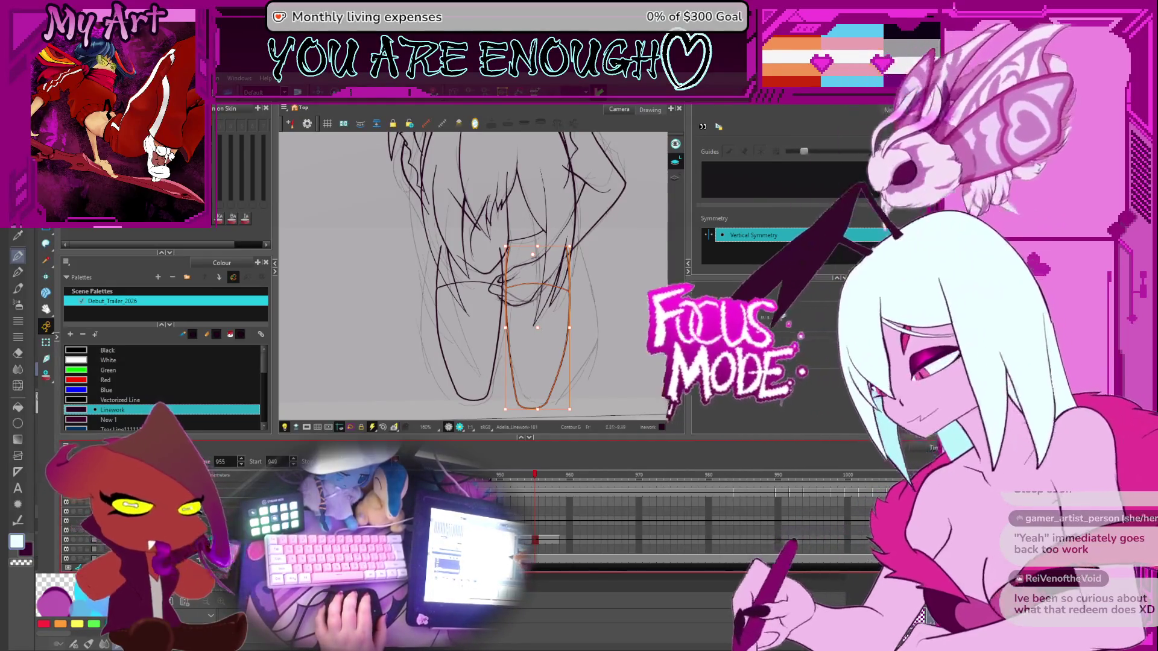
Select the orange leg line, tilt the canvas, then deselect and zoom out to the whole figure
scroll(589, 277, "down", 3)
scroll(588, 276, "up", 1)
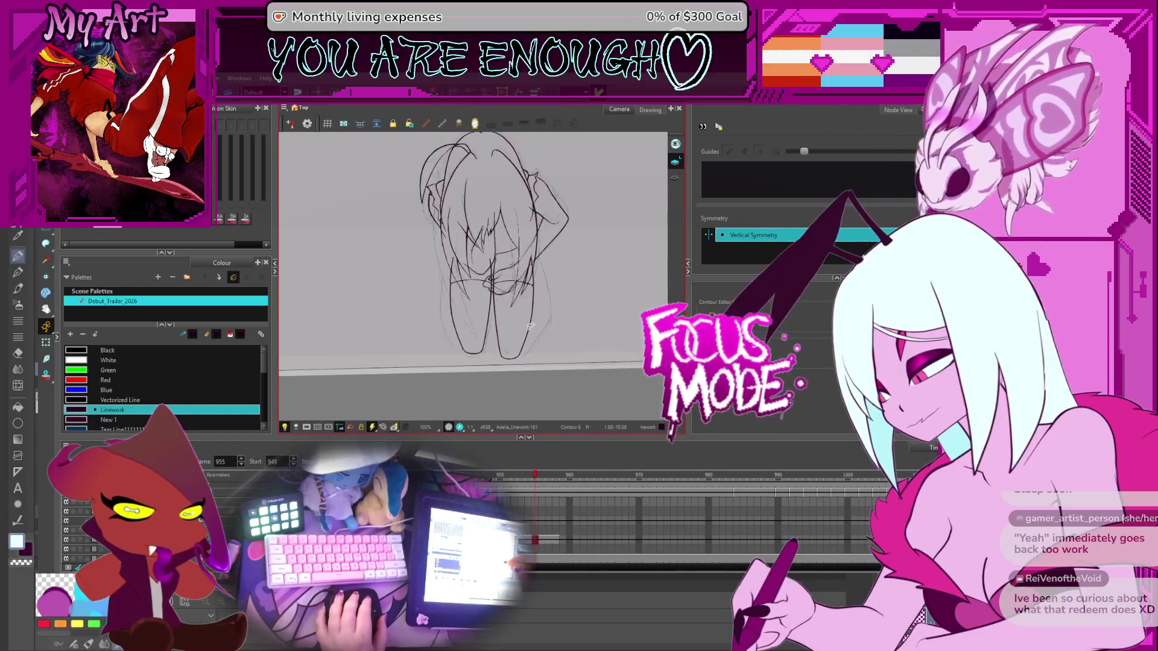
scroll(567, 289, "up", 1)
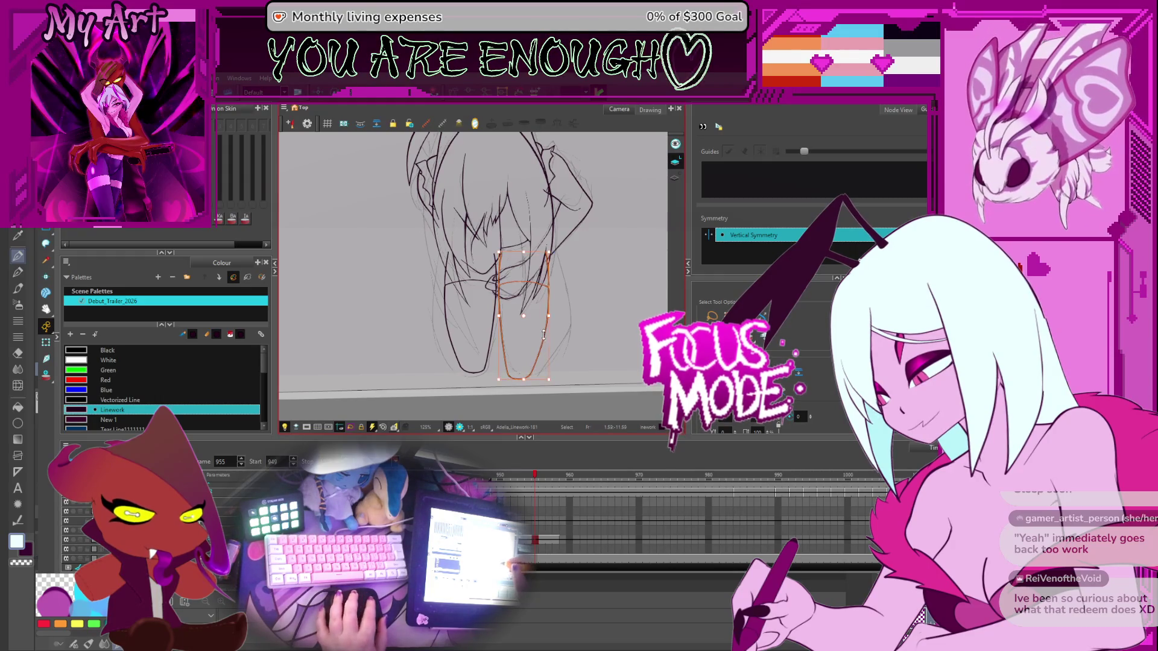
left_click(545, 347)
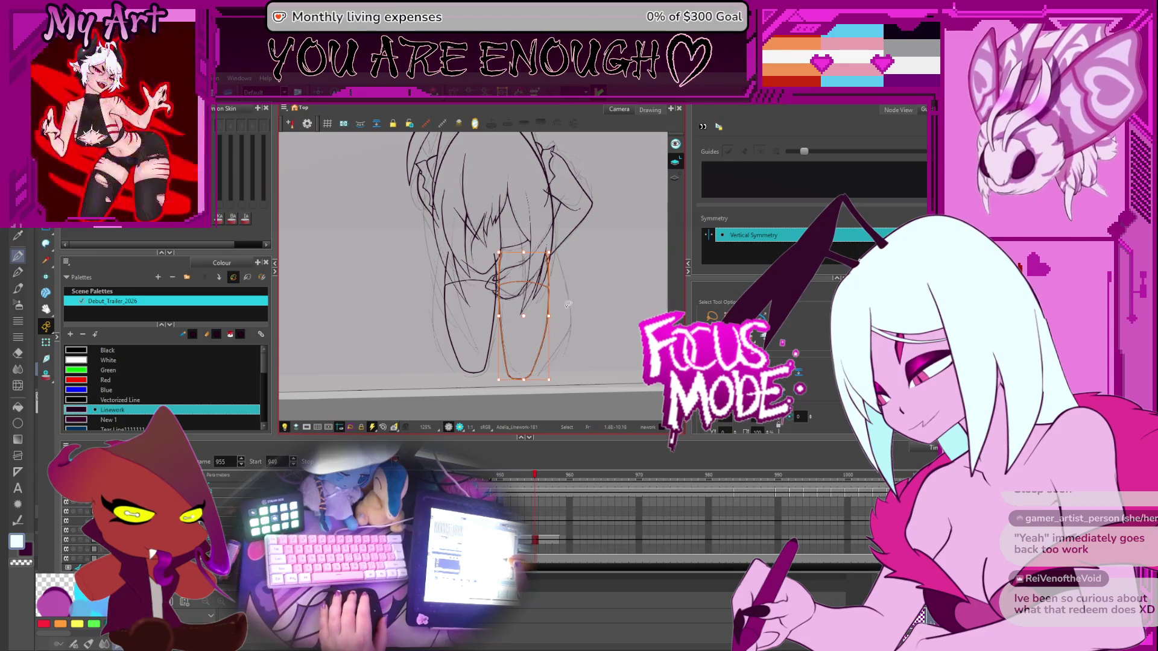
key("ctrl+alt")
left_click_drag(582, 307, 559, 302)
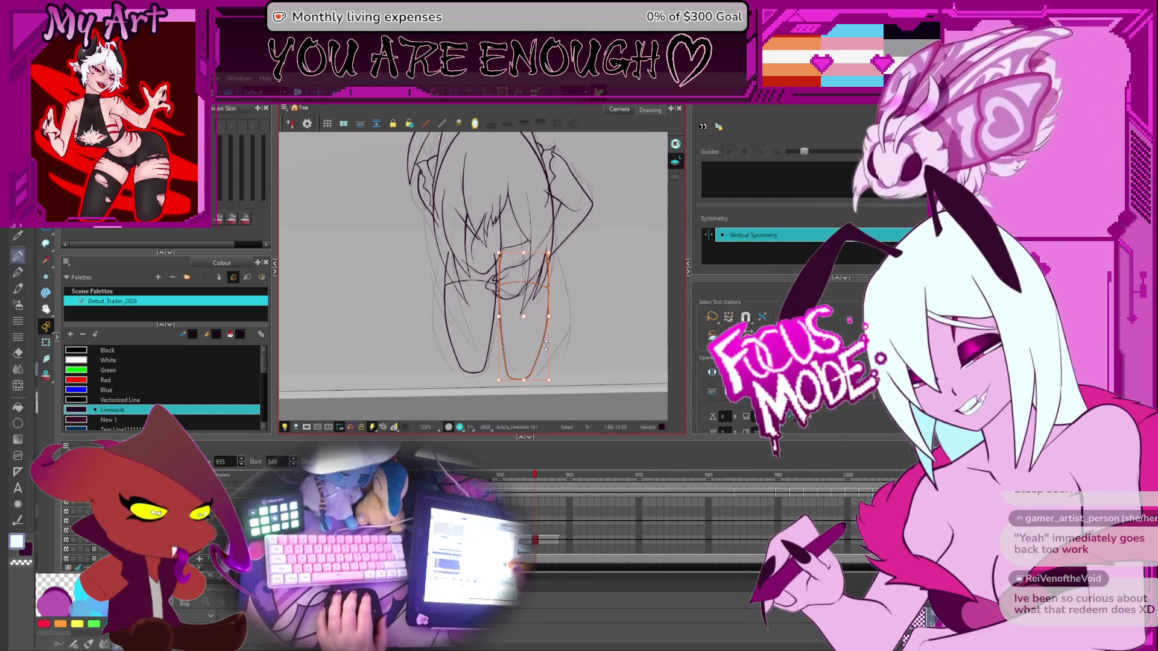
key("alt+b")
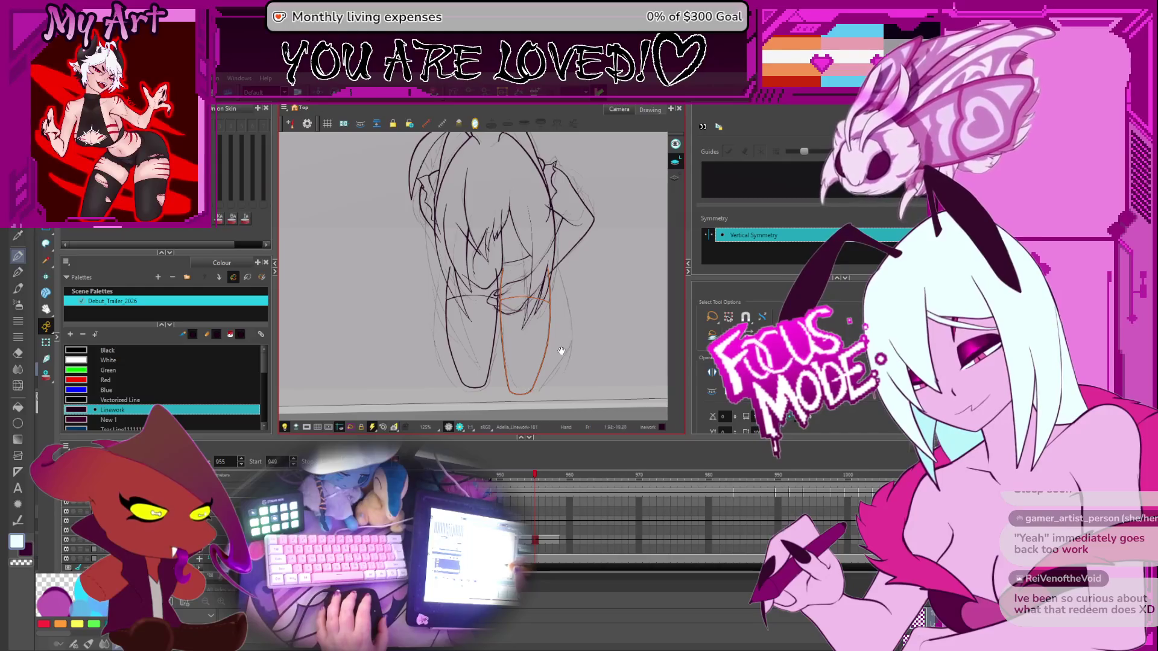
key("alt+s")
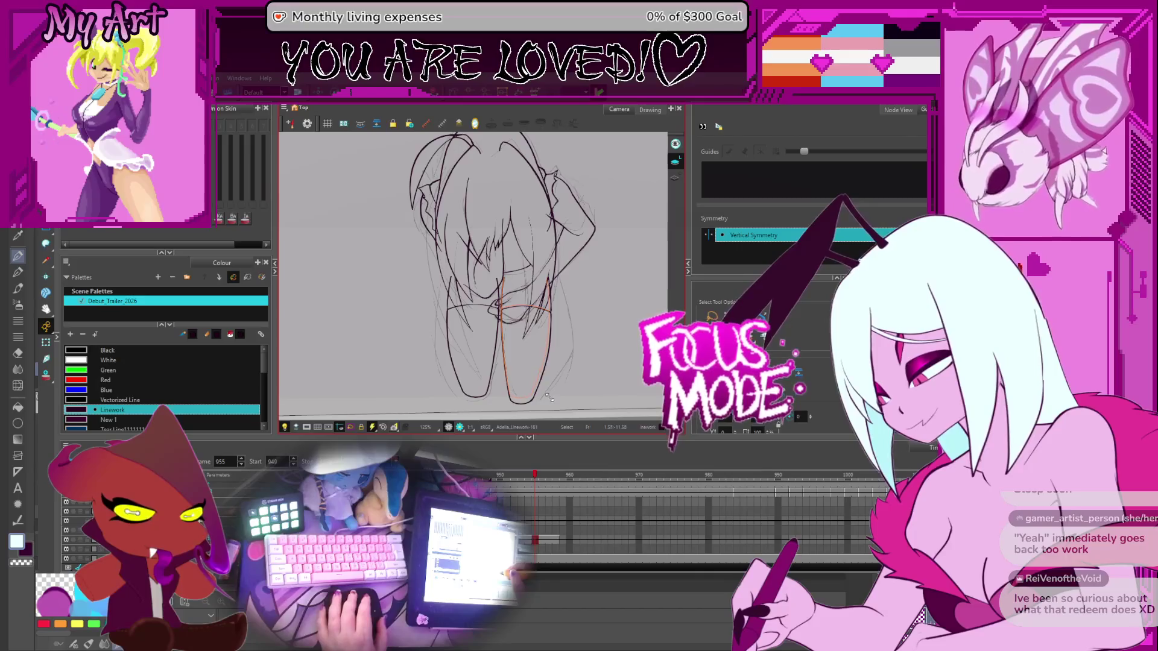
left_click(549, 393)
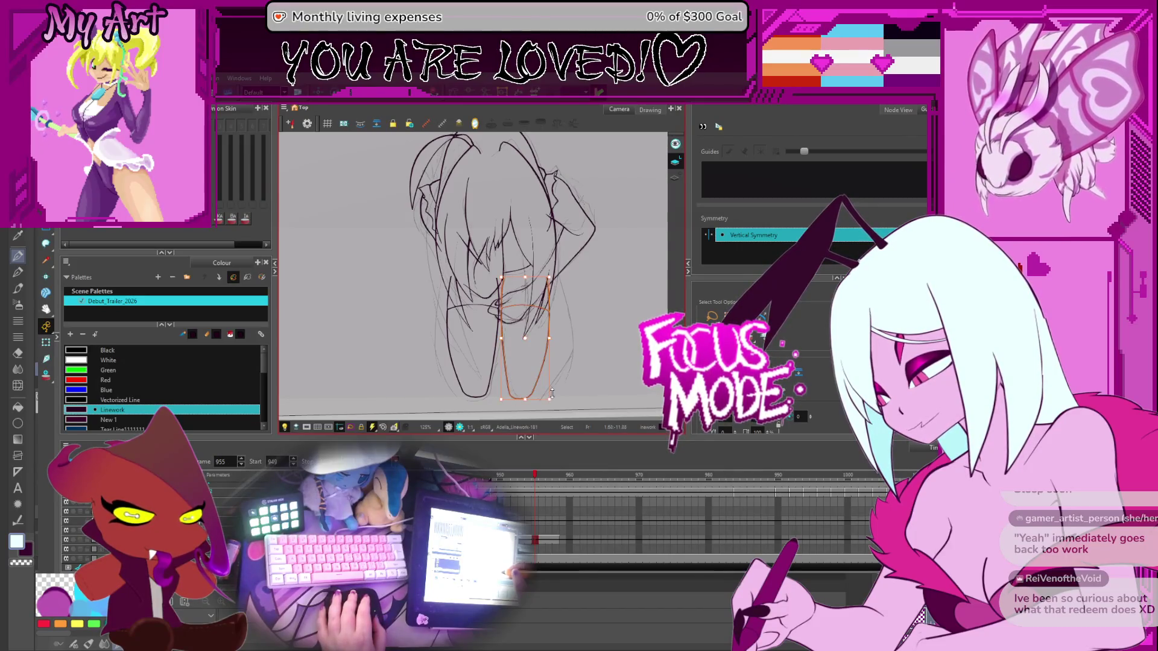
key("2")
key("2")
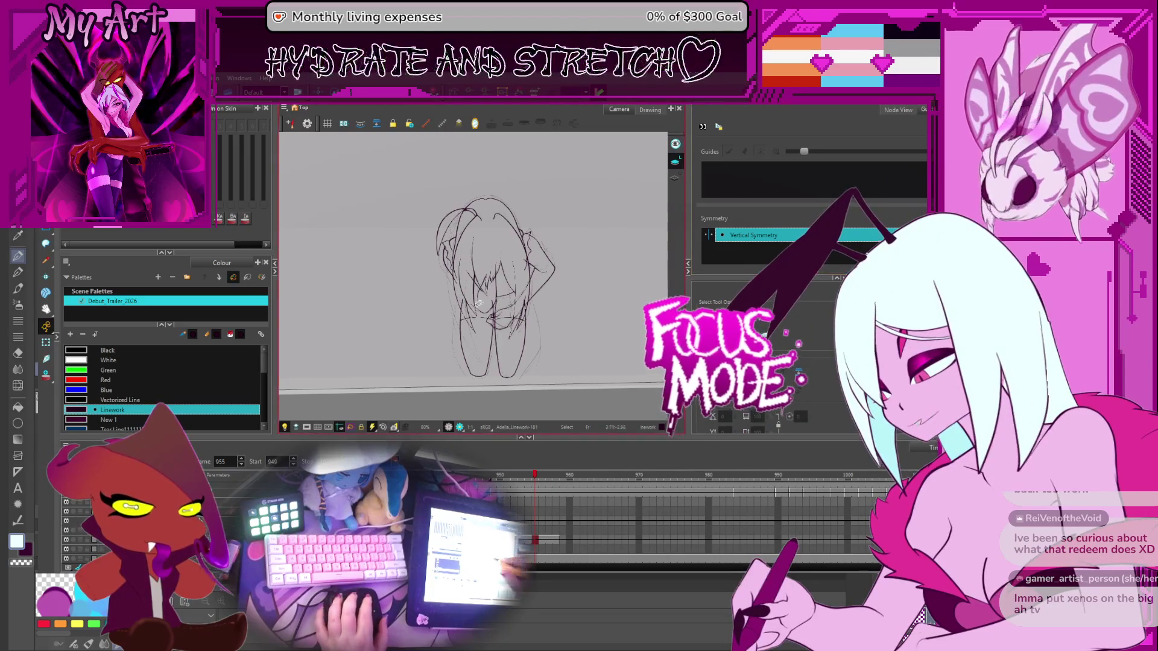
Lasso both leg lines and pick them for contour editing
key("ctrl+alt")
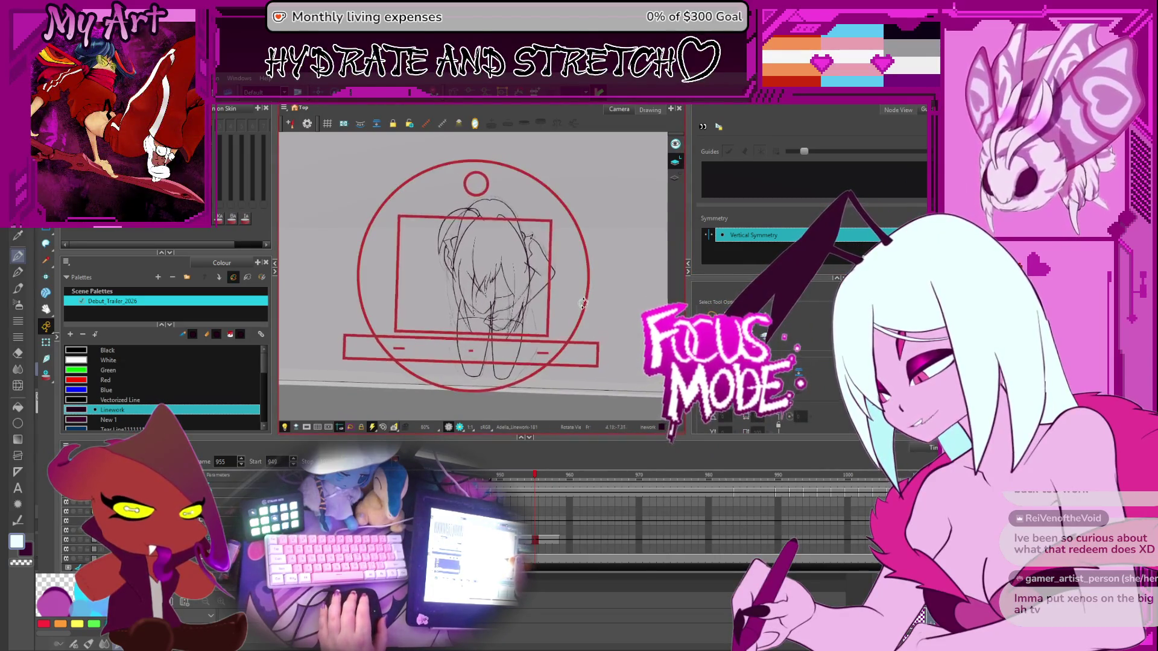
left_click_drag(537, 340, 499, 345)
left_click_drag(505, 392, 467, 331)
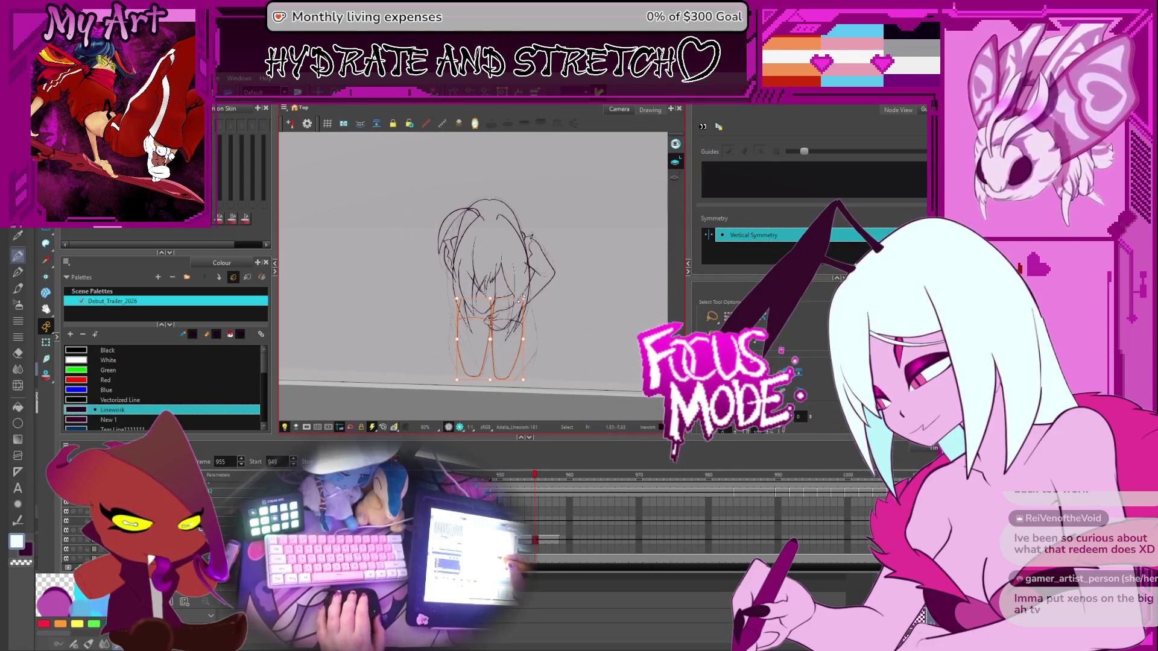
key("alt+q")
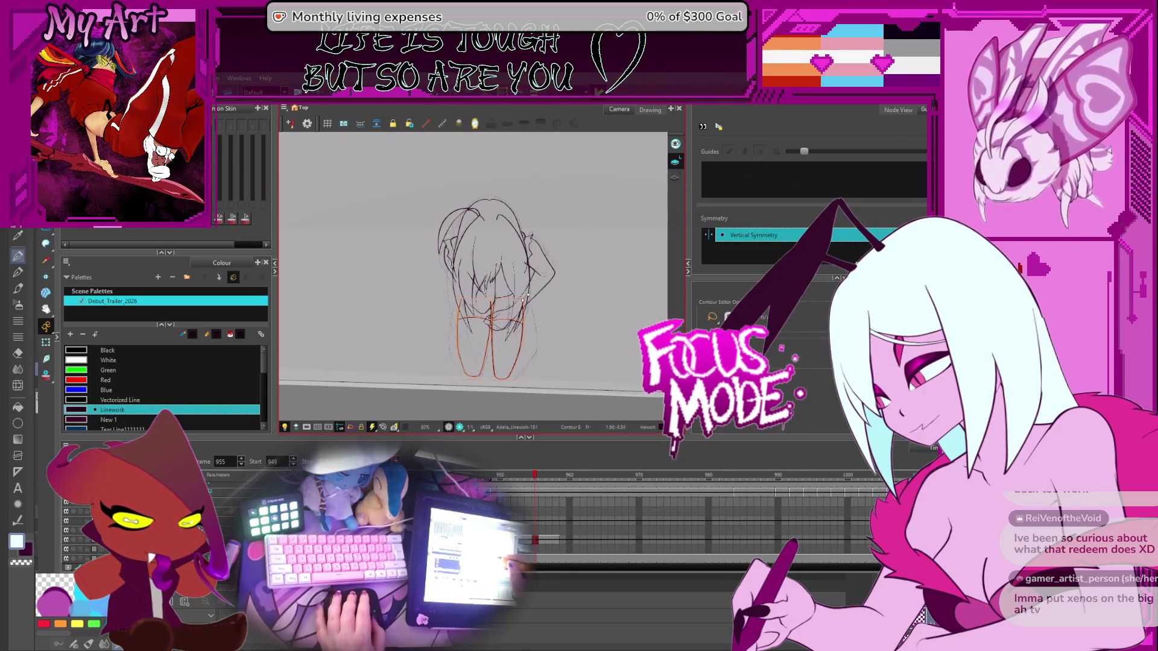
left_click(526, 295)
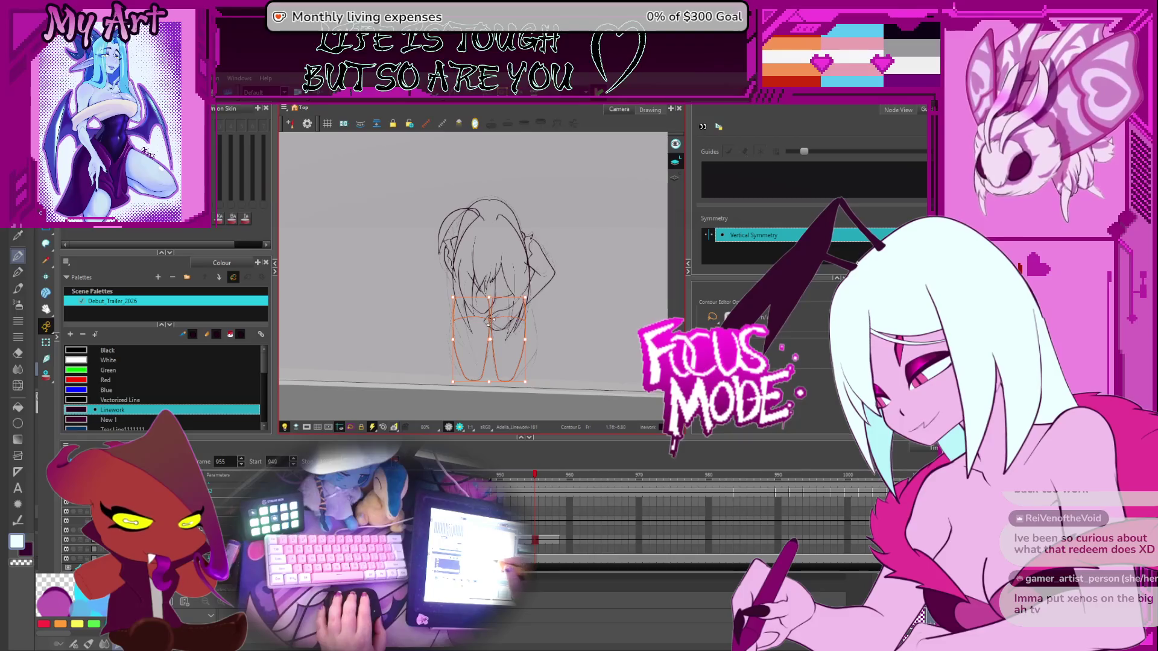
Reshape the lower curves of the legs by dragging their contour points
left_click(489, 338)
left_click(491, 338)
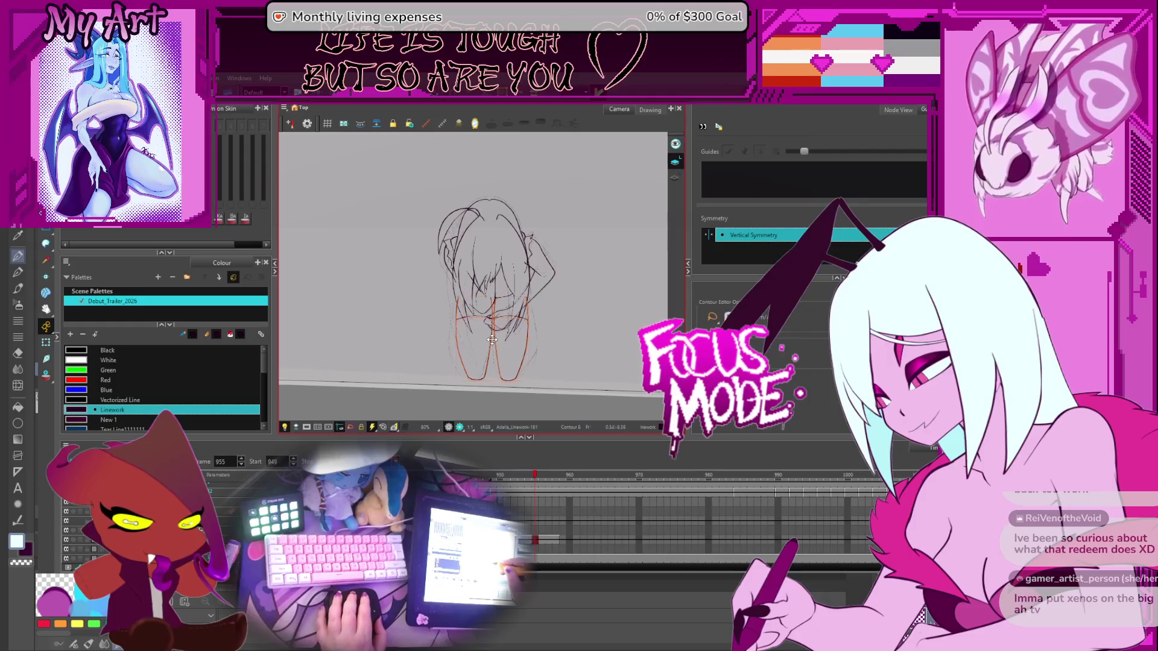
left_click(492, 340)
left_click(514, 353)
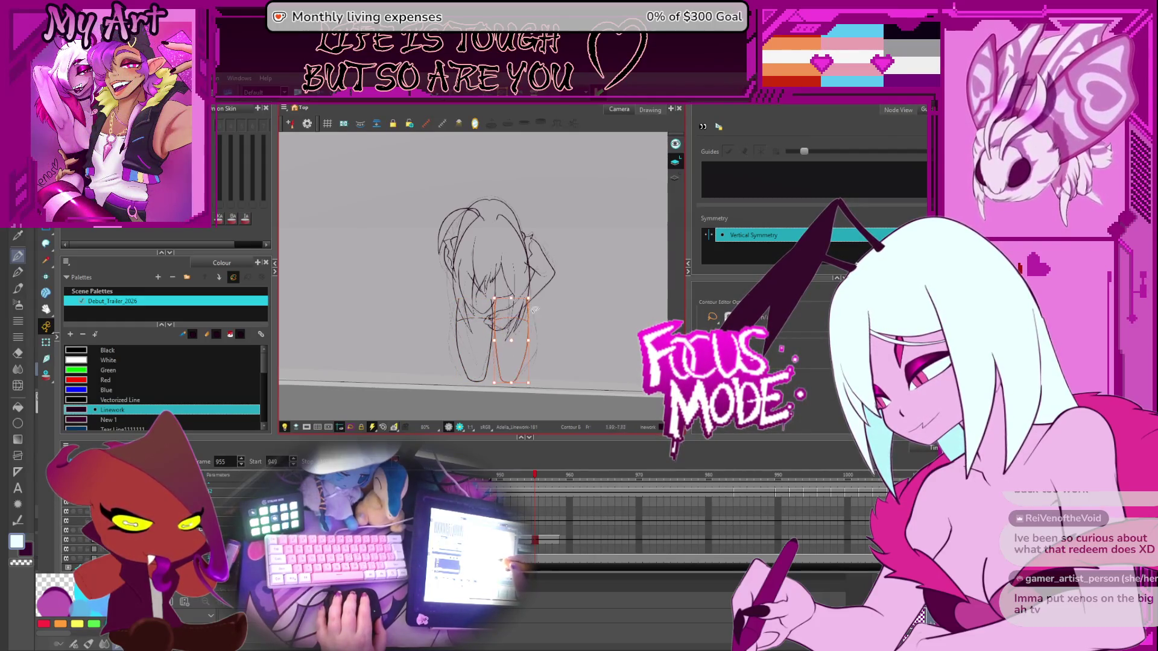
left_click(512, 319)
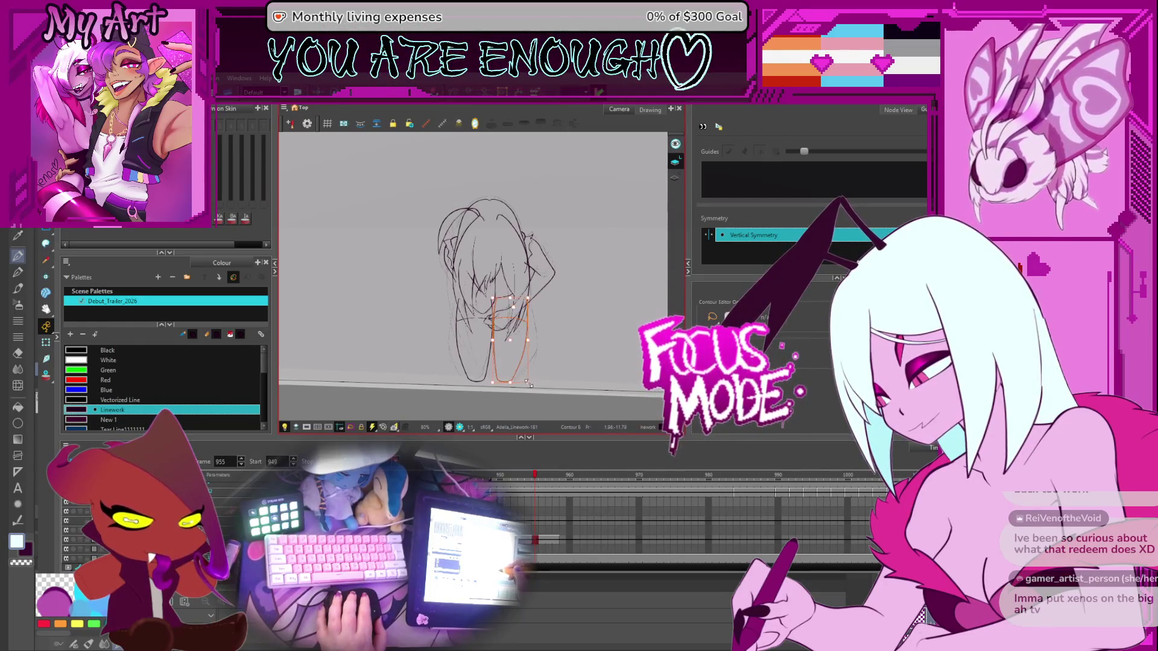
left_click_drag(445, 363, 485, 357)
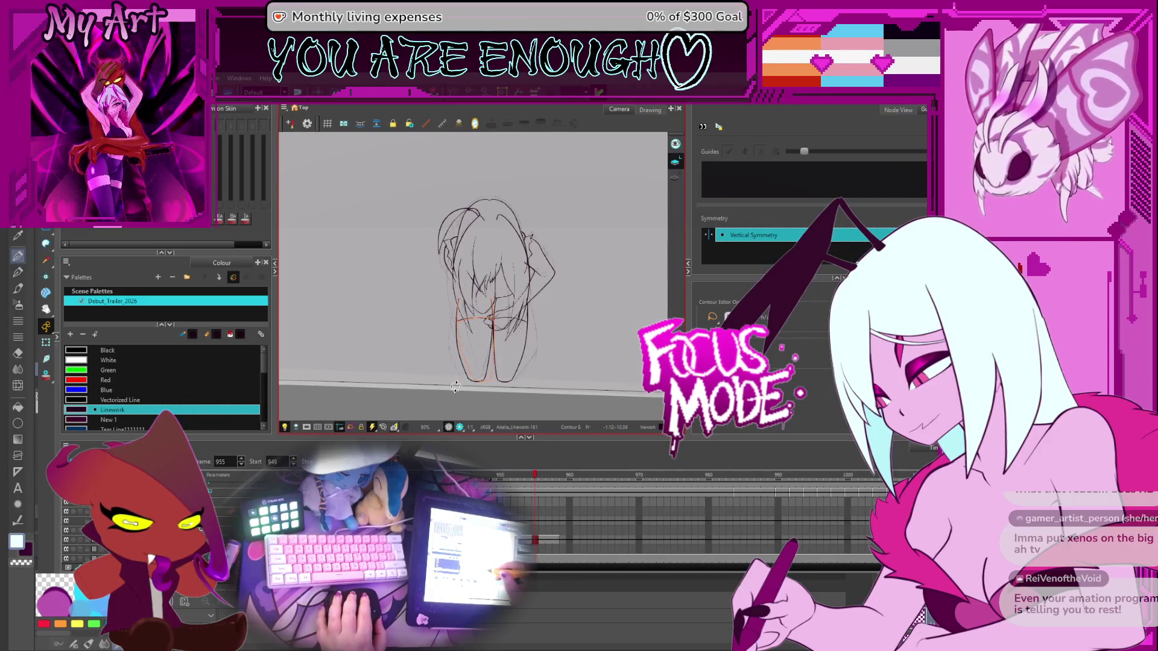
left_click(455, 384)
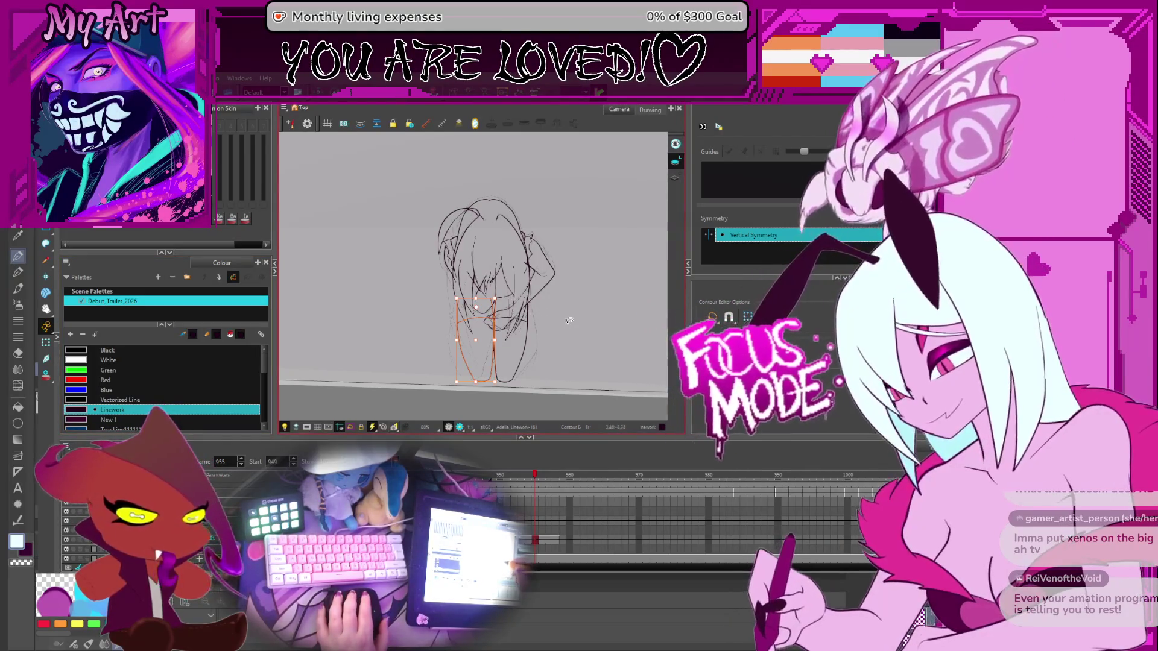
Zoom in on the top of the legs and show the leg line's control points
key("shift+l")
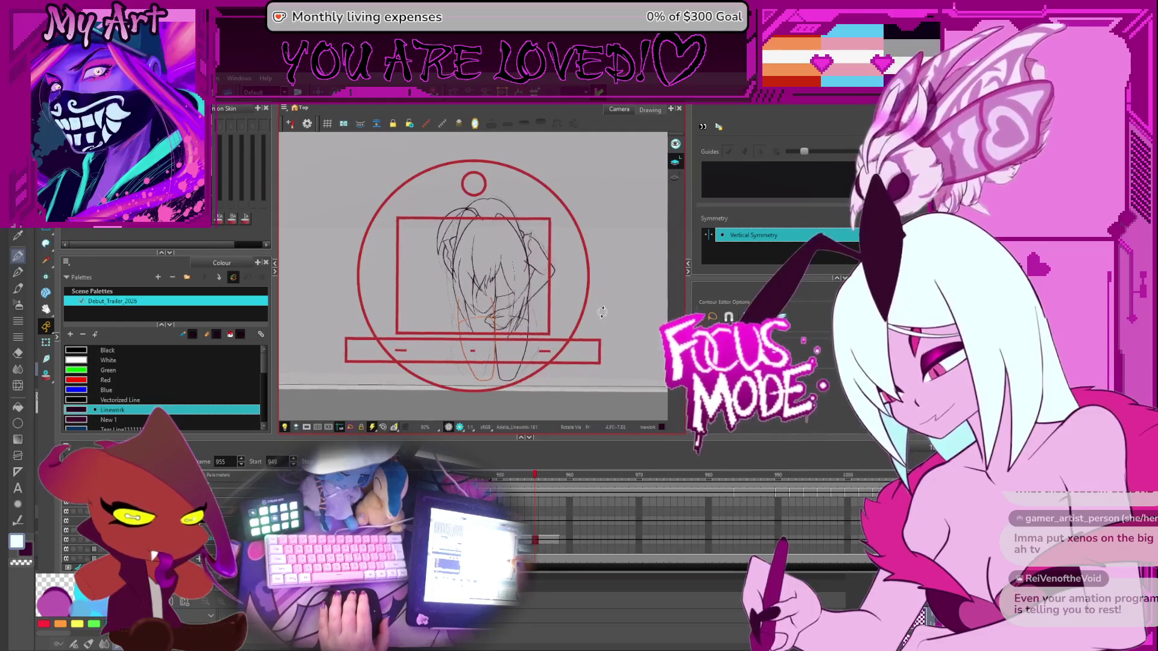
scroll(487, 310, "up", 3)
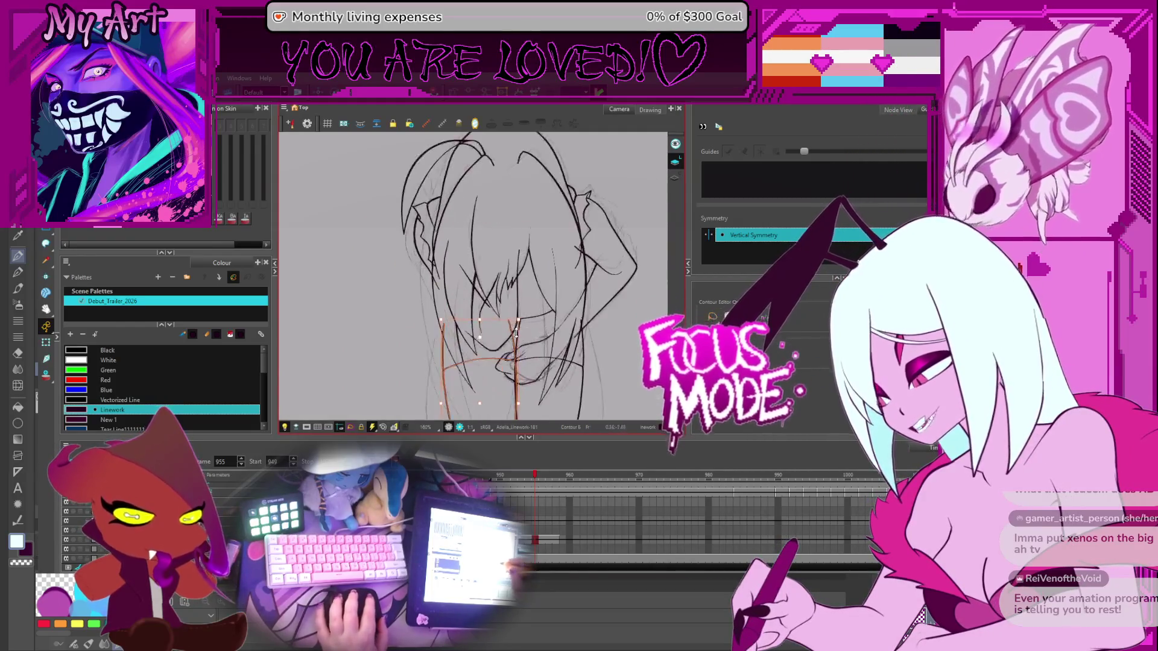
left_click_drag(487, 310, 487, 288)
key("alt+q")
left_click(507, 277)
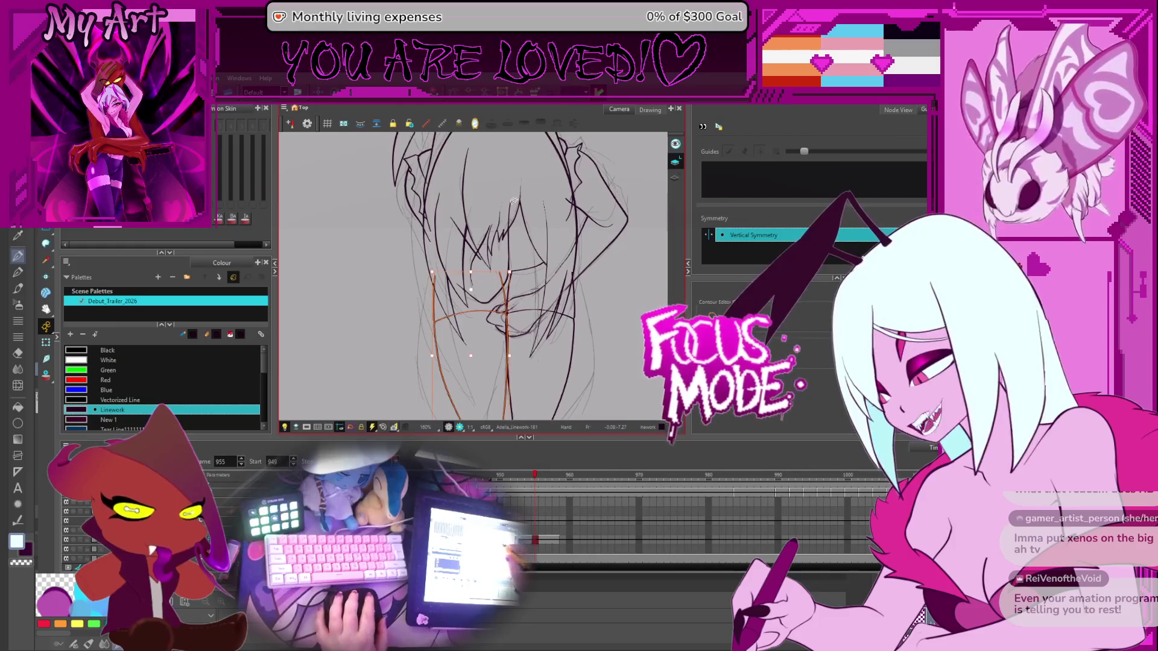
key("2")
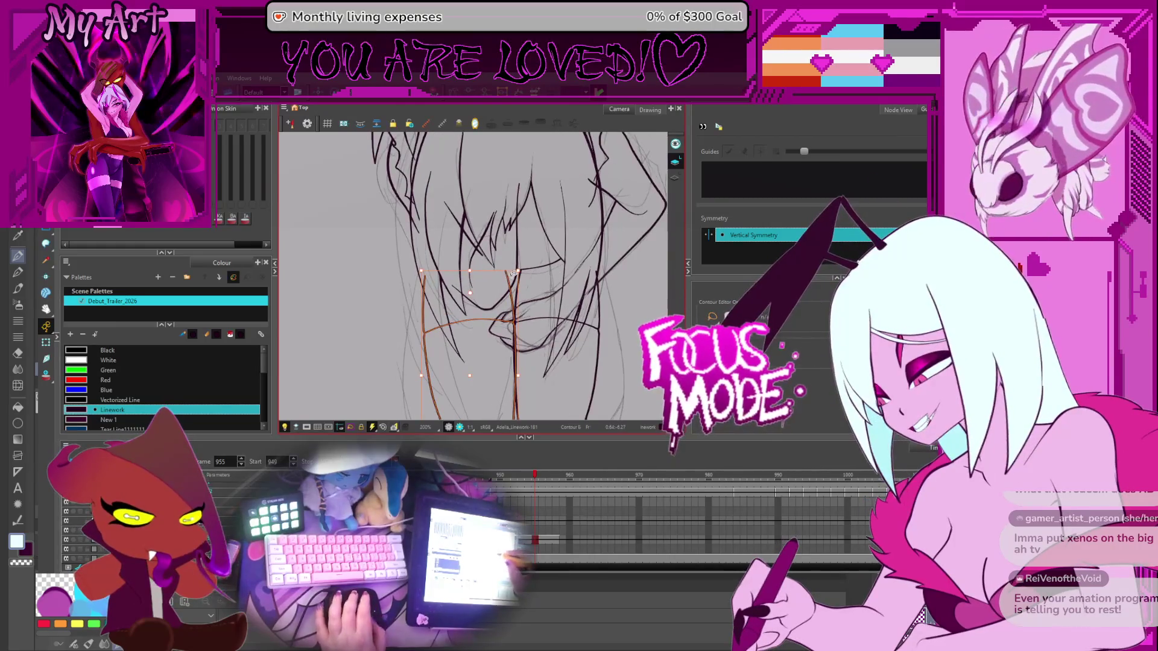
key("2")
left_click(543, 280)
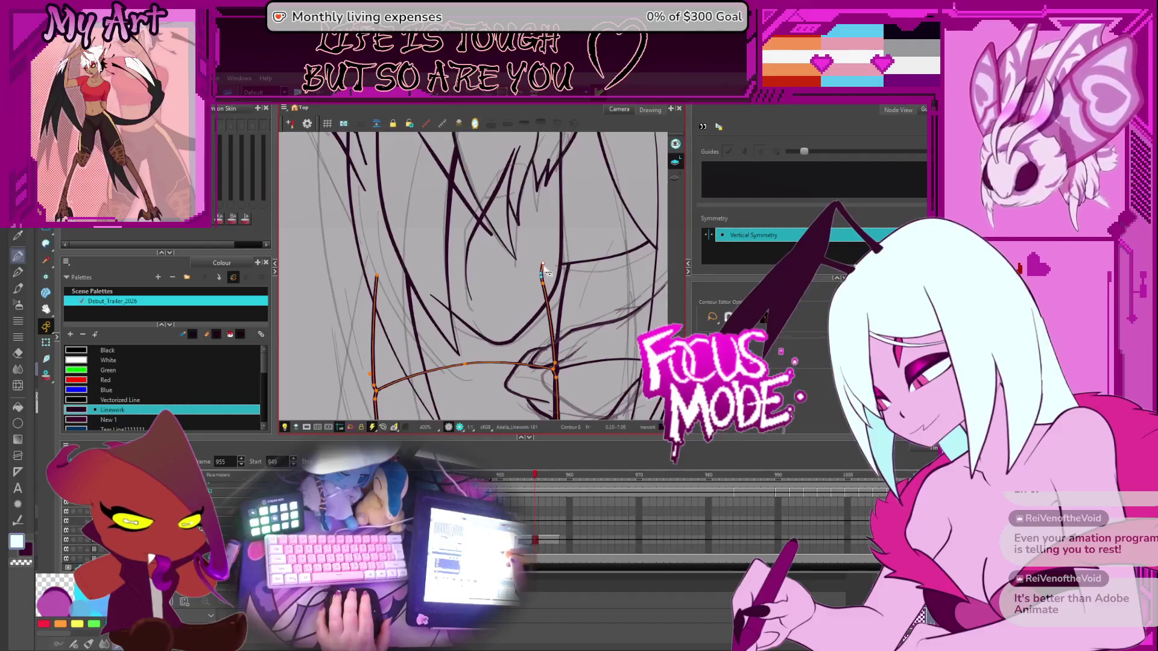
Edit the points of the line beside the face, then zoom back out over the figure
left_click(566, 281)
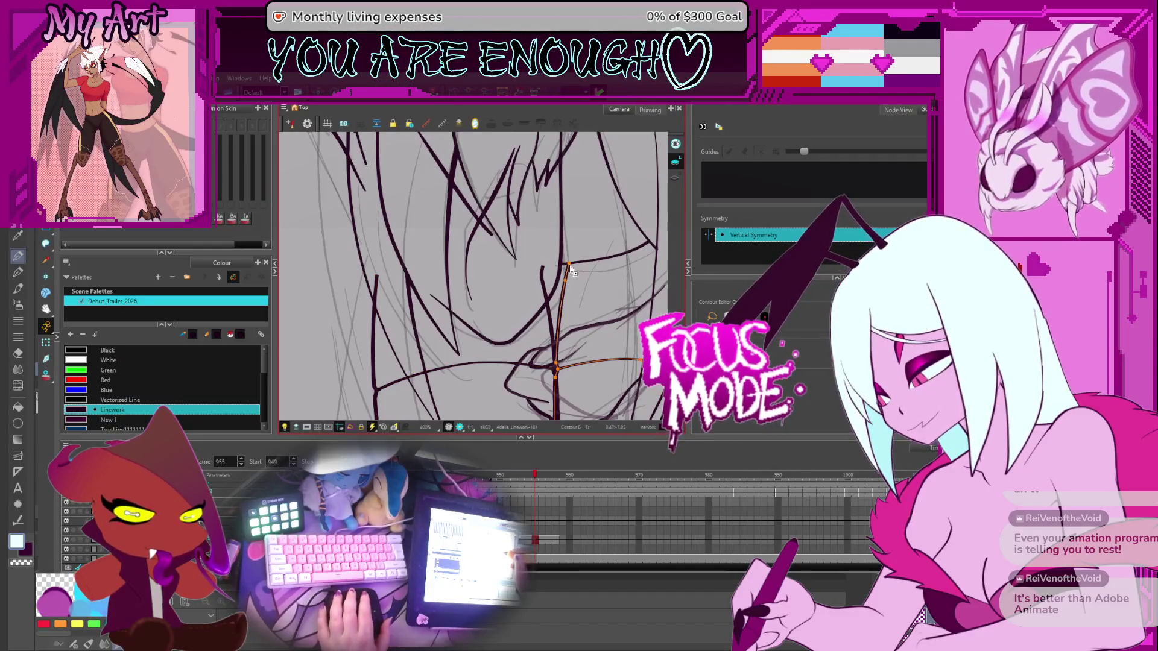
key("alt+q")
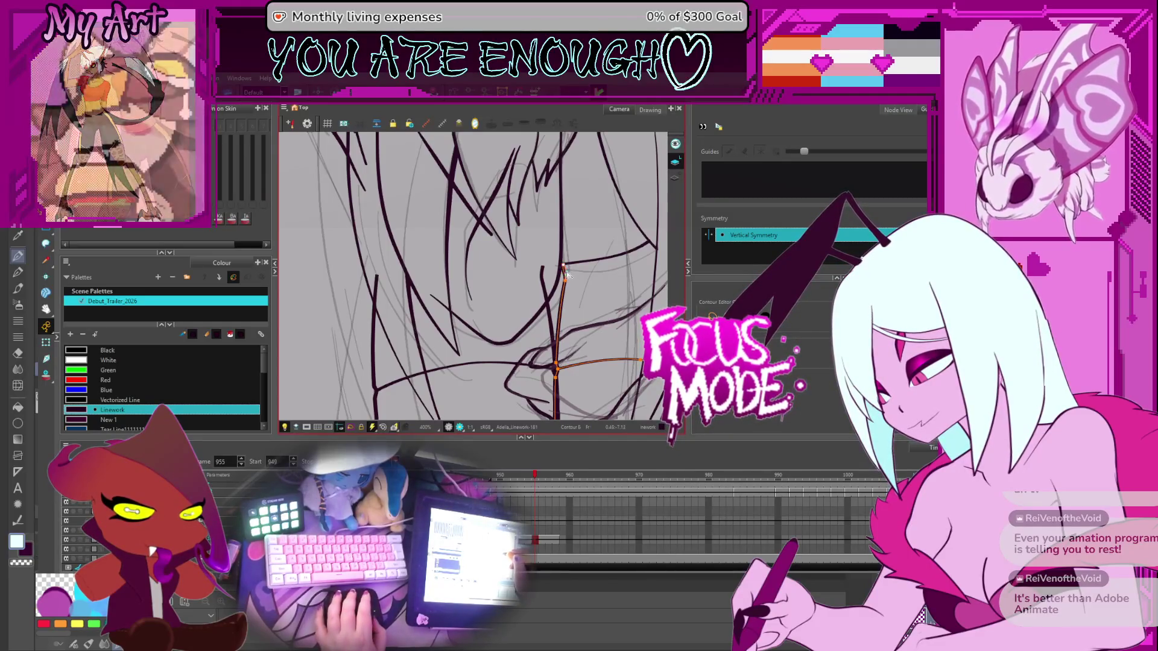
scroll(564, 269, "down", 2)
left_click_drag(557, 331, 556, 371)
scroll(556, 371, "down", 2)
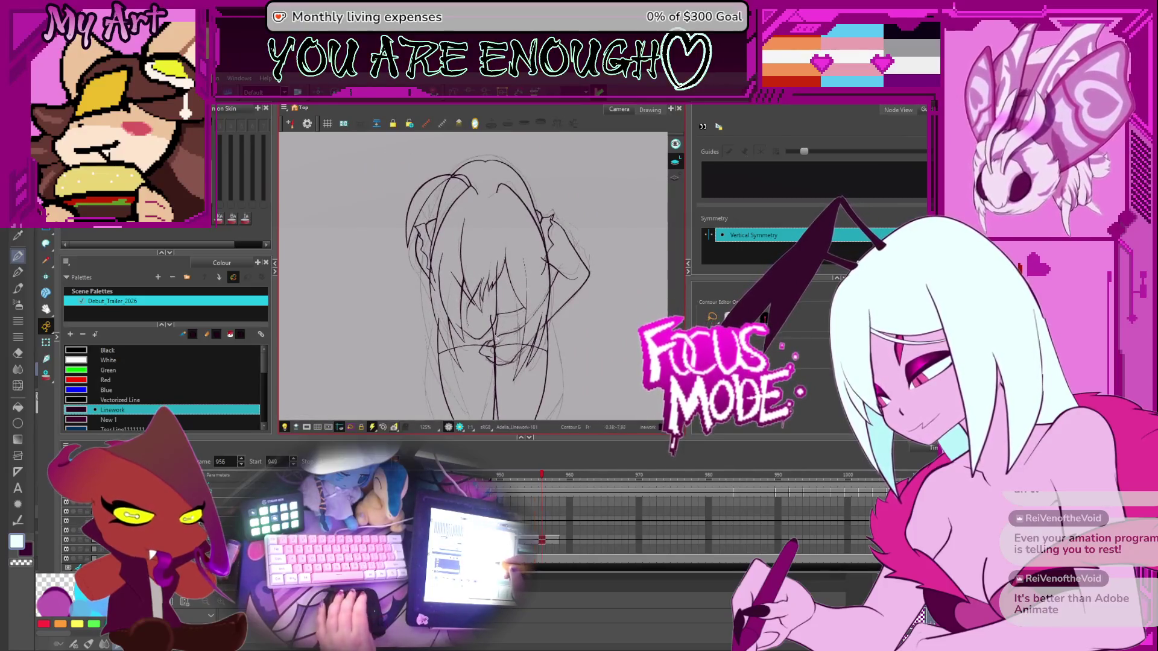
key("g")
key("g")
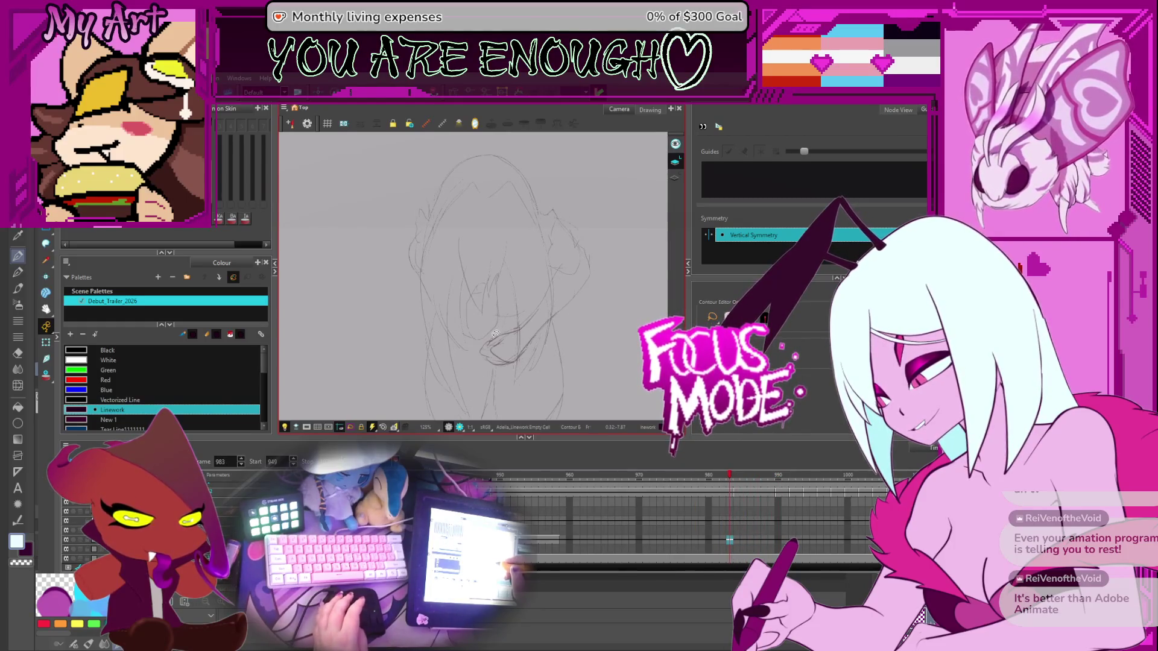
key("g")
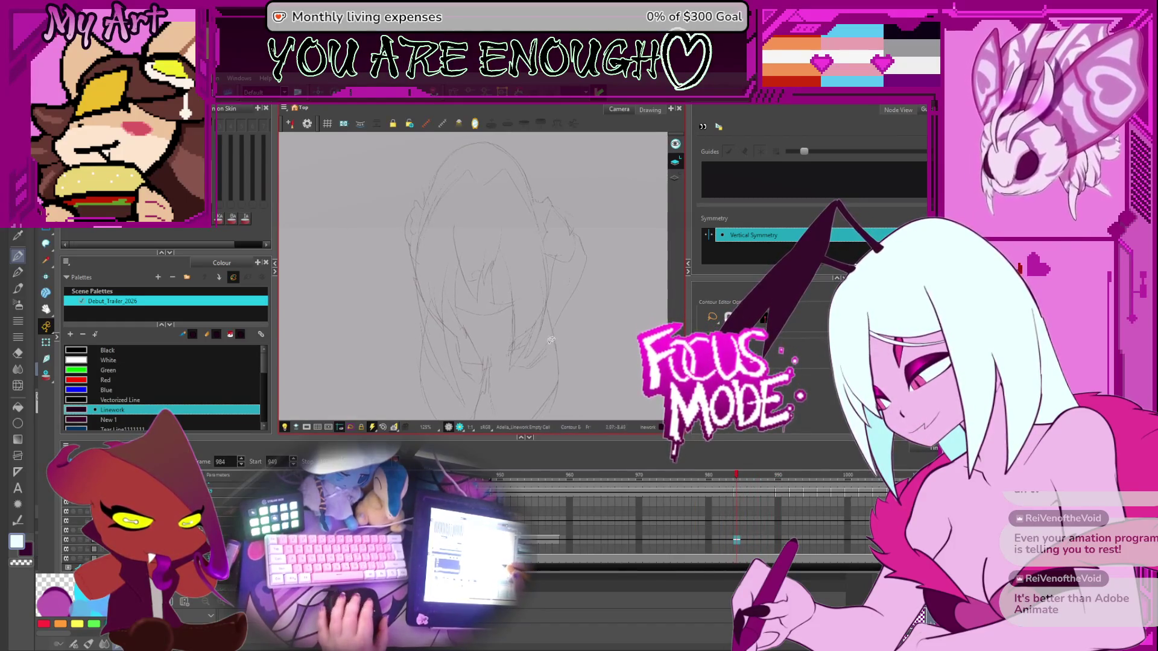
scroll(514, 333, "down", 1)
scroll(669, 511, "right", 2)
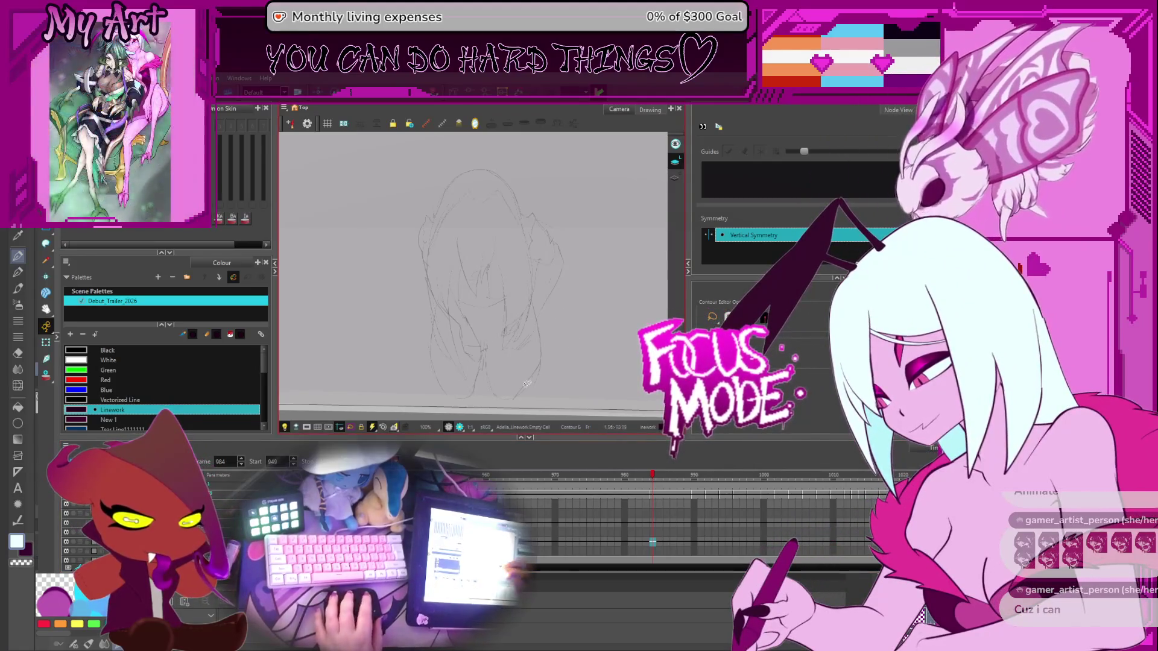
key("g")
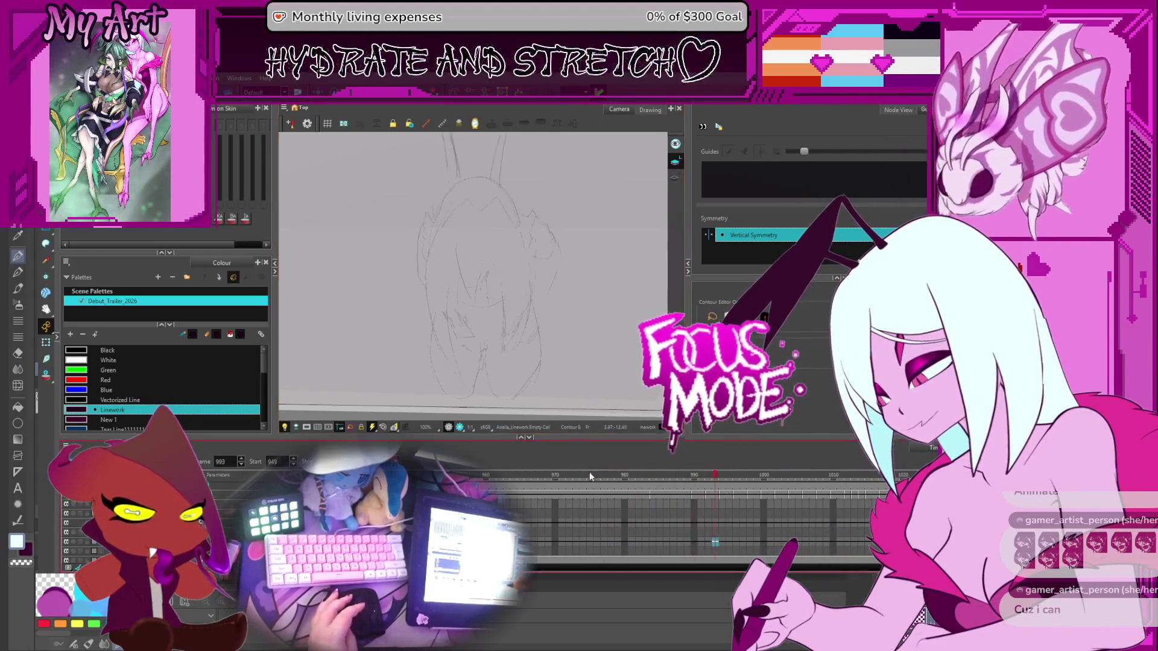
scroll(585, 361, "down", 2)
scroll(588, 297, "down", 1)
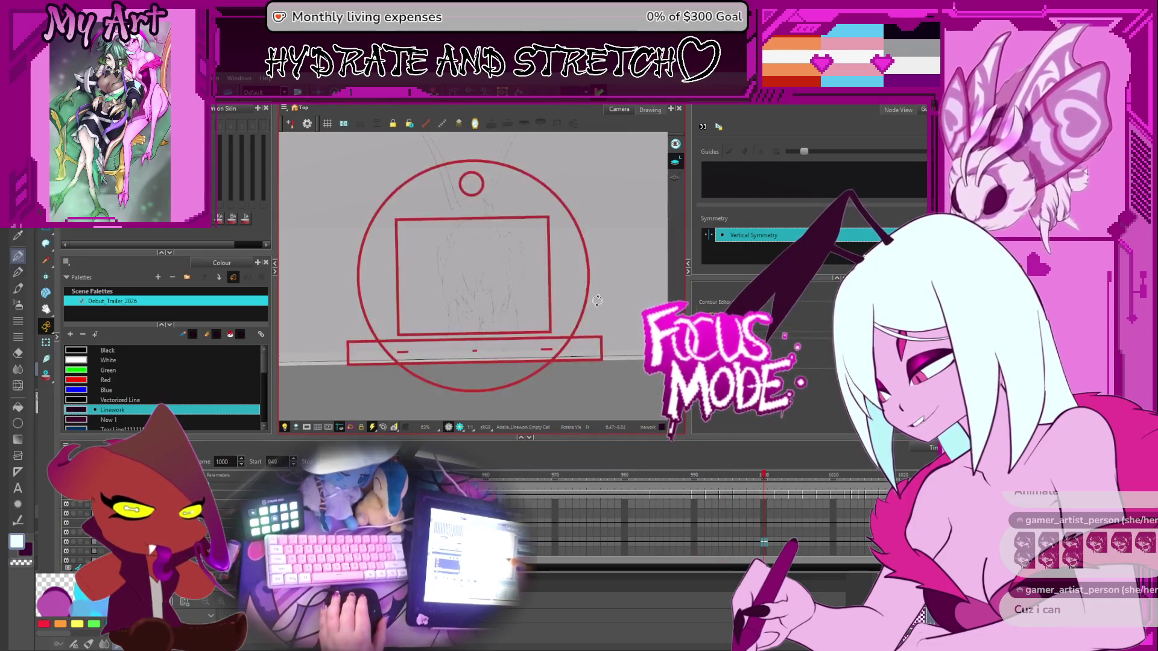
mouse_move(588, 297)
left_mouse_down()
mouse_move(586, 348)
mouse_move(608, 345)
left_mouse_up()
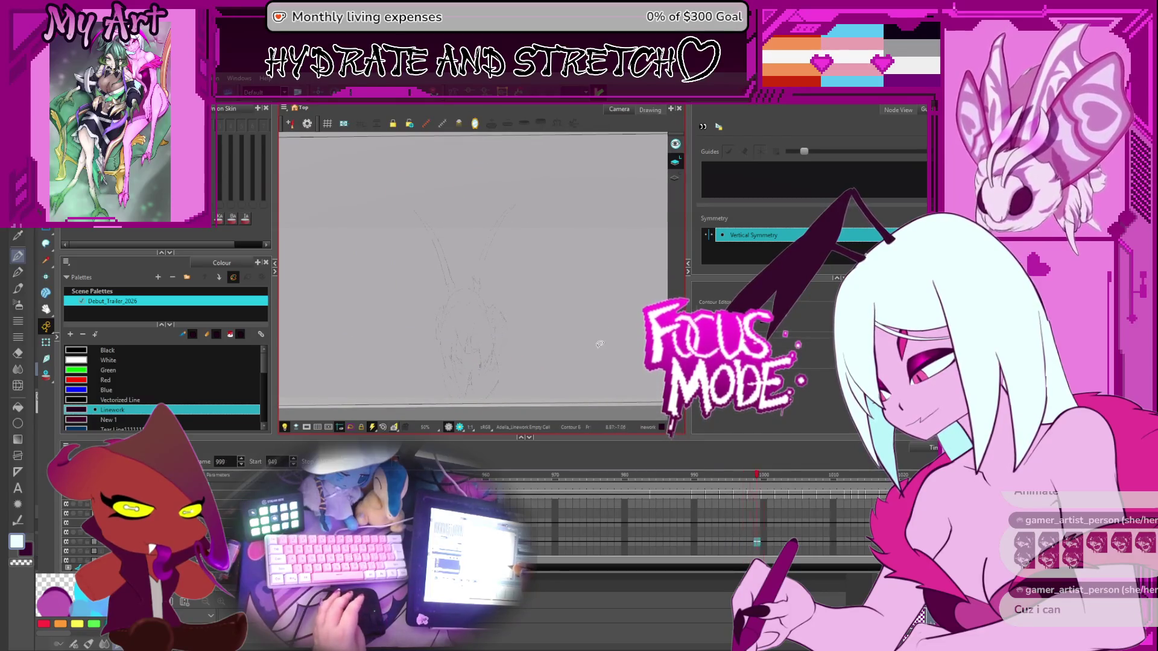
key("g")
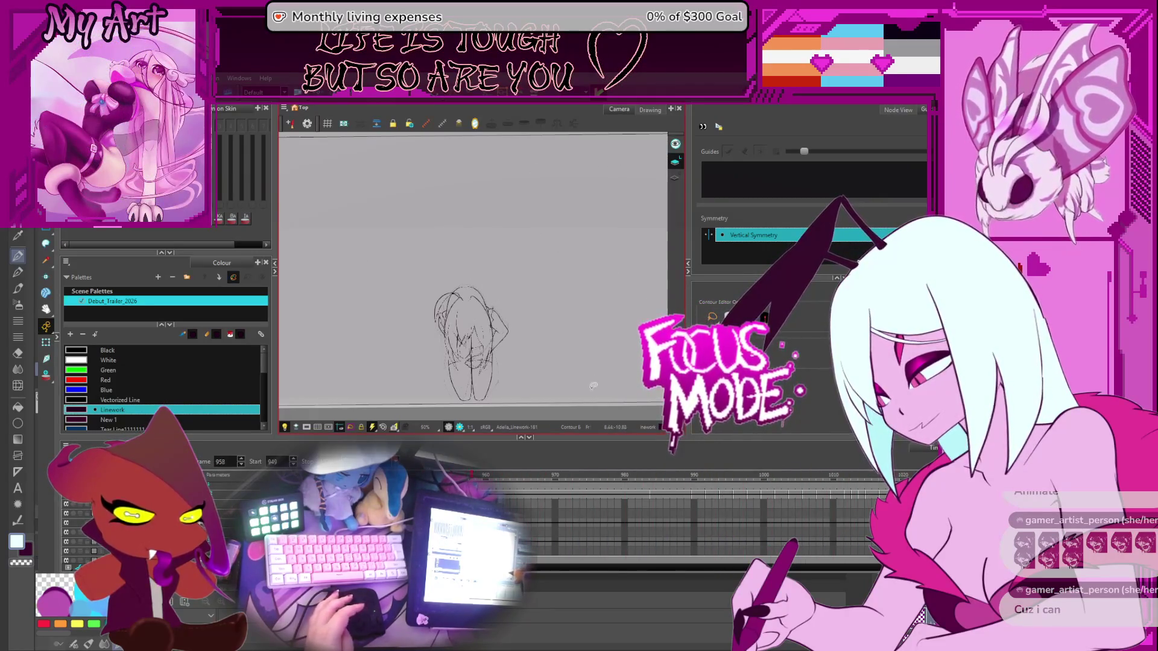
Enlarge the figure view and step through frames 984 and 983 in the timeline
left_click_drag(550, 330, 540, 315)
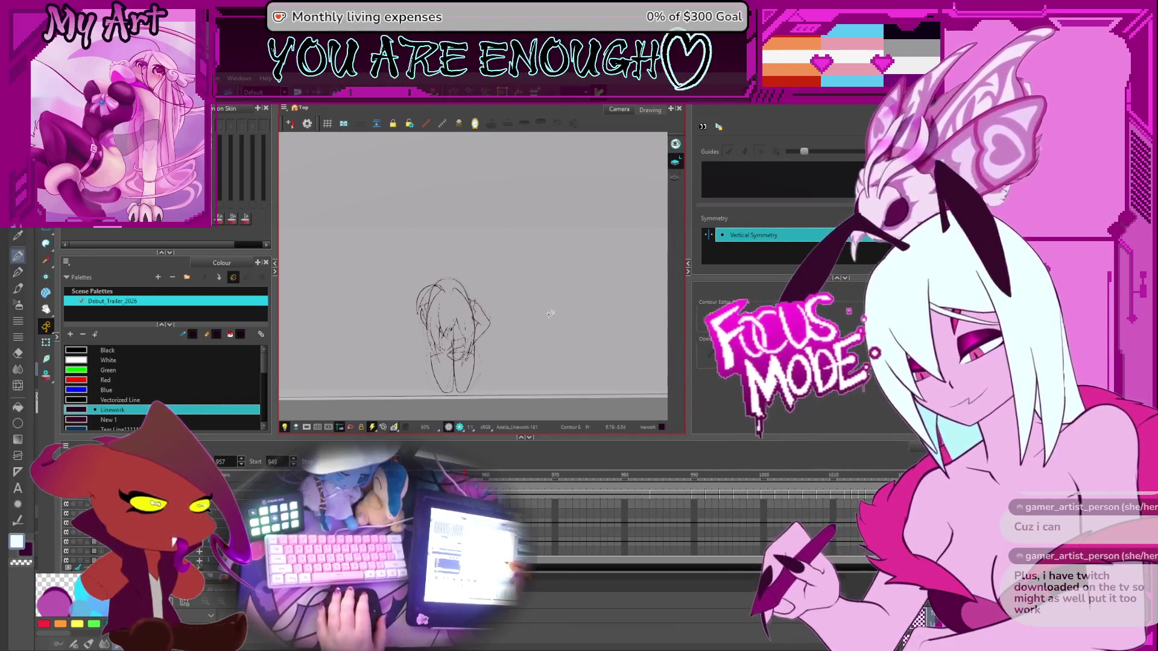
key("x")
scroll(513, 497, "up", 3)
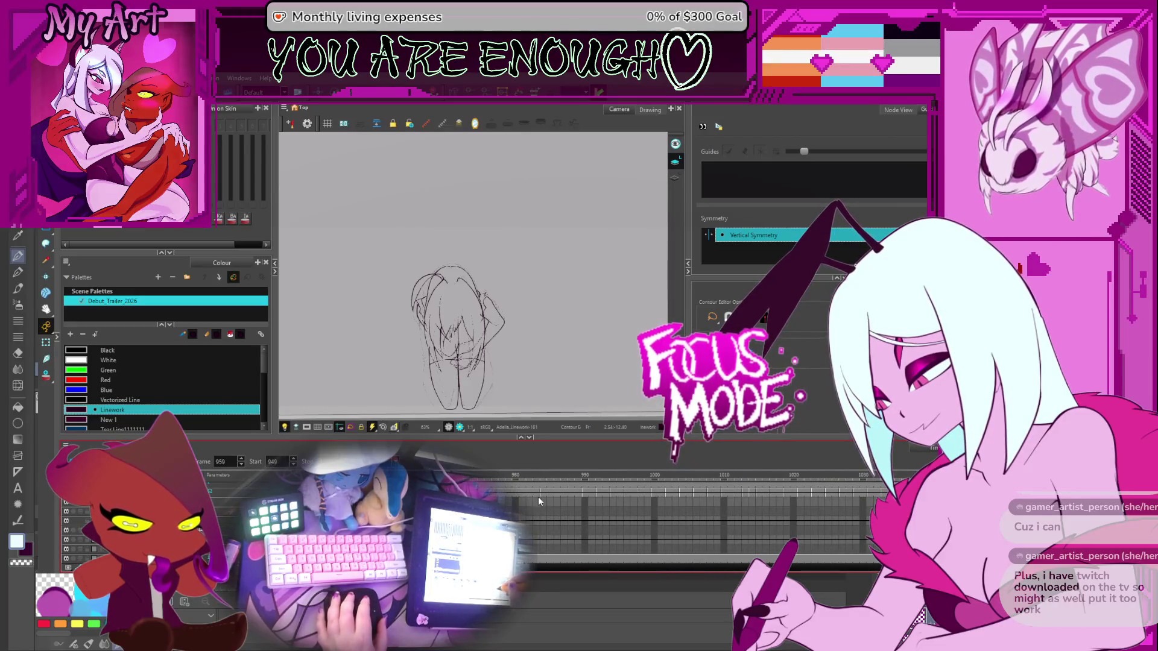
left_click(540, 496)
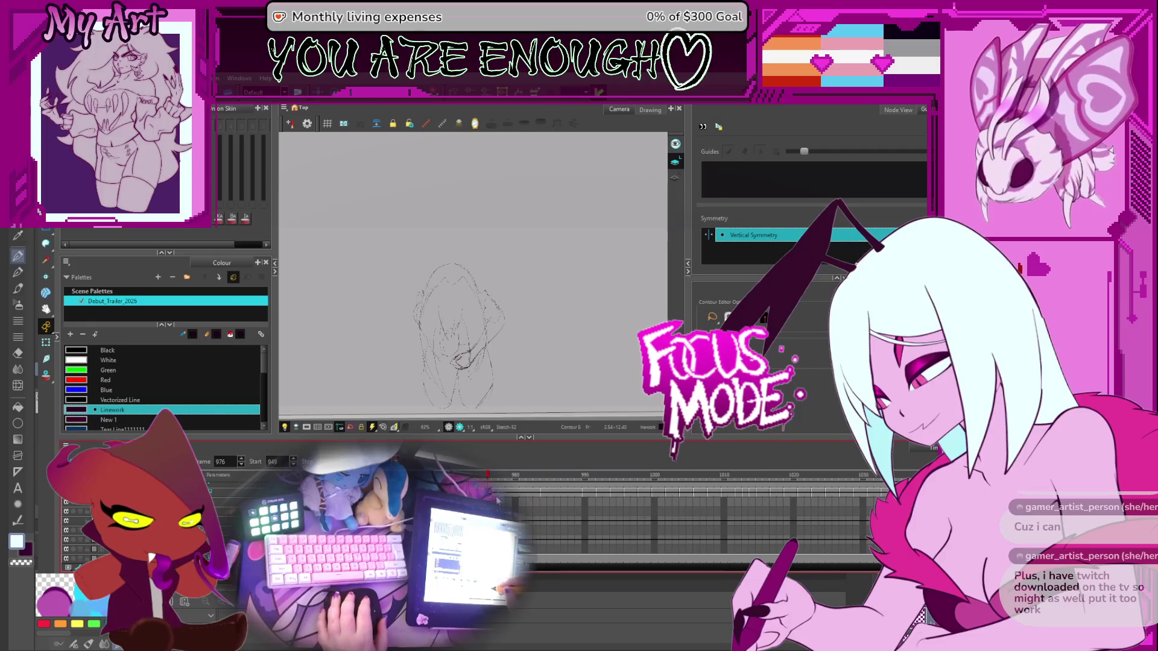
left_click(543, 492)
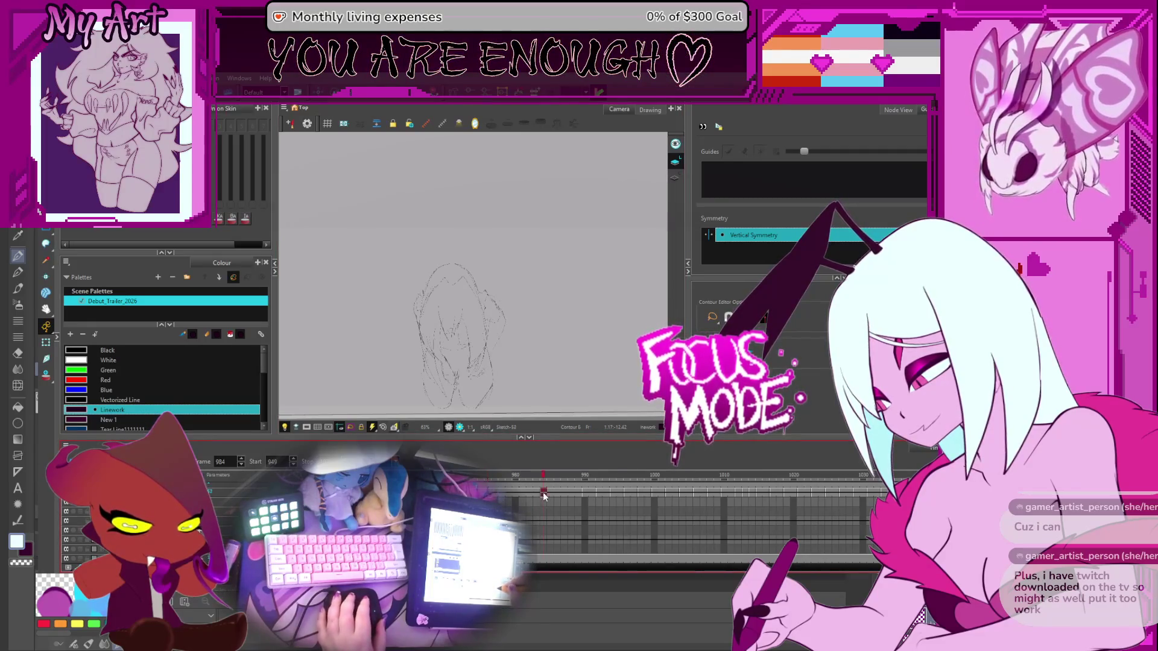
scroll(538, 522, "up", 1)
left_click(540, 493)
scroll(541, 493, "up", 2)
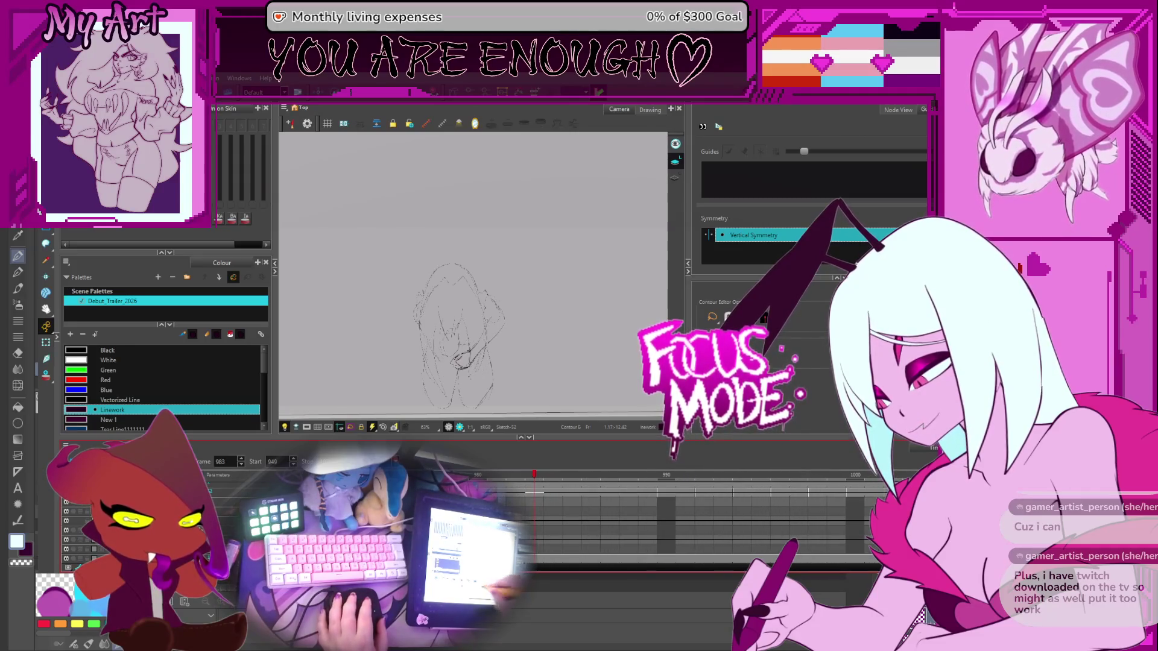
scroll(569, 503, "left", 4)
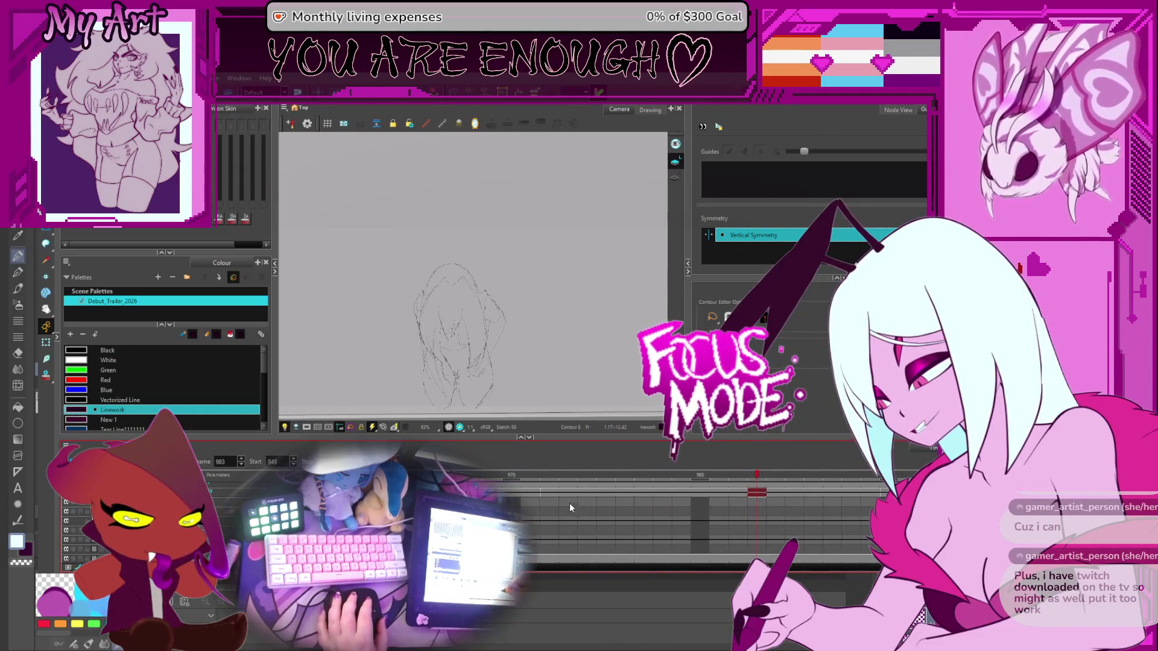
Place the Adelia_Linework-181 drawing in the empty cell at frame 969
left_click(493, 476)
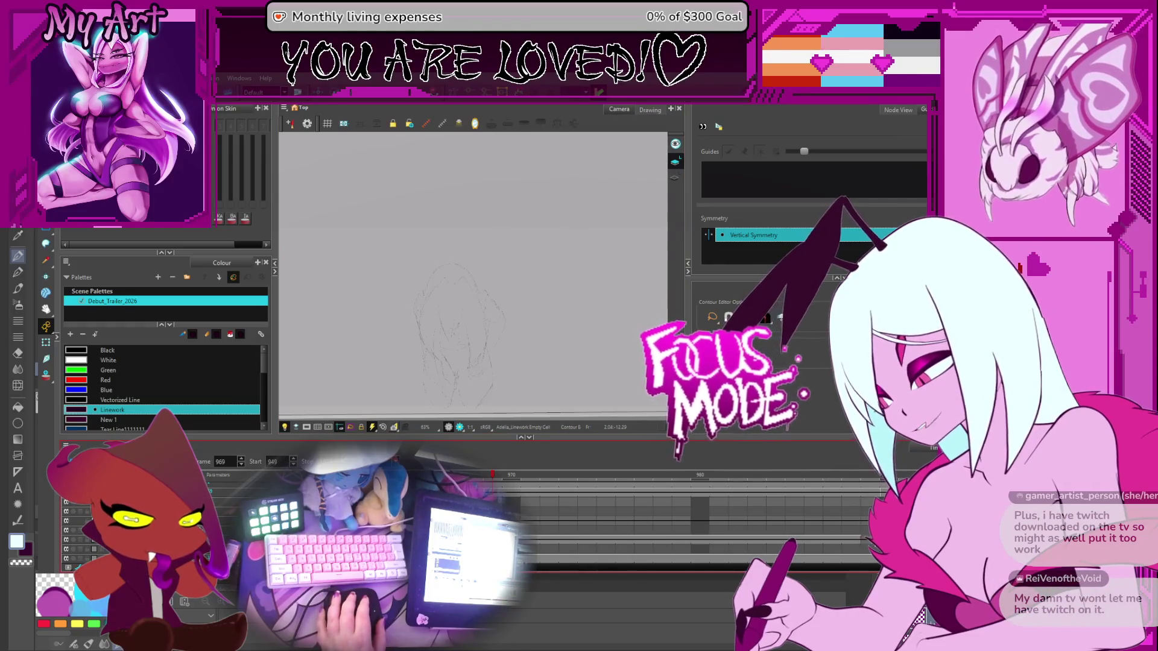
key("ctrl+v")
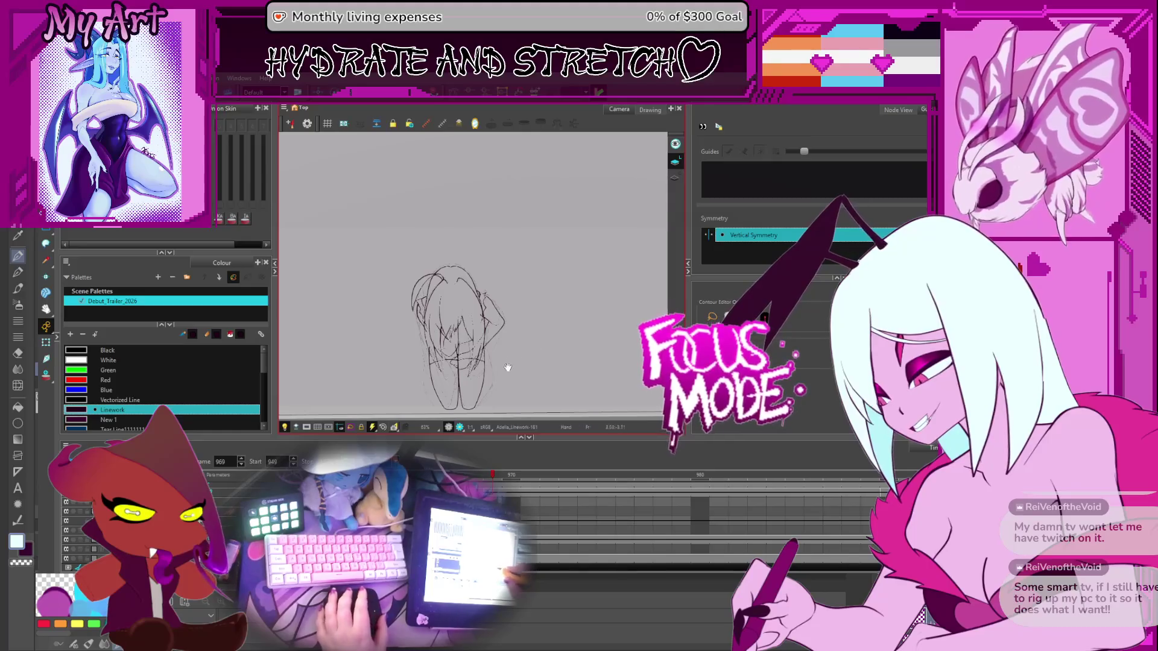
left_click_drag(525, 380, 545, 344)
scroll(545, 344, "up", 4)
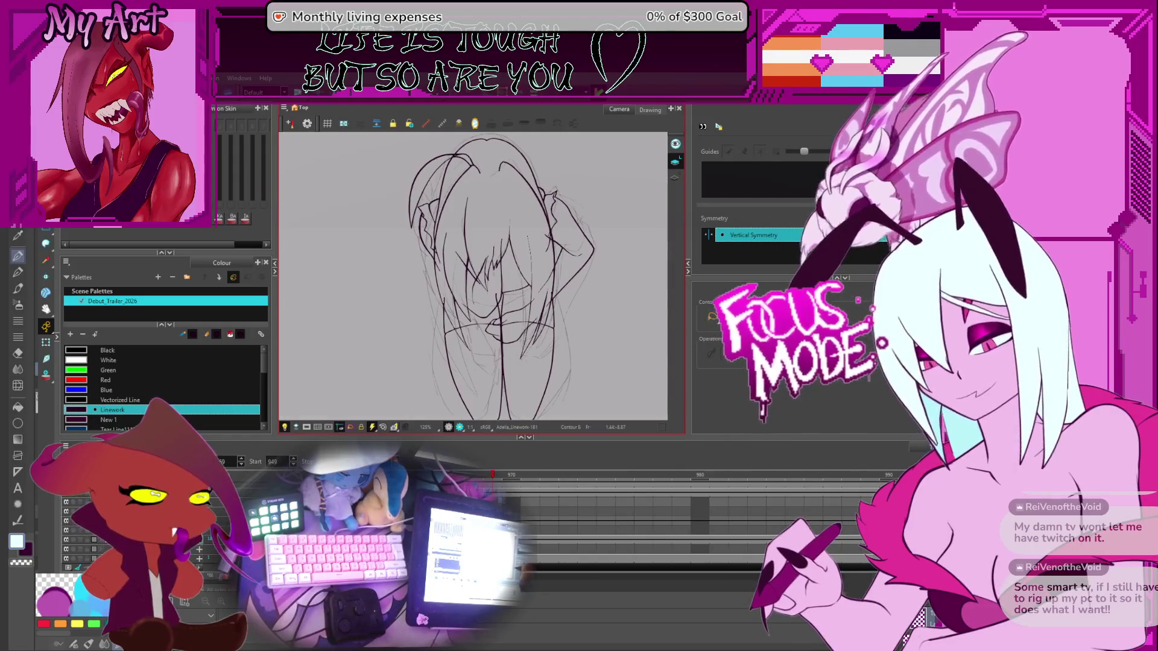
Step through frames 968–972, settle on frame 970, and zoom in on the figure
left_click_drag(583, 349, 587, 331)
key("comma")
key("2")
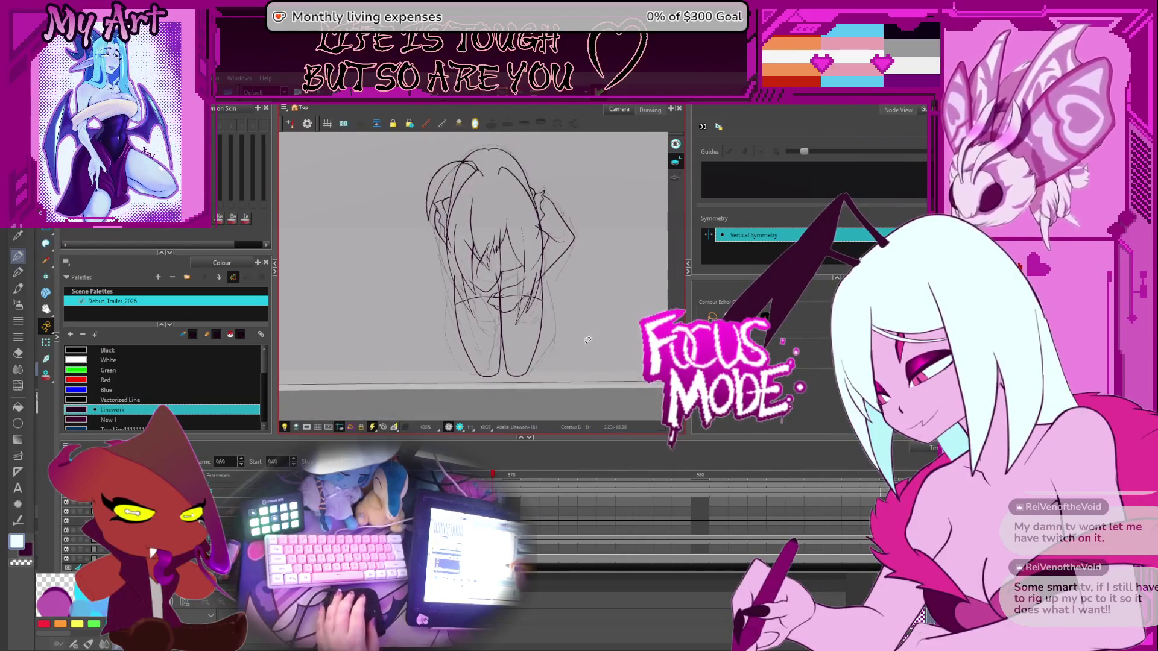
key("period")
key("period")
key("period")
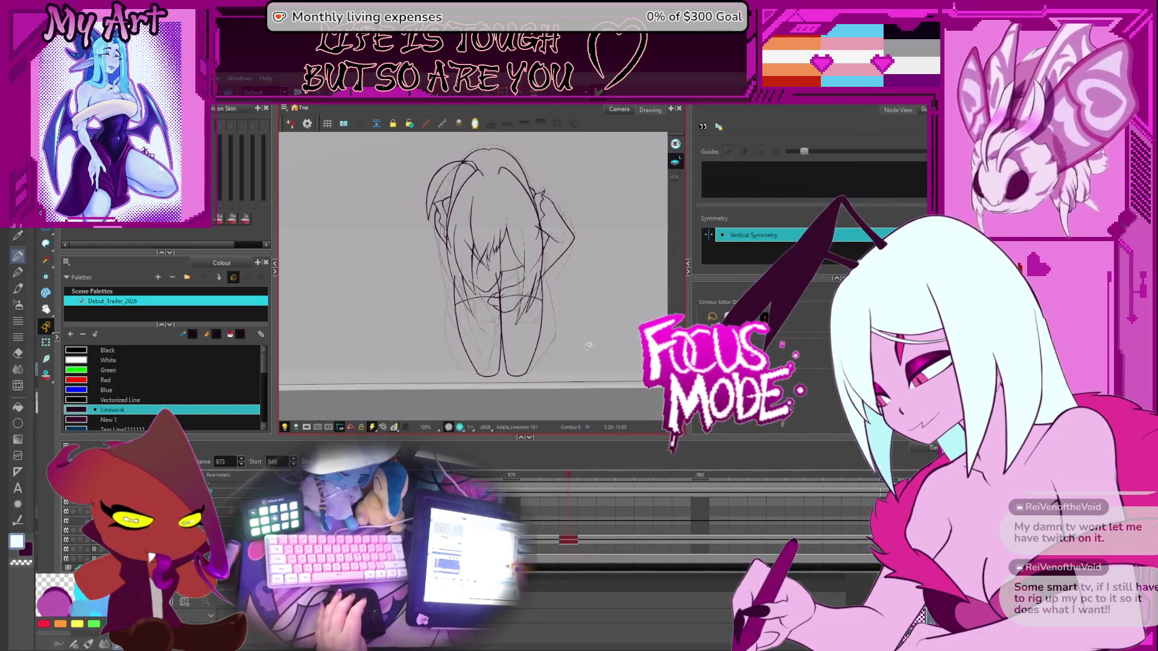
key("comma")
key("comma")
key("comma")
key("period")
key("period")
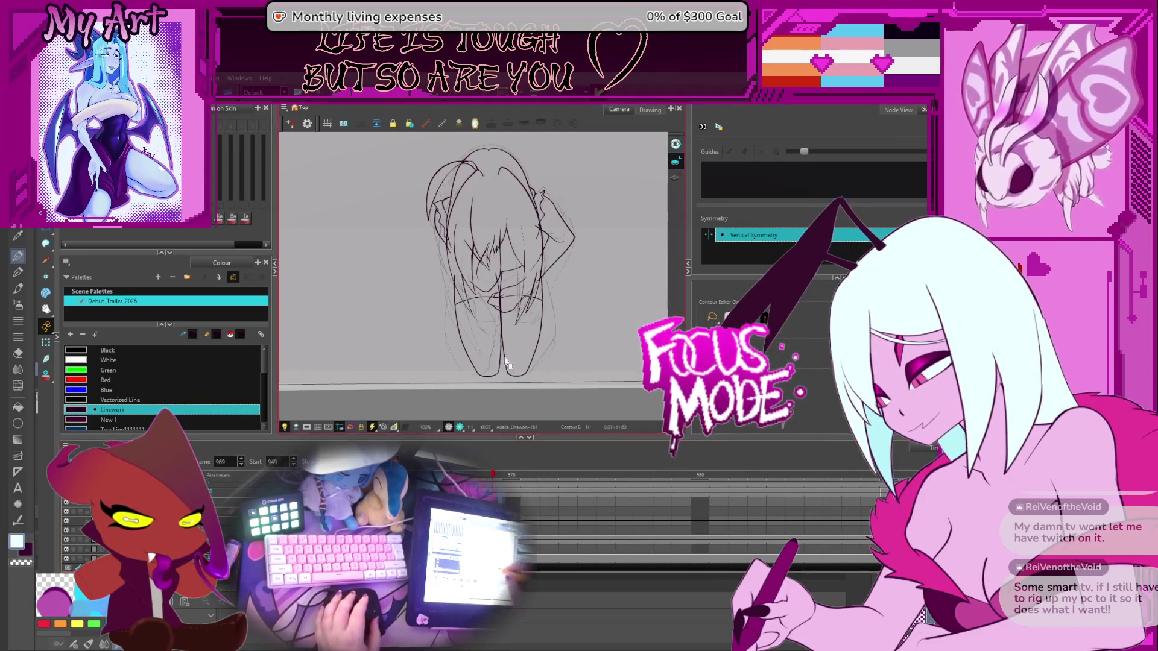
scroll(497, 360, "up", 2)
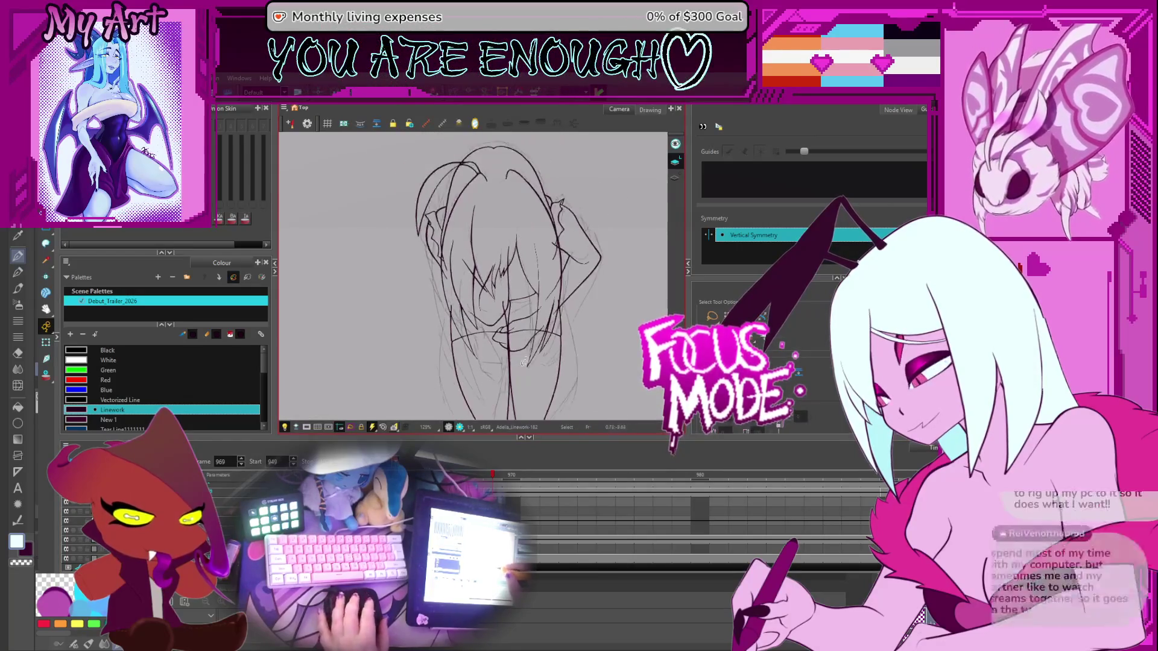
mouse_move(556, 355)
left_mouse_down()
mouse_move(594, 351)
mouse_move(583, 342)
left_mouse_up()
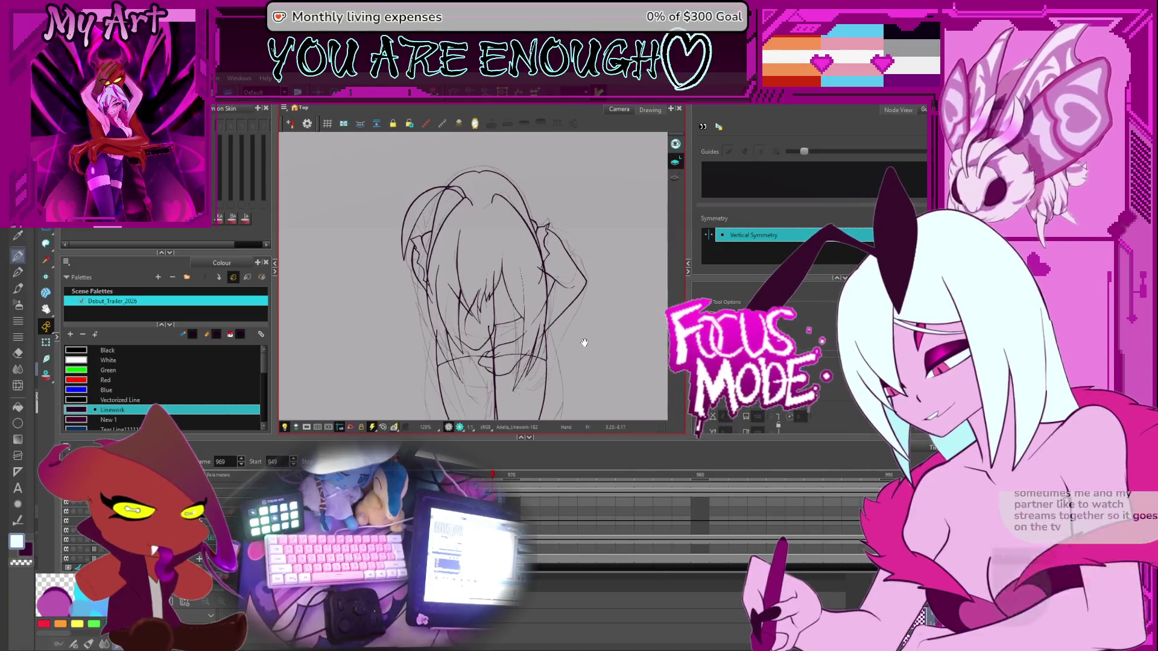
With the Select tool, pick the raised-arm stroke beside the hair
key("alt+s")
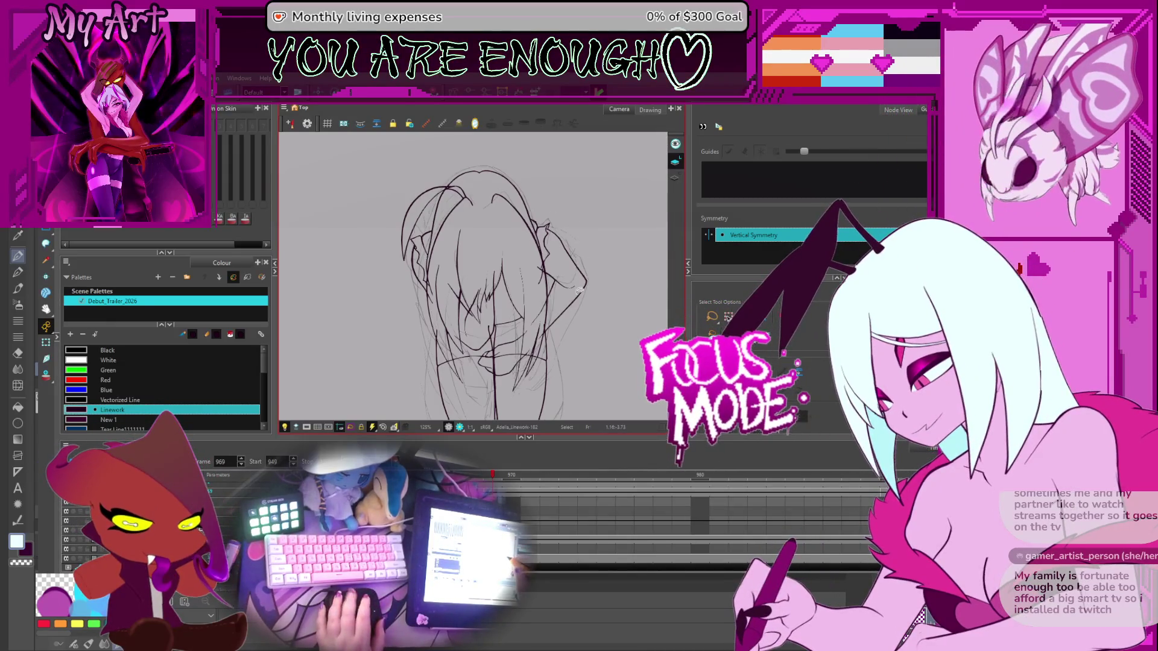
left_click(584, 286)
left_click_drag(617, 325, 611, 309)
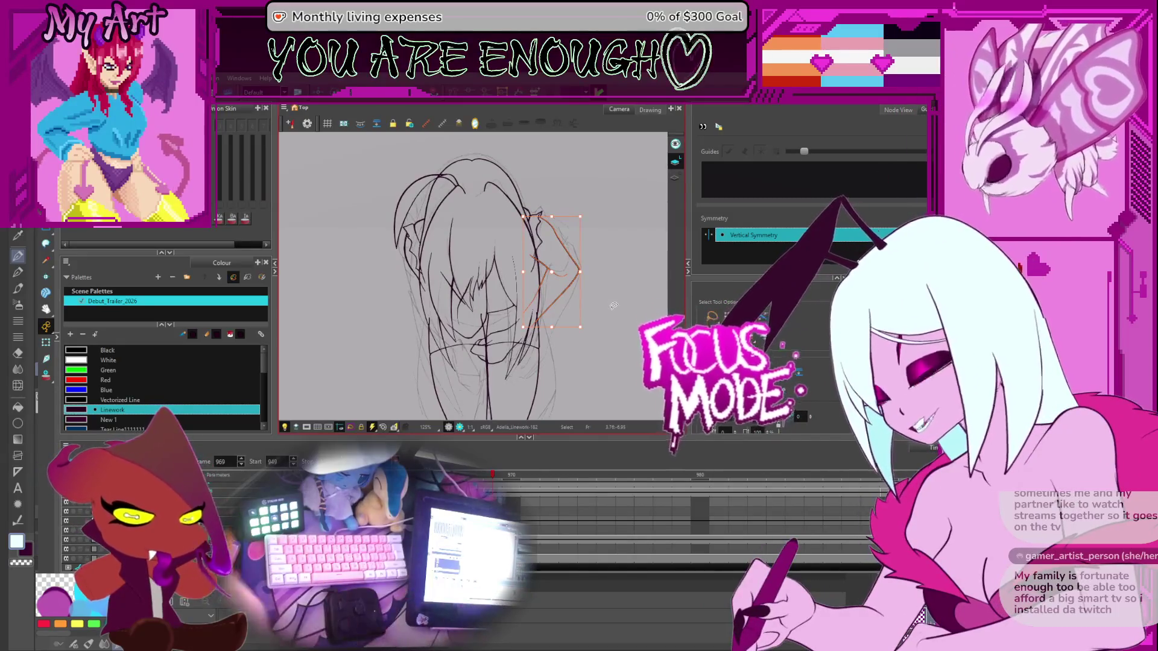
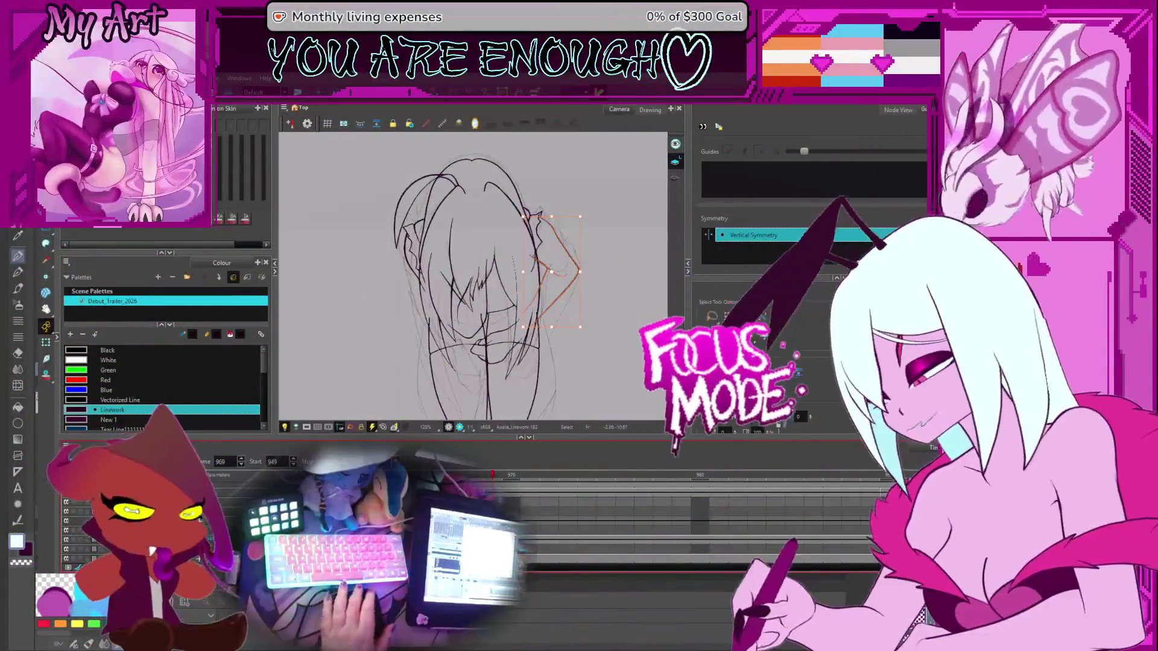
Enlarge the selected arm stroke pieces with the bounding box handles
left_click_drag(551, 189, 554, 181)
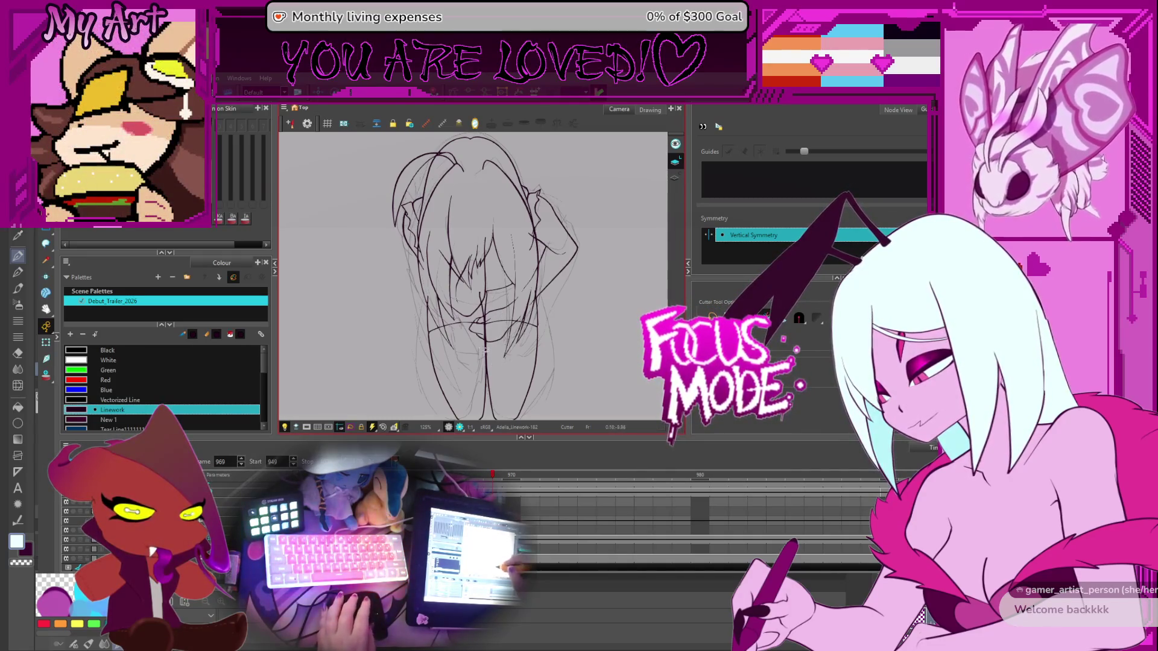
left_click_drag(461, 303, 483, 319)
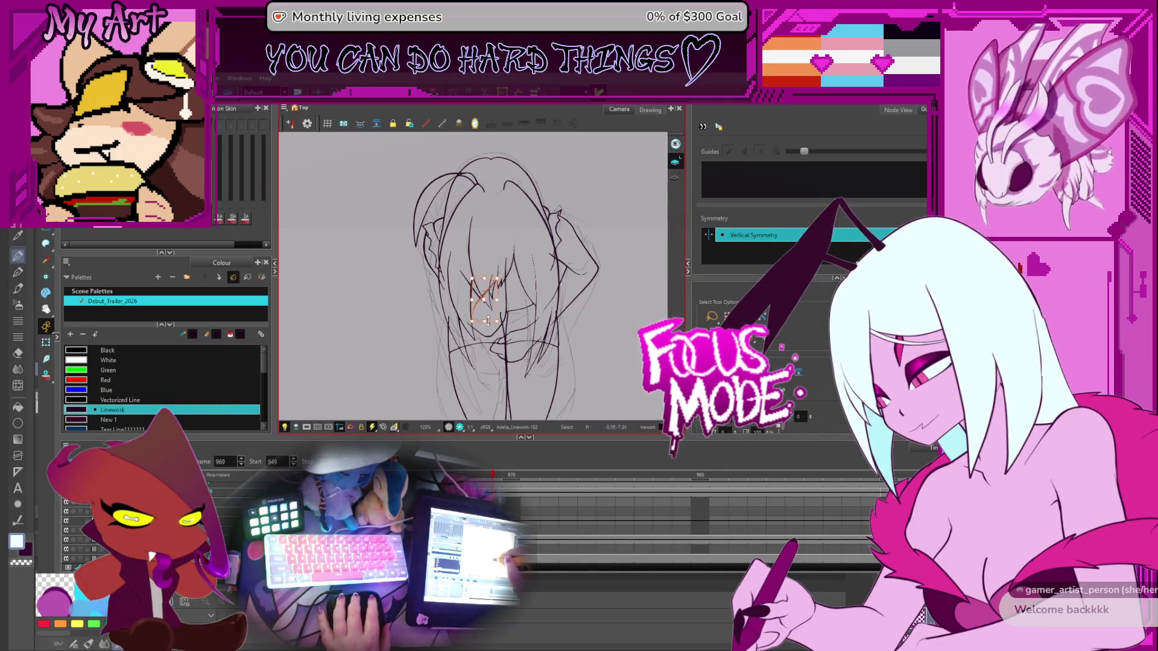
mouse_move(499, 328)
left_mouse_down()
mouse_move(507, 337)
mouse_move(476, 316)
left_mouse_up()
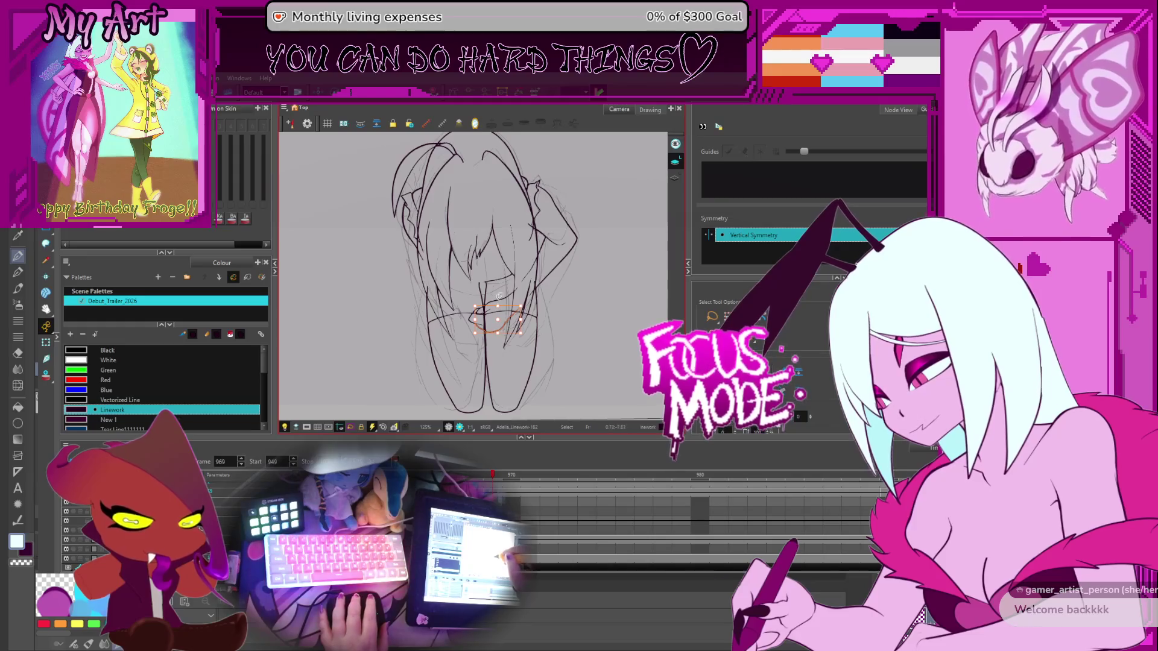
left_click_drag(555, 218, 563, 248)
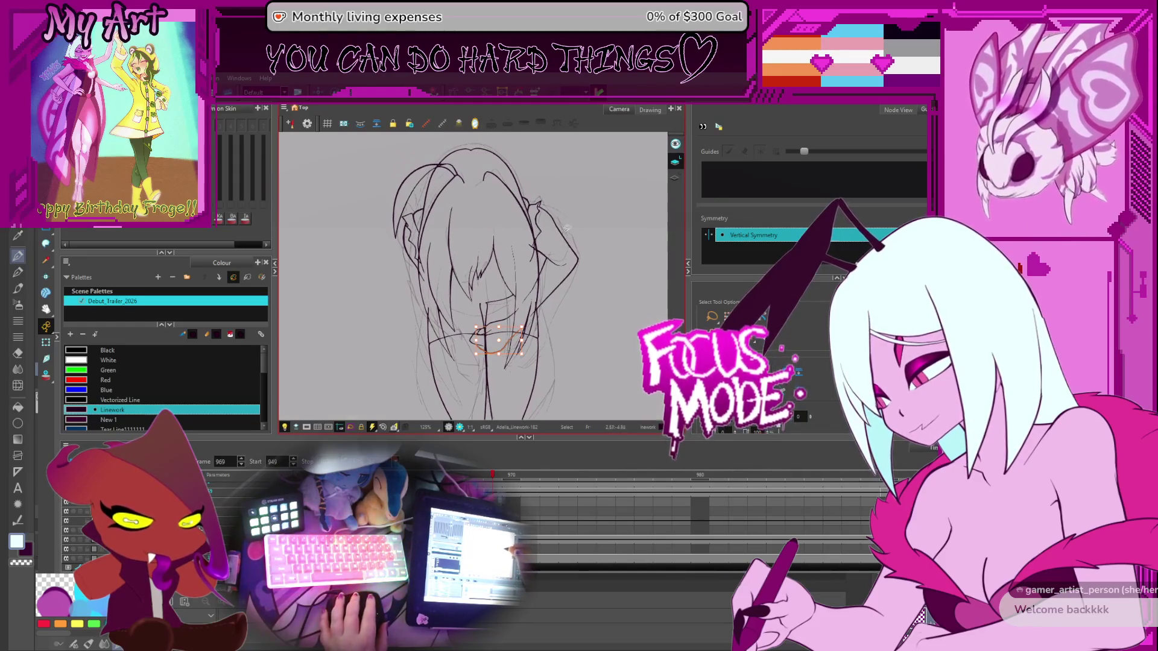
left_click(546, 230)
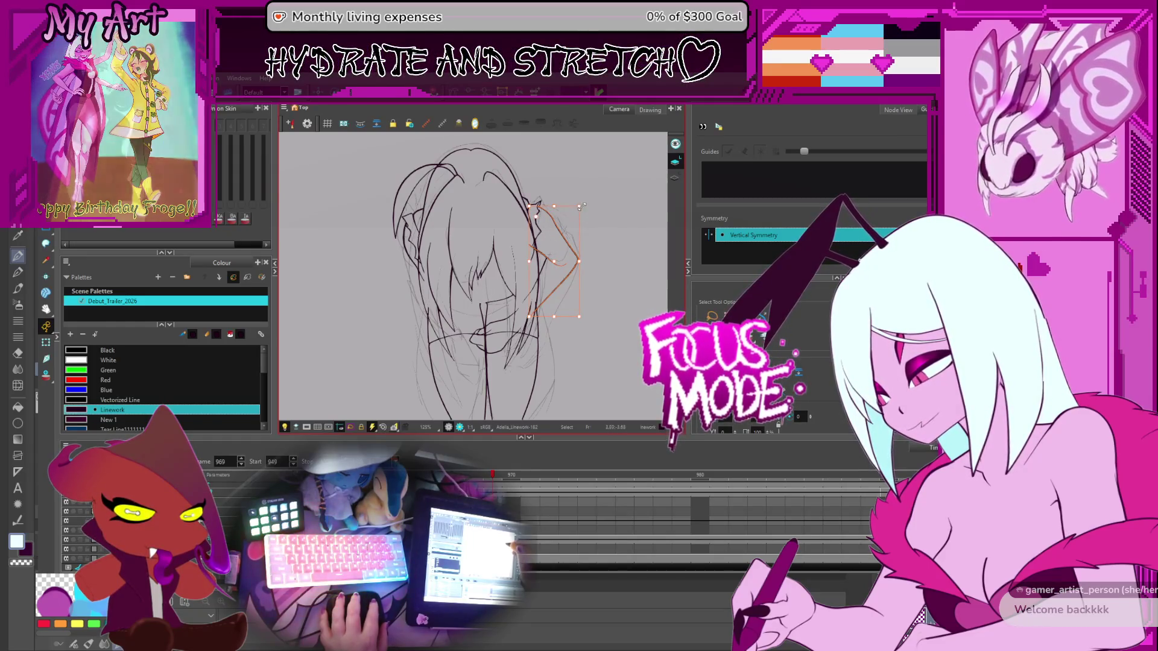
left_click(583, 191)
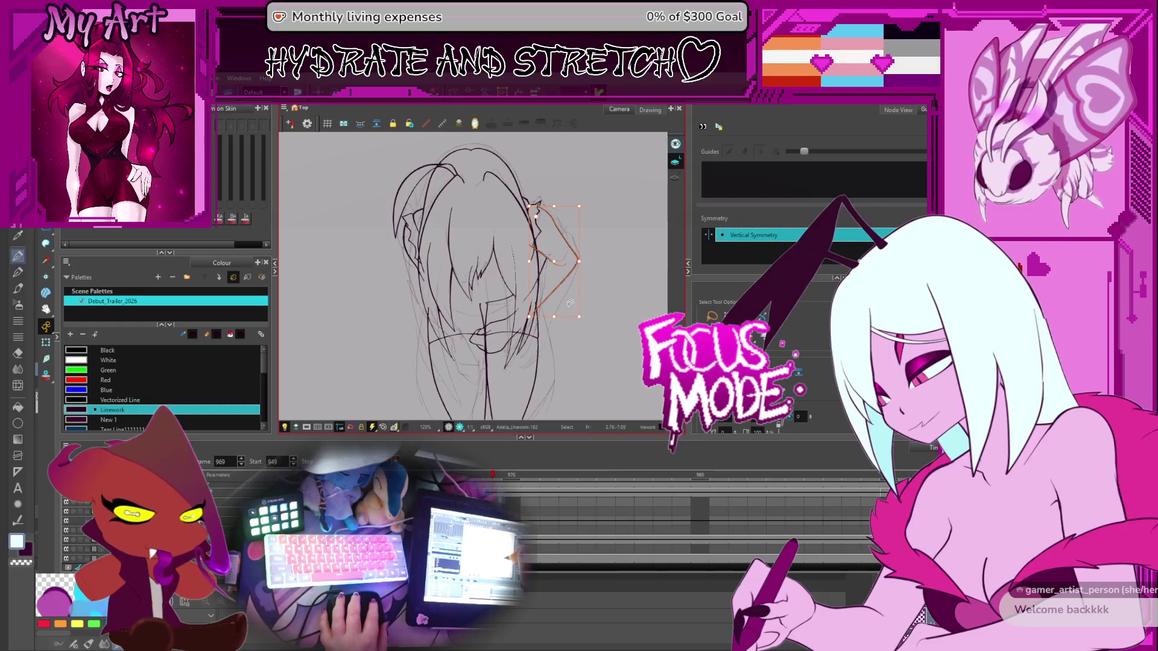
Zoom in and select the raised arm stroke behind the head
key("2")
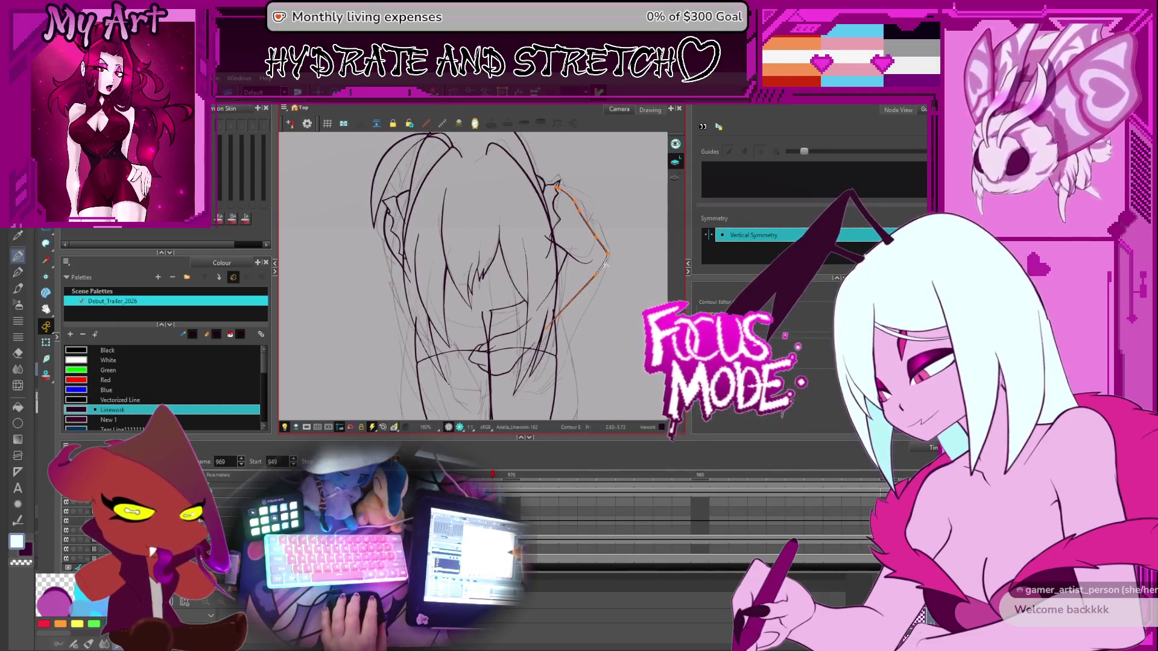
left_click_drag(604, 244, 597, 240)
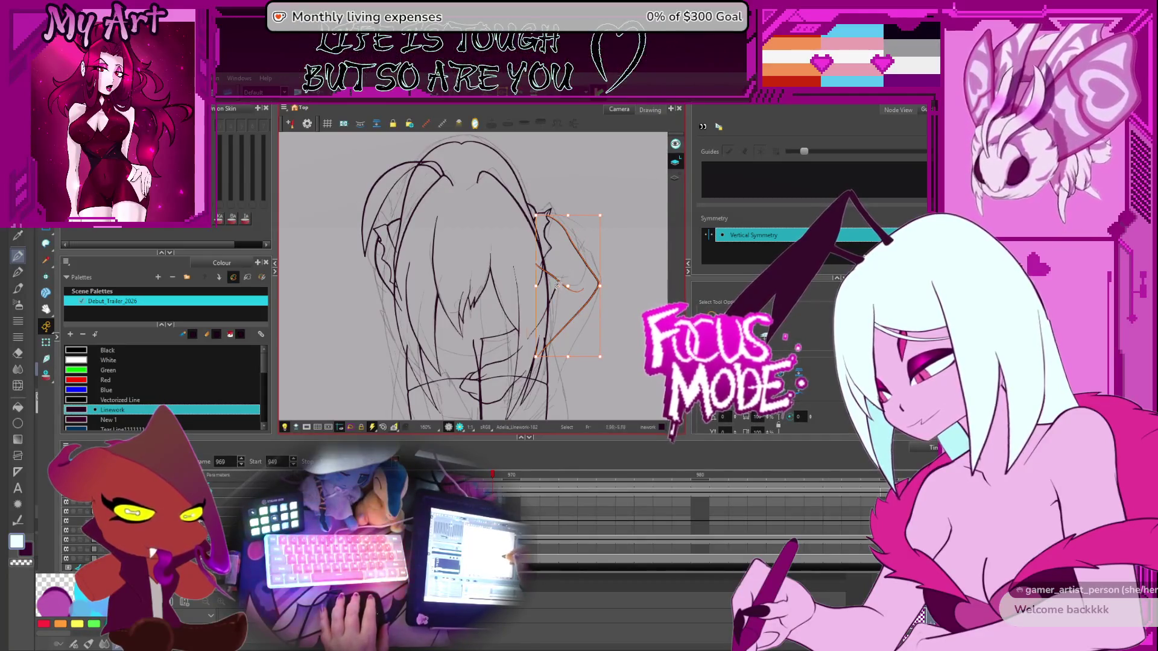
left_click_drag(462, 335, 494, 342)
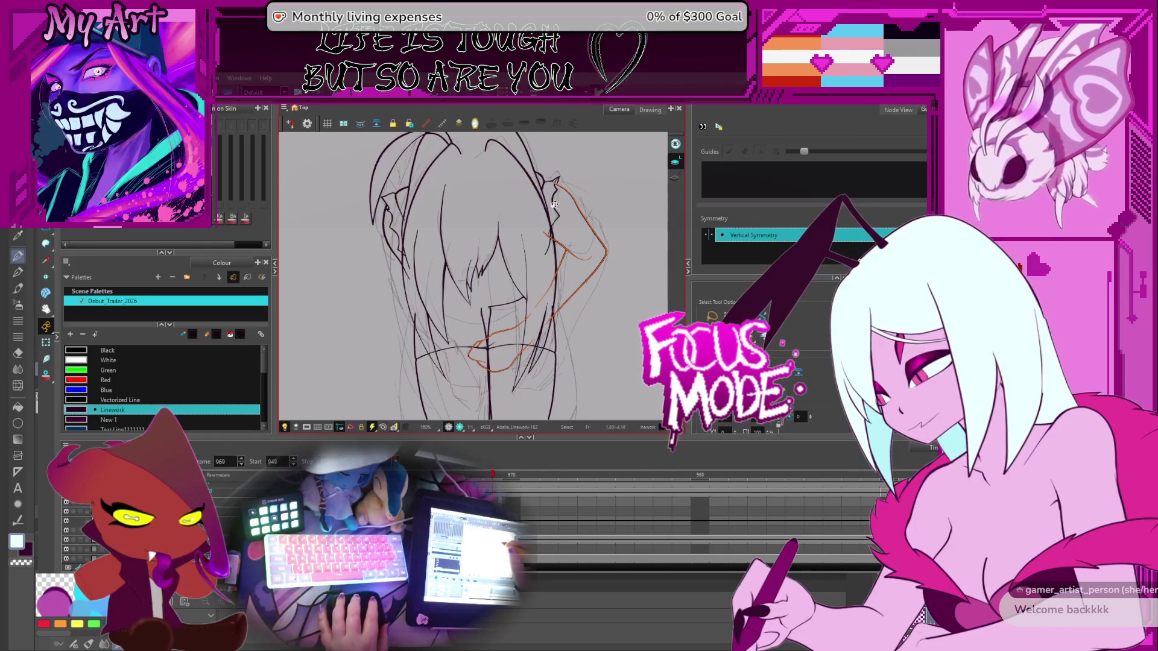
left_click(482, 330)
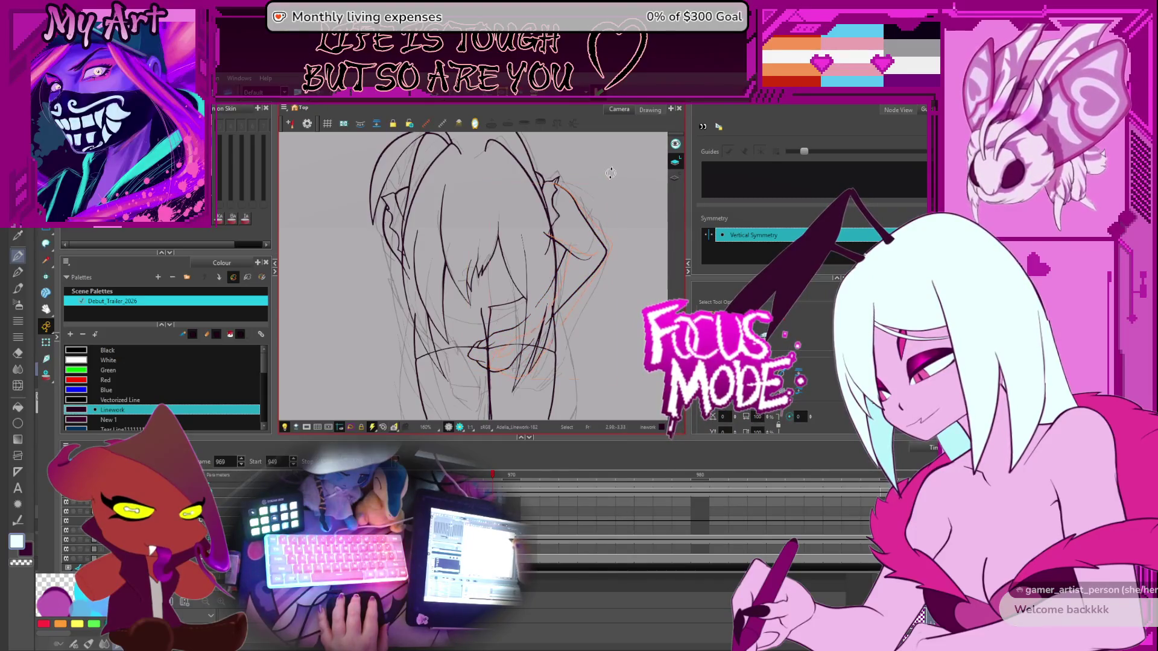
left_click_drag(479, 350, 464, 316)
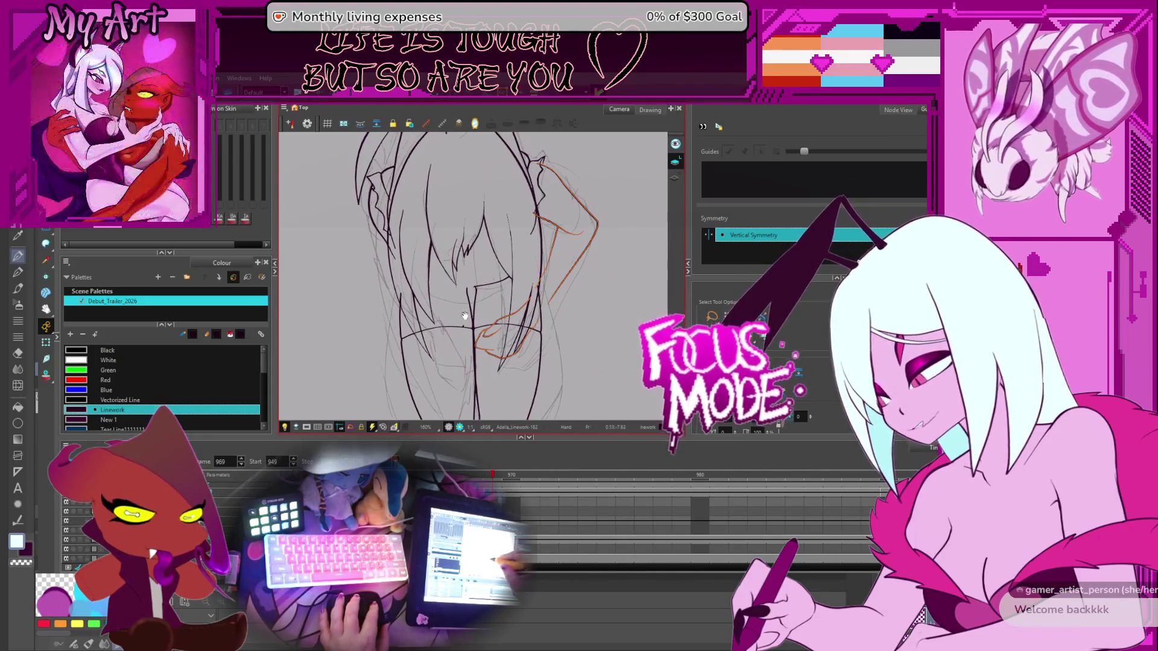
left_click_drag(481, 331, 545, 331)
scroll(500, 309, "up", 3)
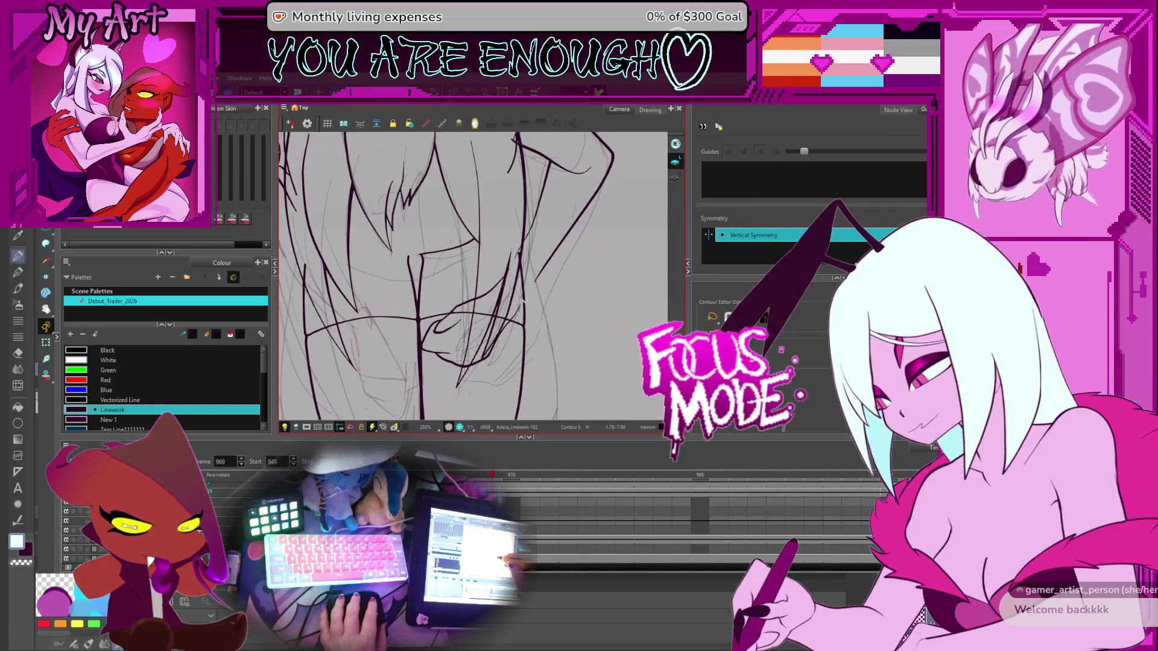
Edit control points on the lower curved stroke, the diagonal line and the nearby short stroke
left_click(523, 300)
scroll(544, 283, "up", 1)
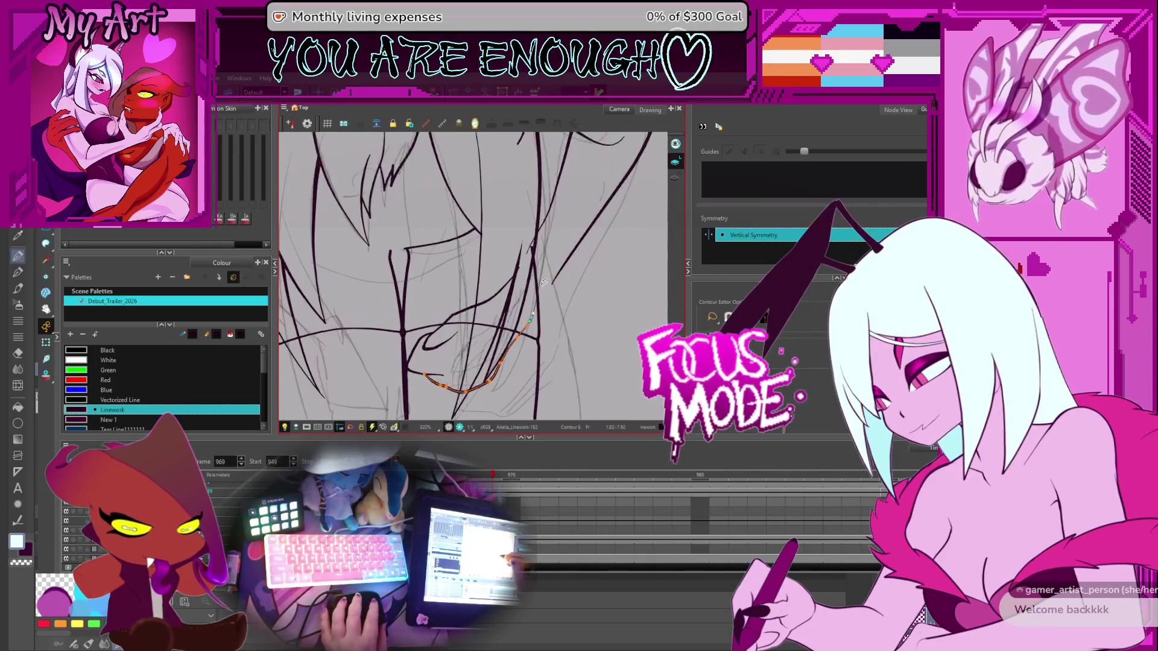
left_click(554, 284)
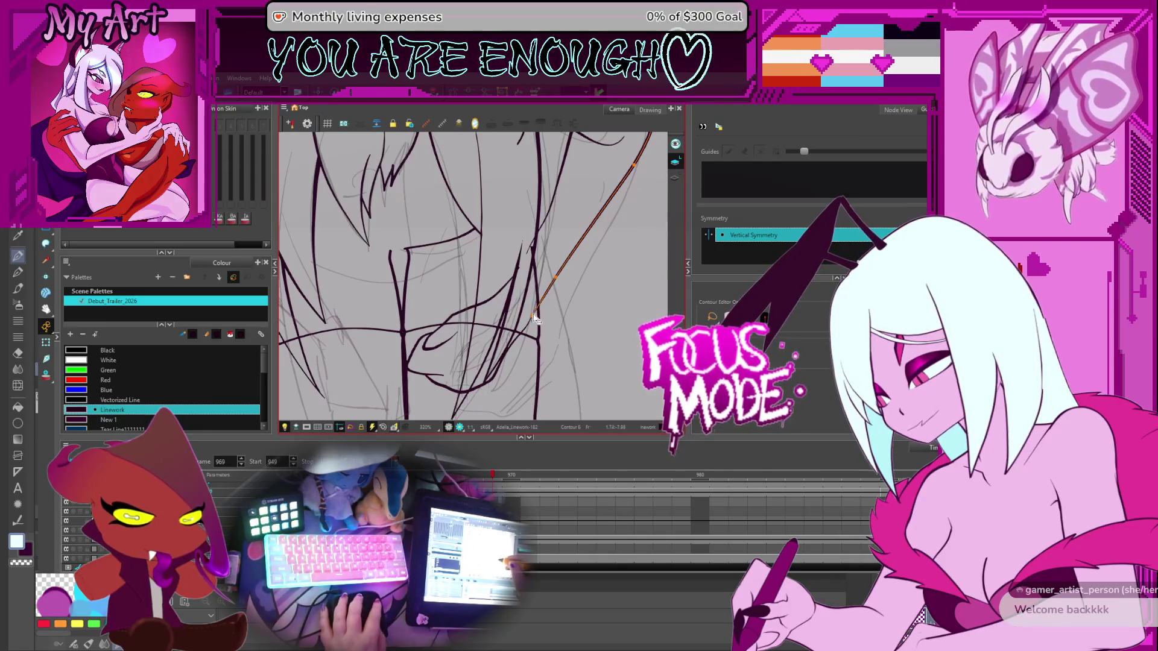
left_click(556, 280)
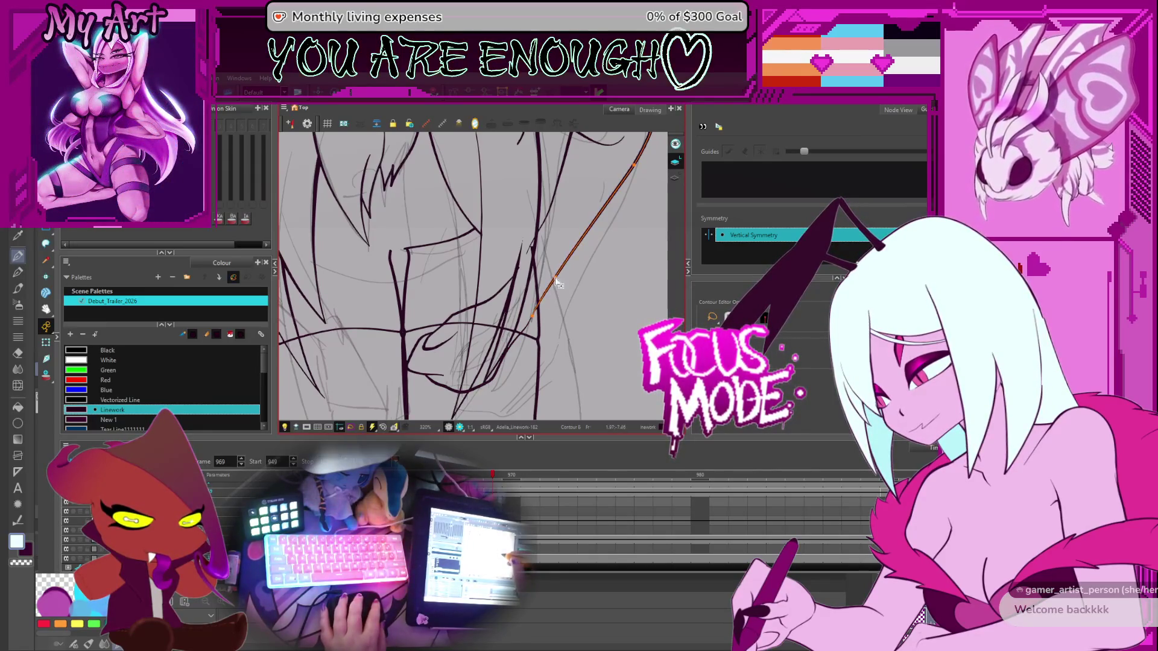
scroll(556, 282, "up", 2)
left_click(547, 270)
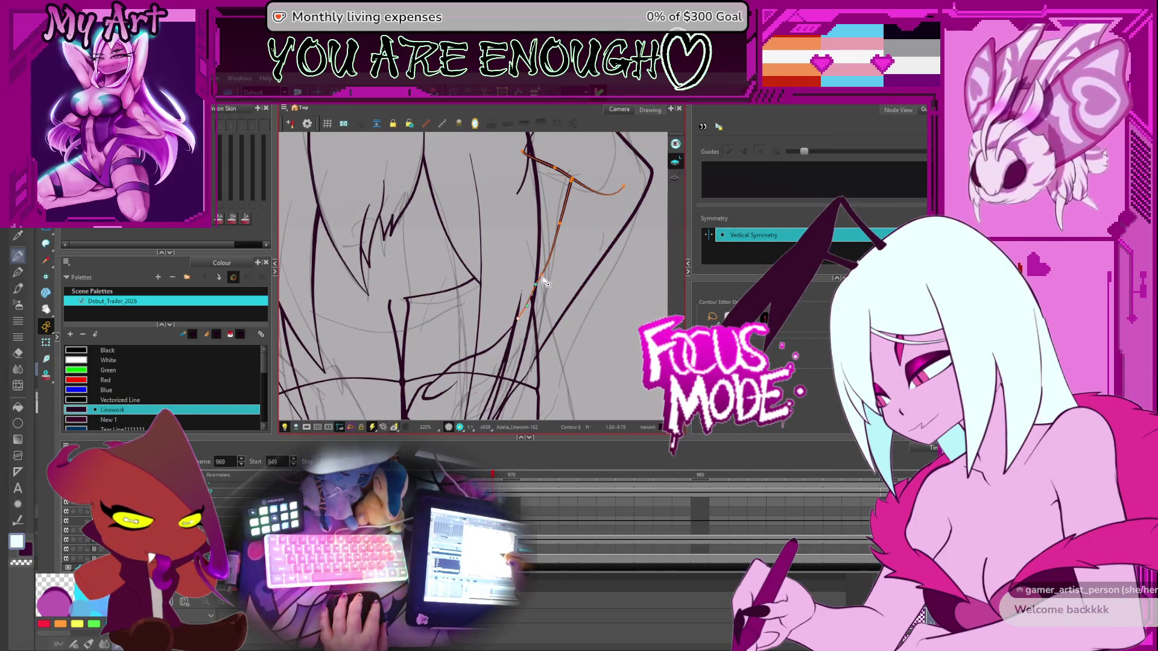
left_click_drag(544, 282, 534, 326)
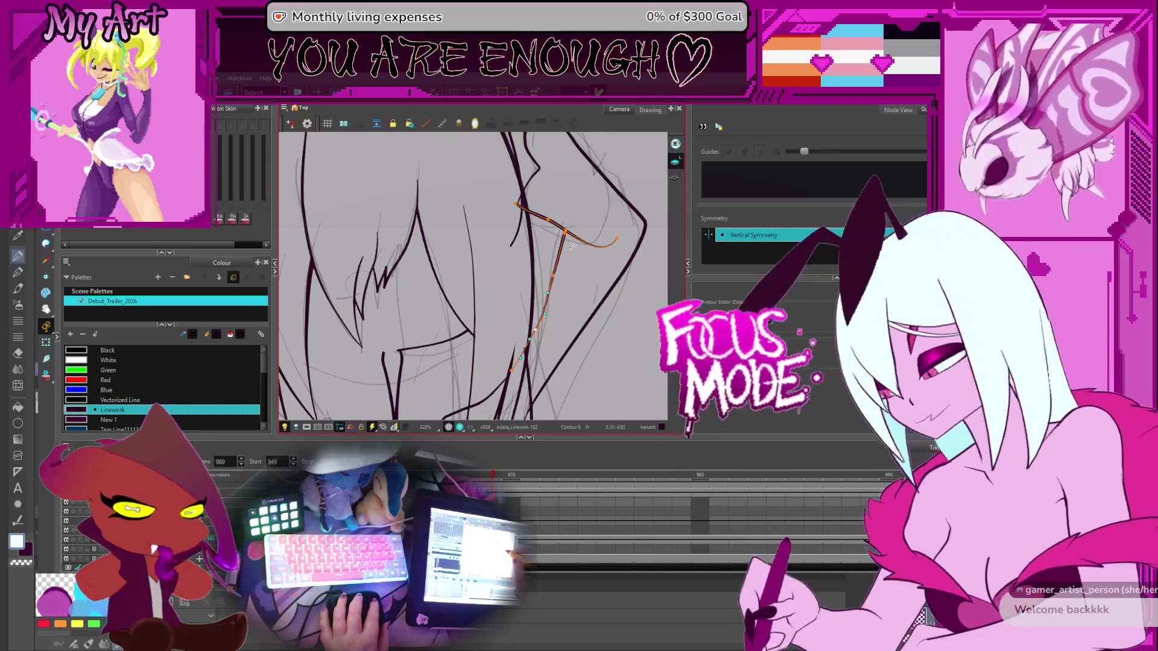
Adjust the upper-right arm outline and inner arm stroke, then clear the selection
left_click_drag(576, 242, 570, 287)
scroll(570, 287, "down", 2)
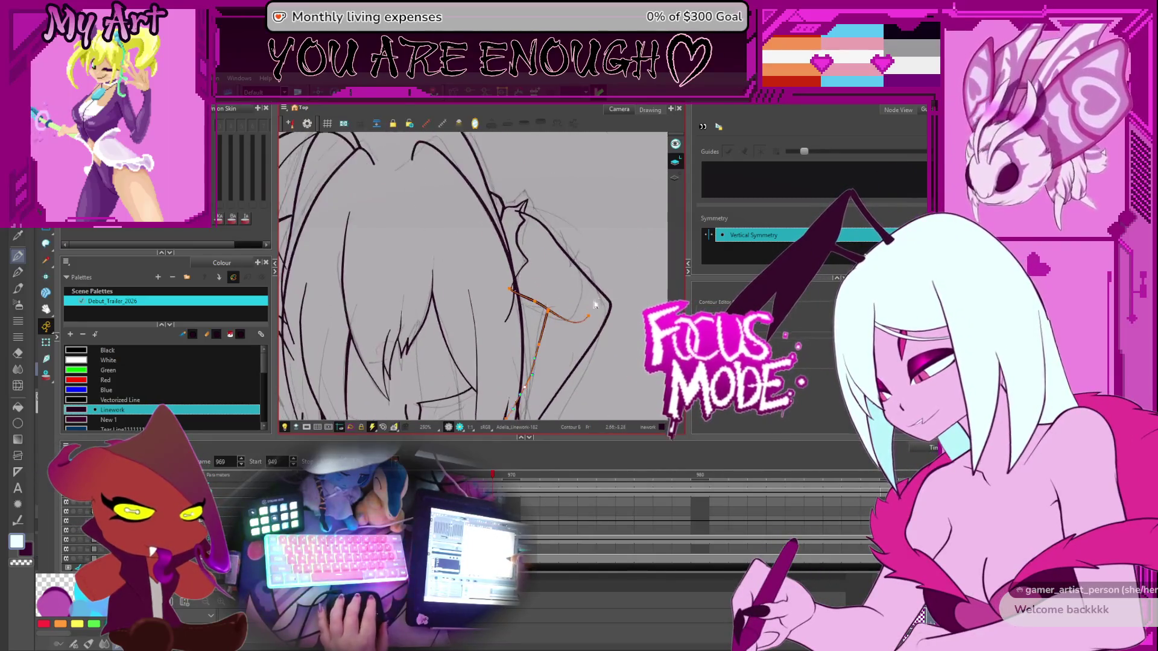
left_click(570, 259)
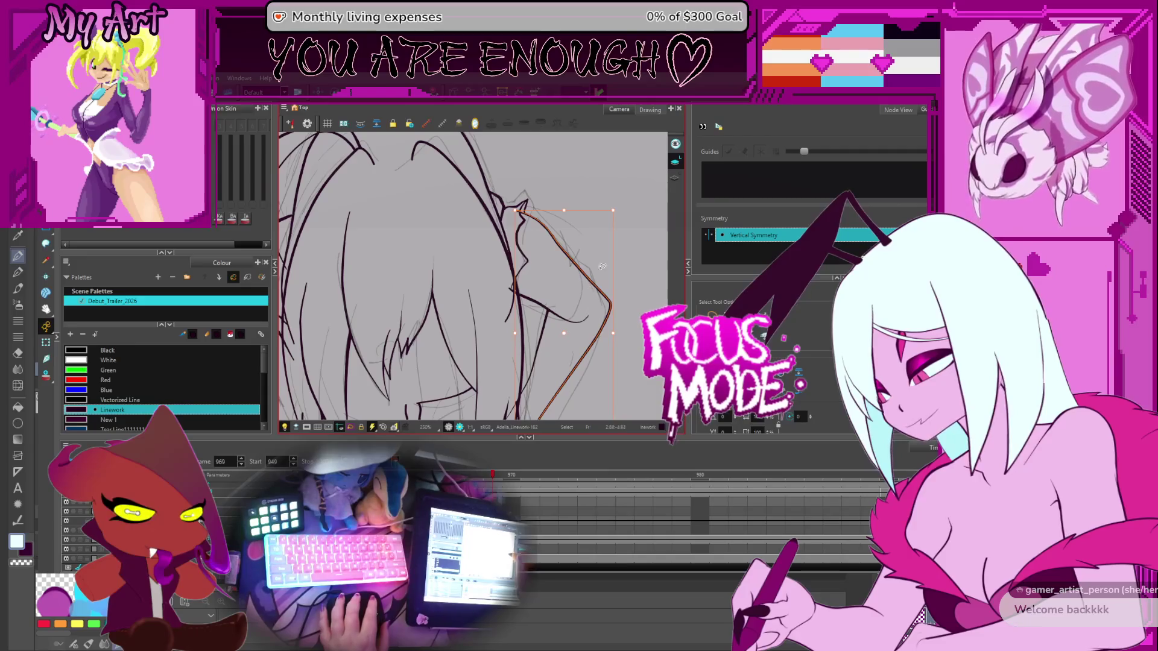
left_click_drag(602, 266, 611, 243)
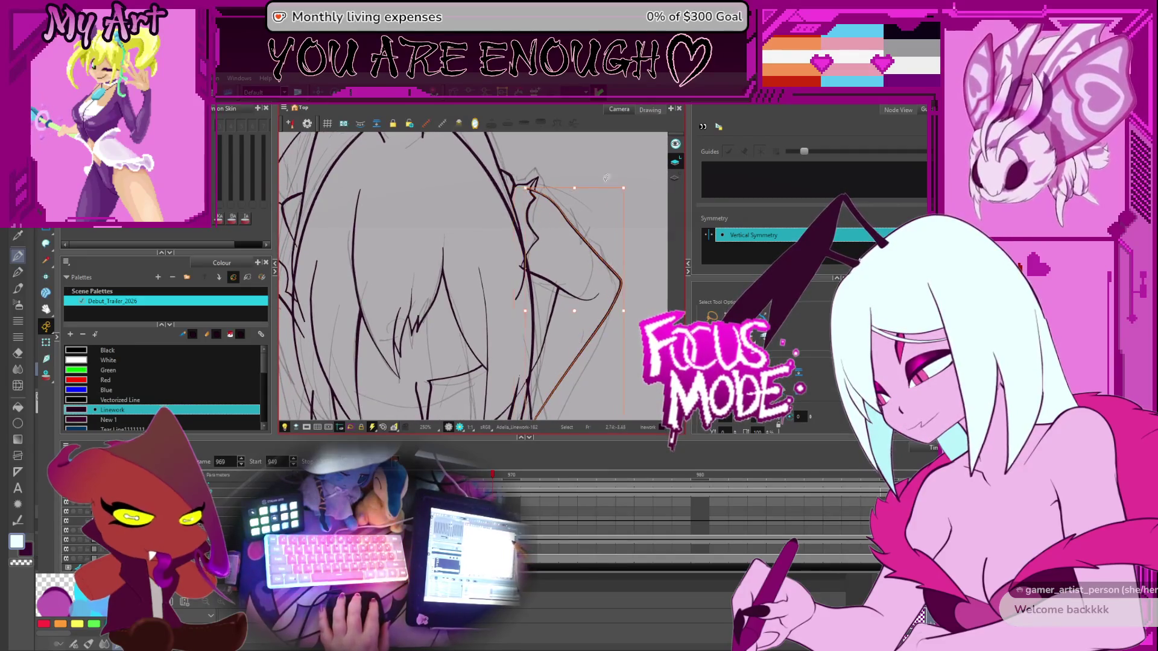
left_click(546, 279, "shift")
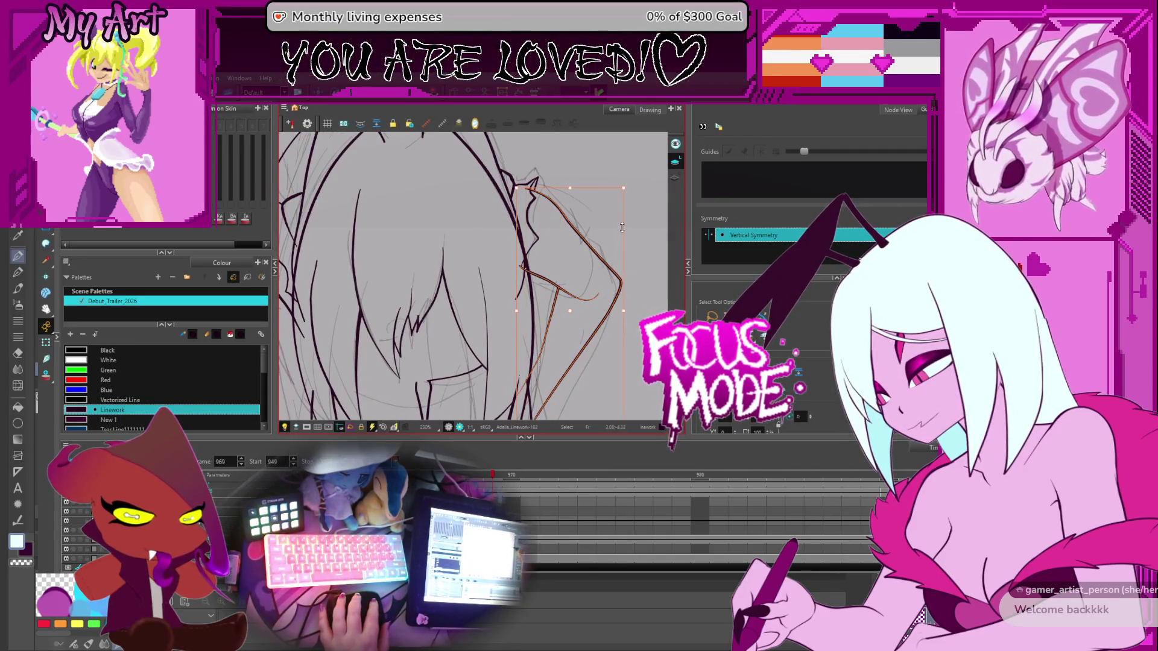
left_click(624, 311)
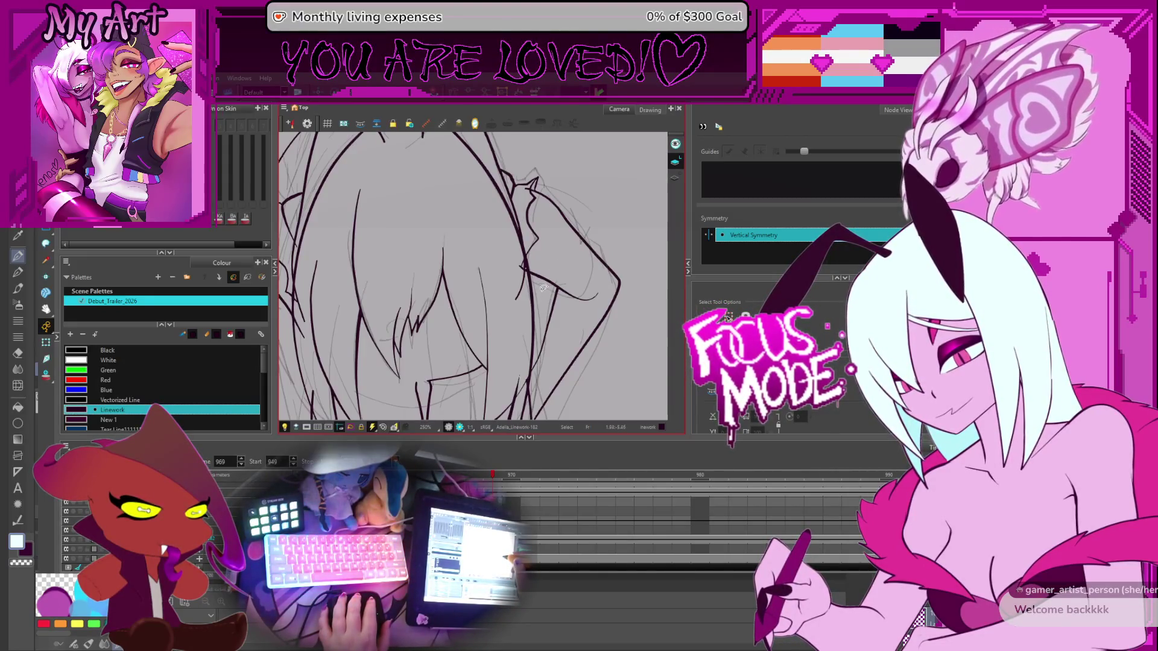
scroll(530, 259, "down", 4)
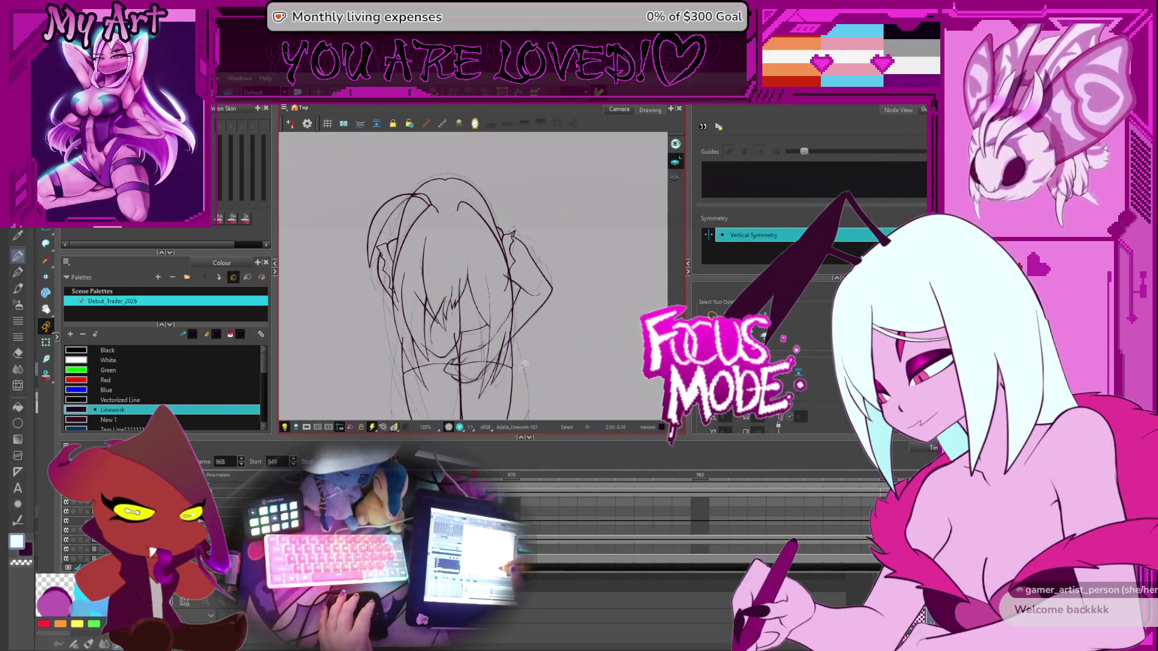
Go to the next frame's Linework-183 drawing and pick the arm outline stroke for point editing
key("period")
left_click_drag(478, 332, 487, 323)
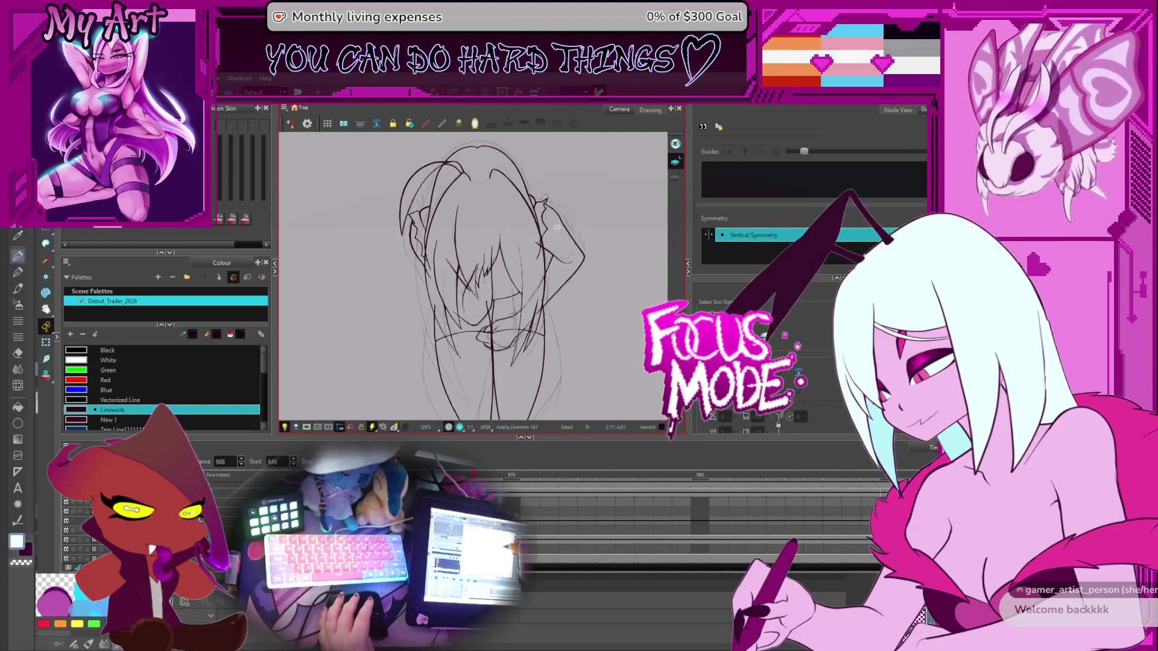
key("g")
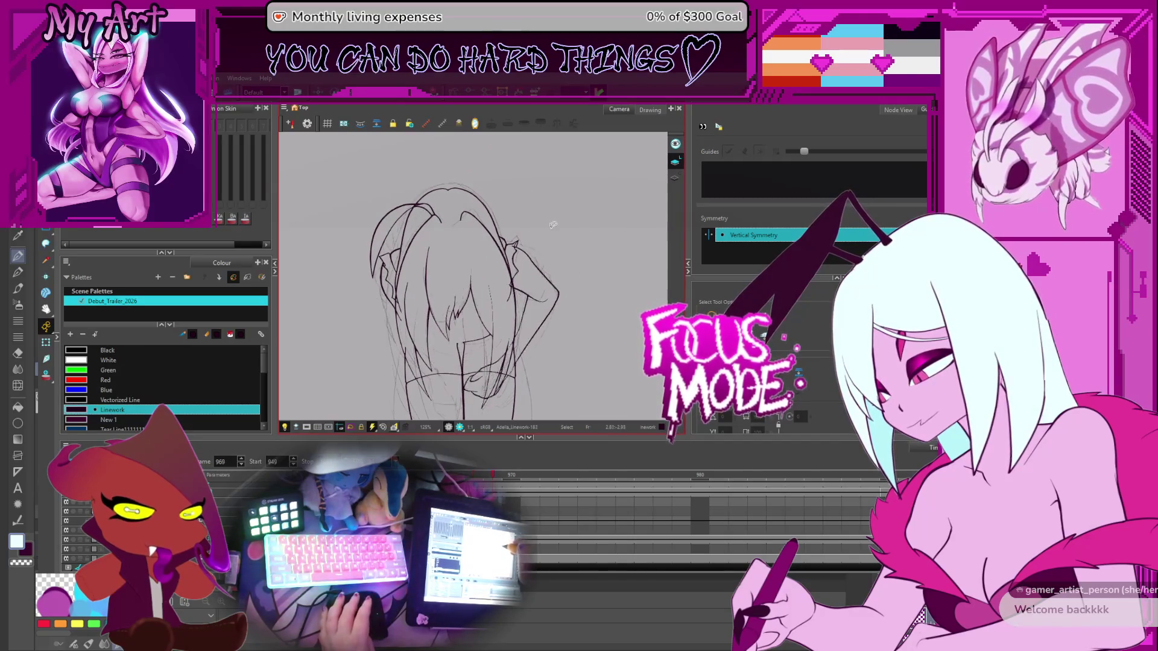
scroll(536, 253, "up", 2)
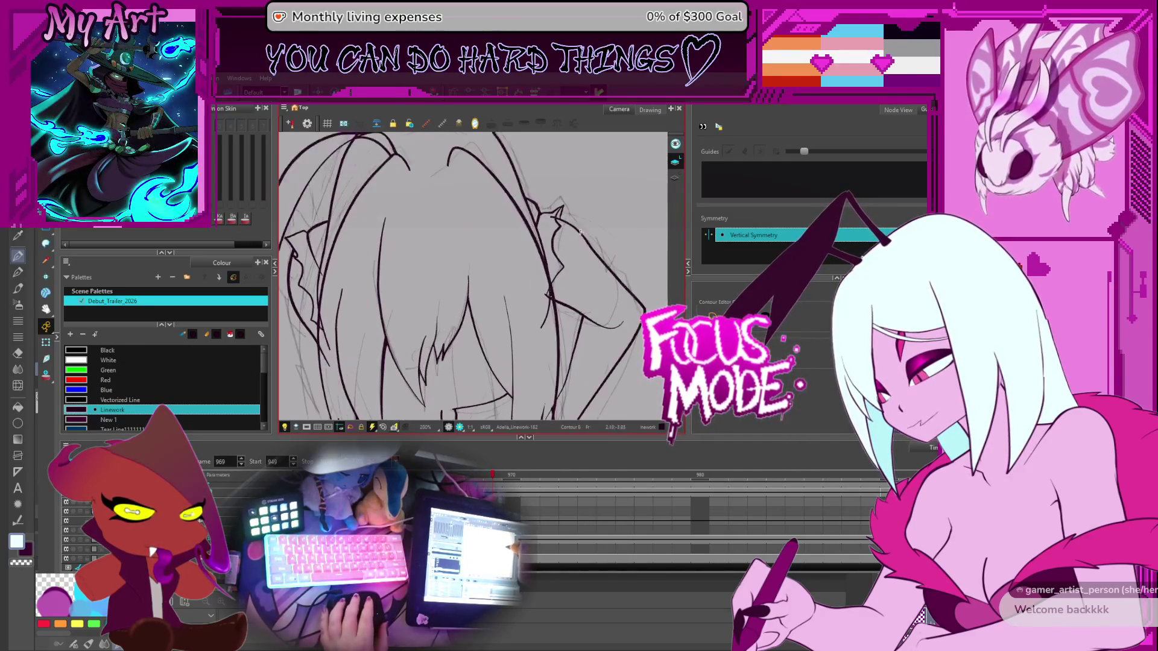
left_click_drag(553, 242, 544, 248)
left_click(535, 278)
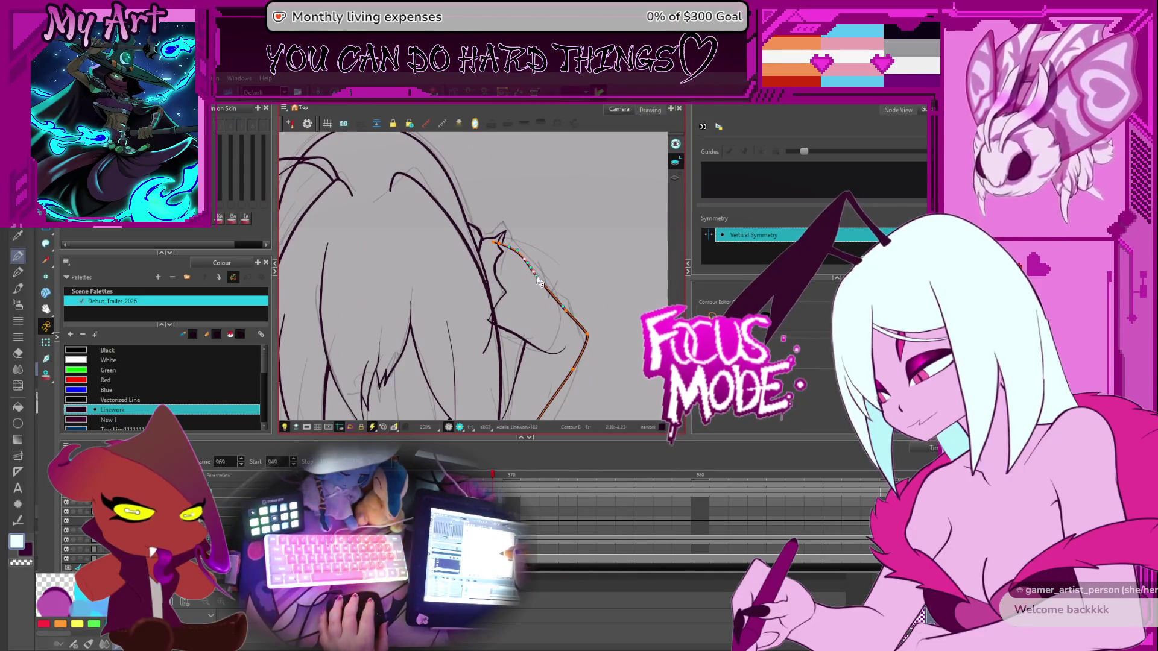
Select whole strokes: the stroke near the shoulder and the neighbouring hair stroke
key("alt+s")
left_click(502, 228)
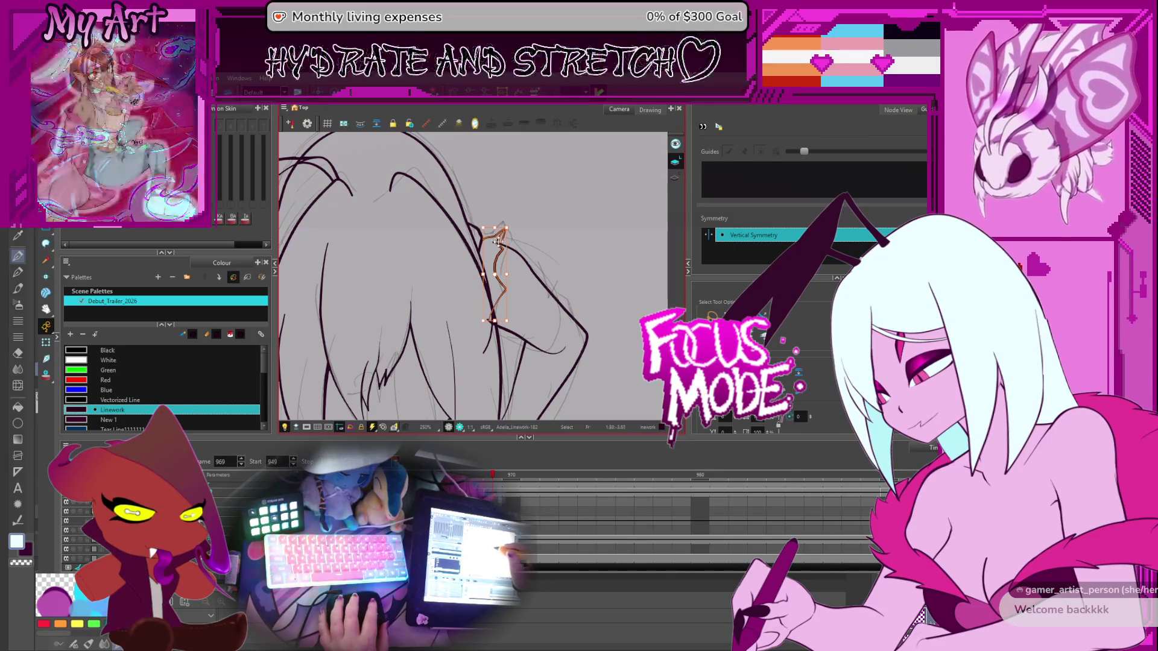
left_click(514, 275)
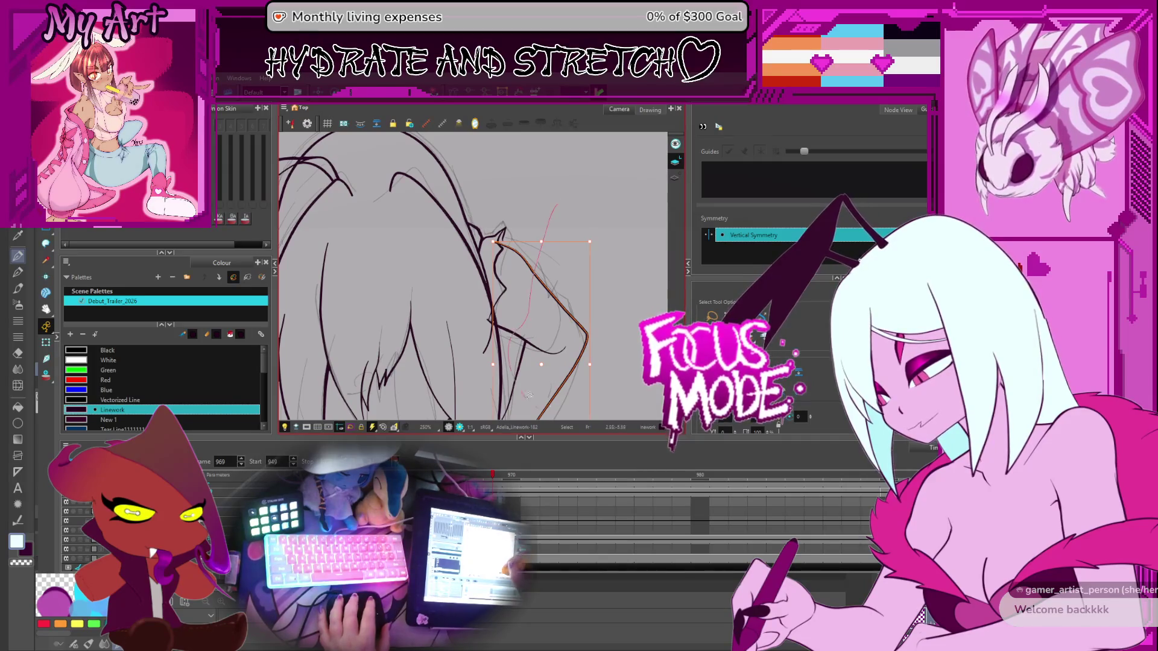
scroll(529, 395, "down", 5)
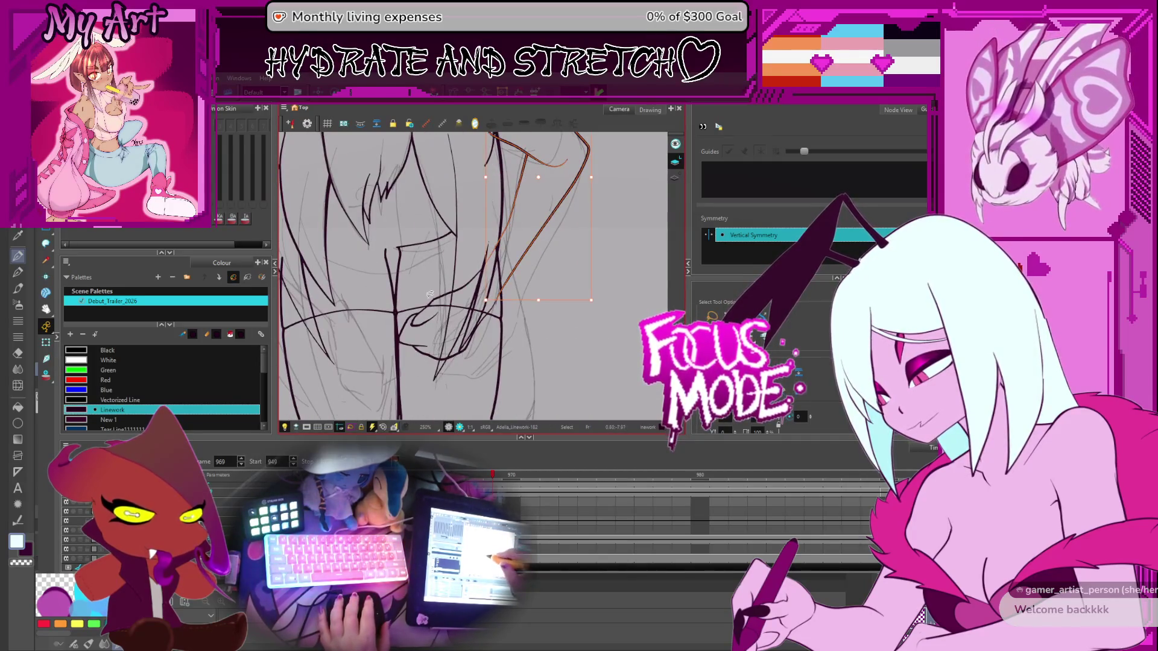
left_click(417, 314, "shift")
scroll(510, 236, "up", 3)
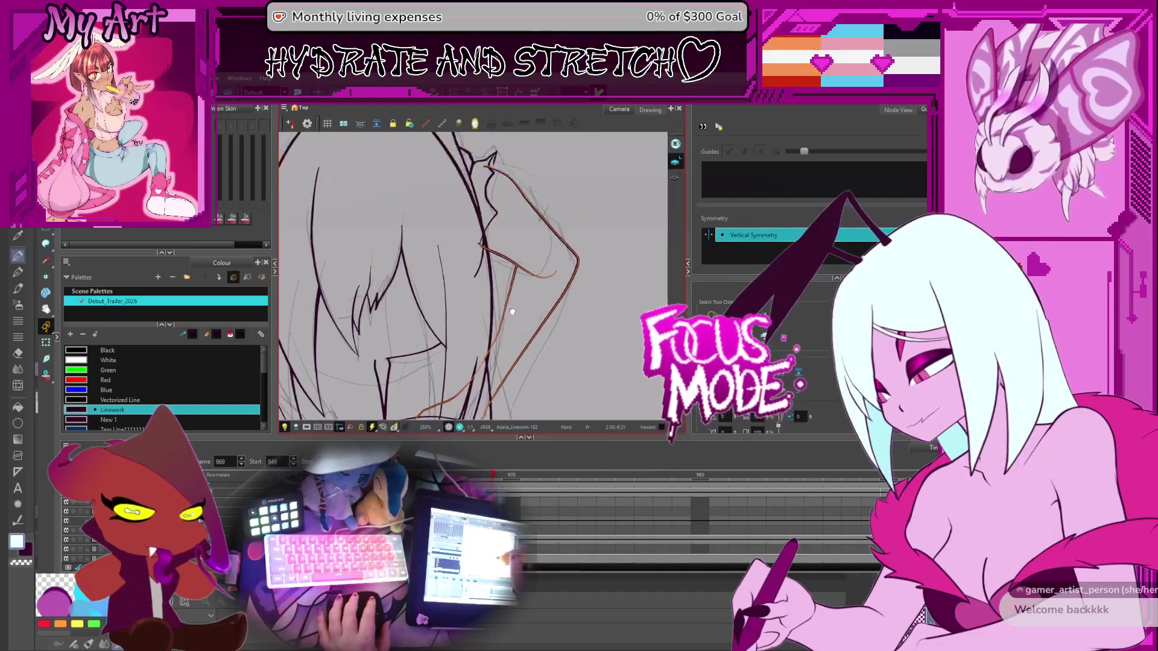
Compare against the previous frame, return to frame 969 and zoom out
key("comma")
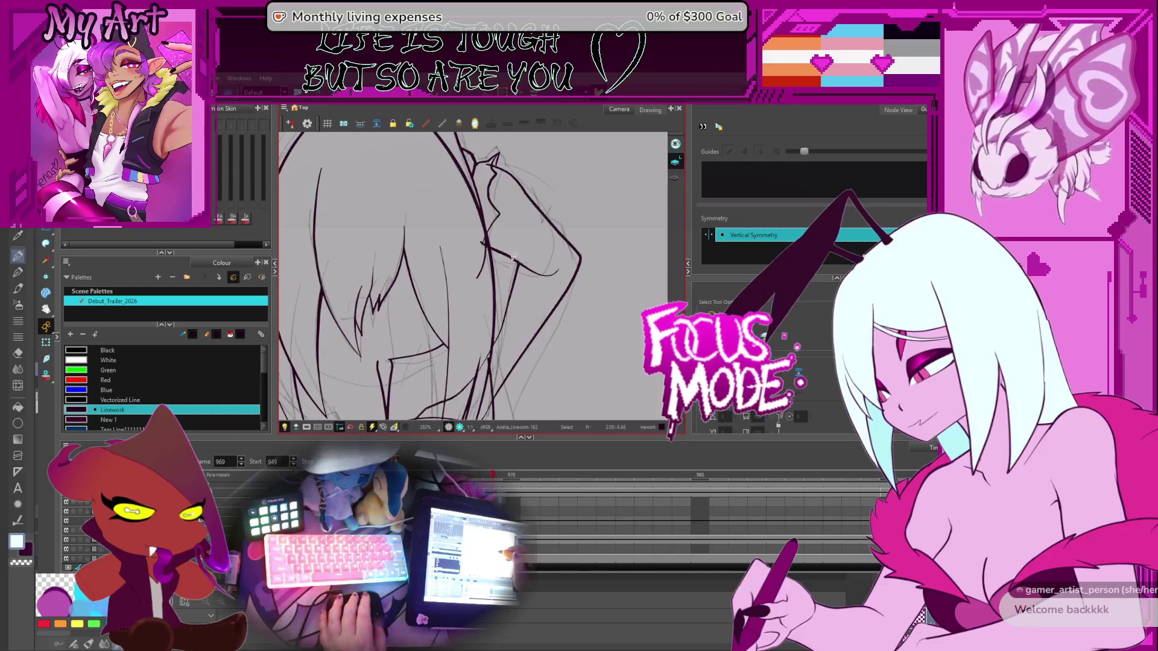
key("period")
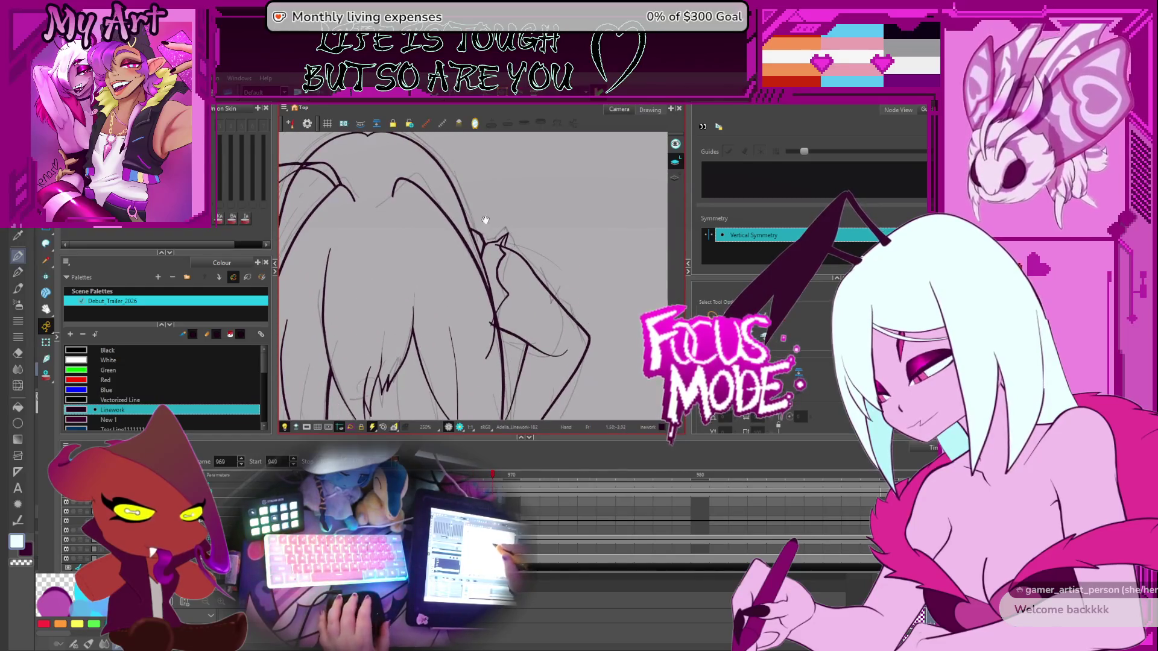
key("2")
key("comma")
key("period")
Turn the drawing sideways and extend the line with a short pencil stroke, undoing a stray vertical one
left_click_drag(481, 377, 531, 272)
left_click_drag(604, 234, 473, 305)
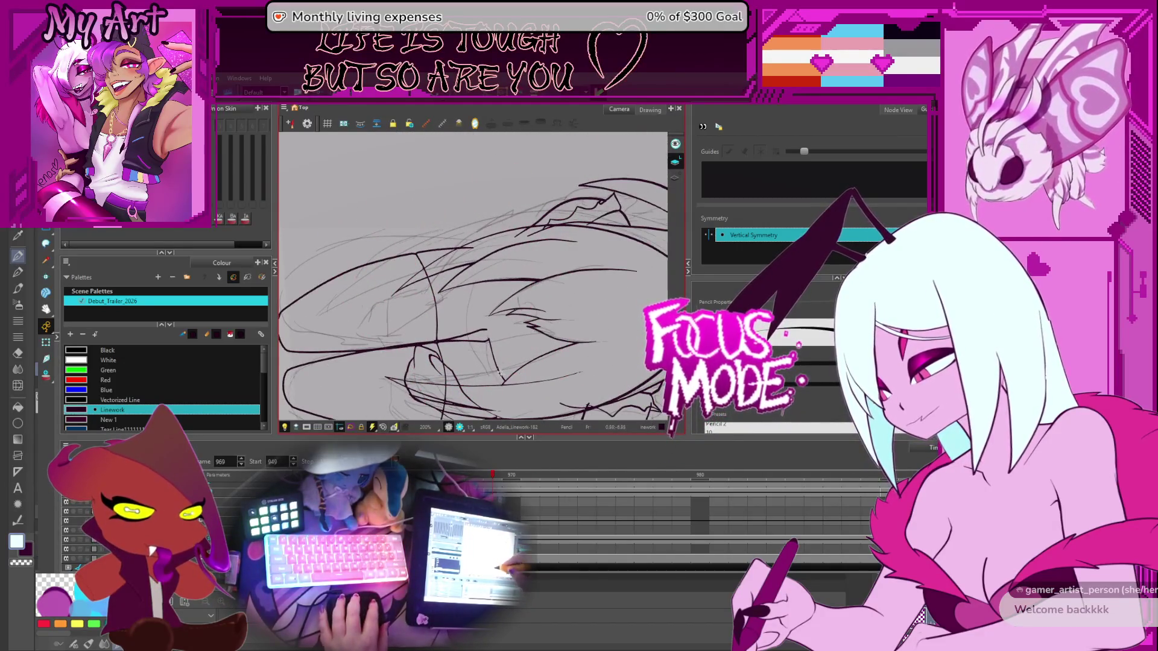
left_click_drag(496, 348, 489, 324)
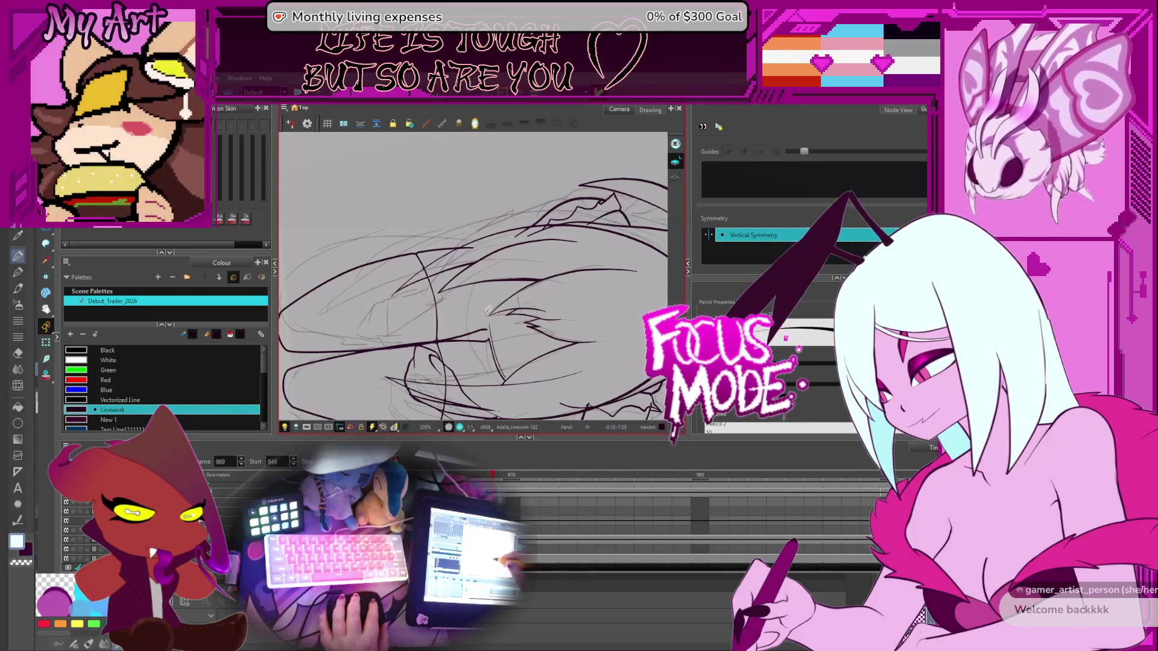
left_click_drag(493, 267, 489, 350)
key("ctrl+z")
Toggle between Cutter and Pencil, select the curved stroke and rotate the view
key("alt+t")
key("alt+slash")
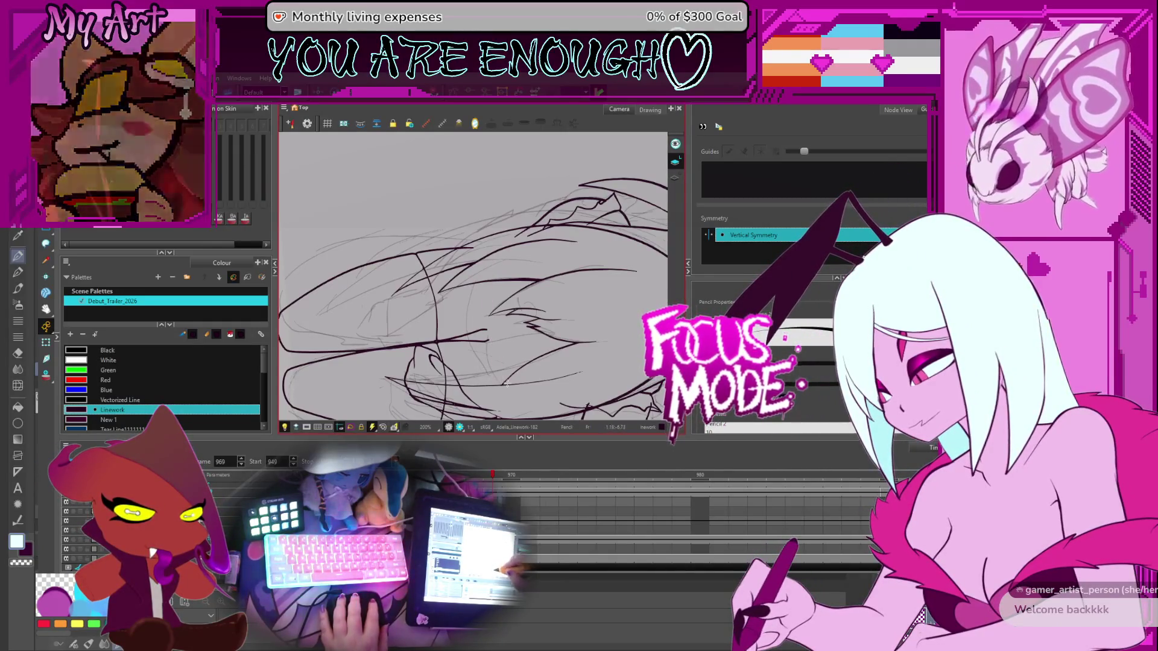
left_click(495, 275, "shift")
left_click_drag(568, 296, 485, 247)
key("alt+t")
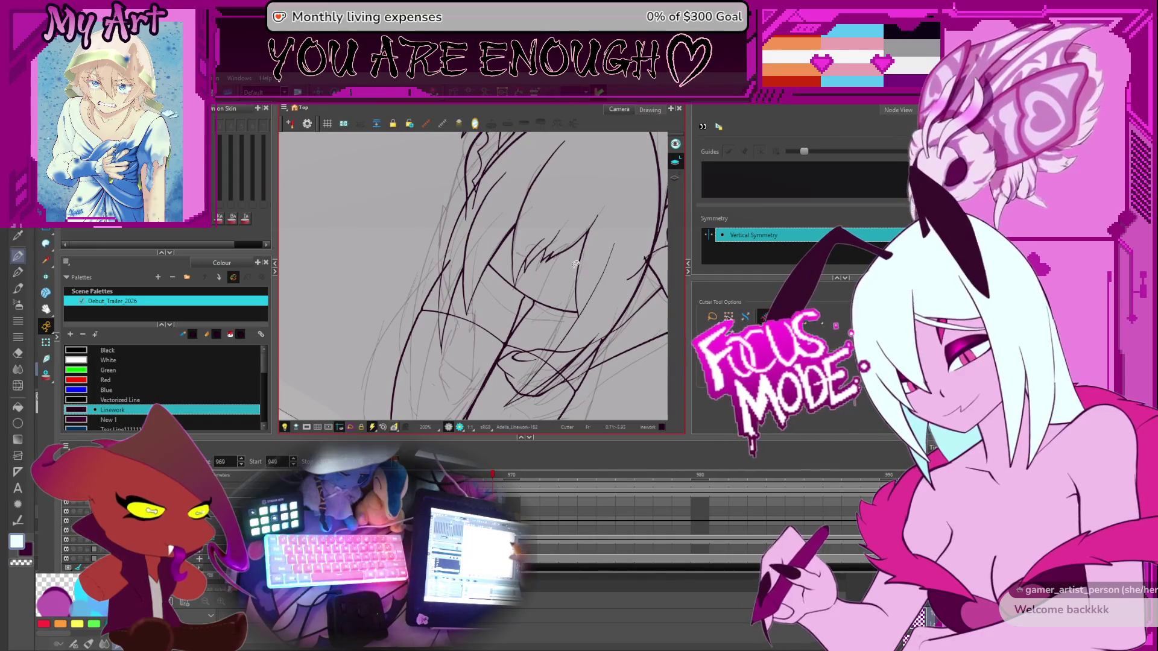
key("space")
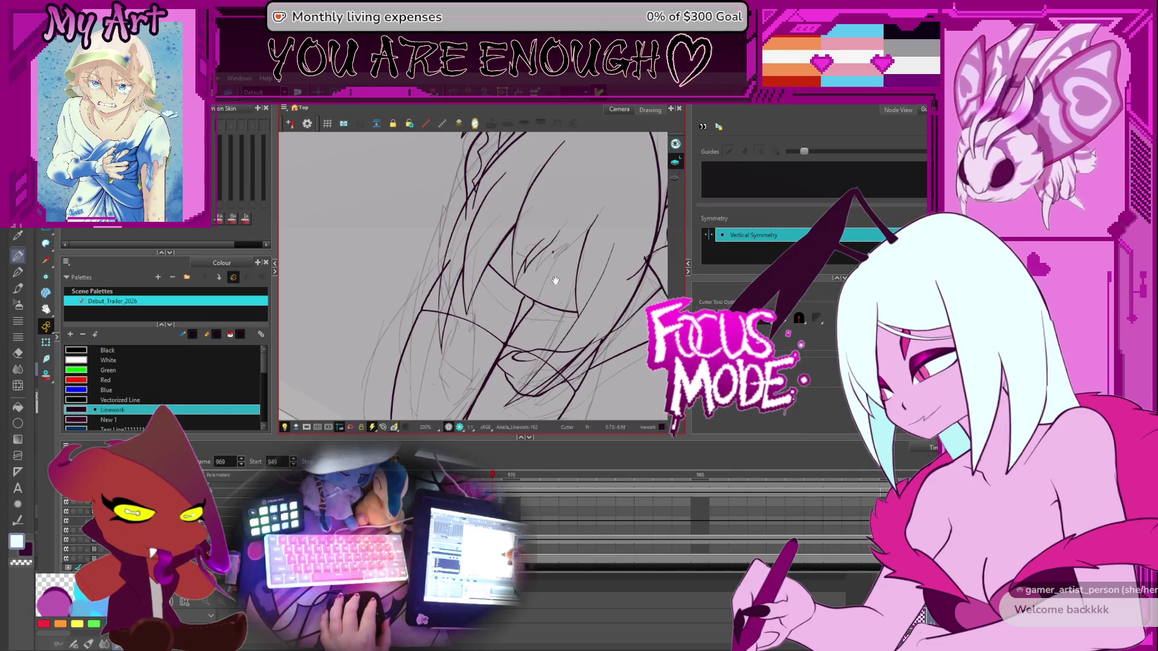
left_click_drag(550, 293, 588, 228)
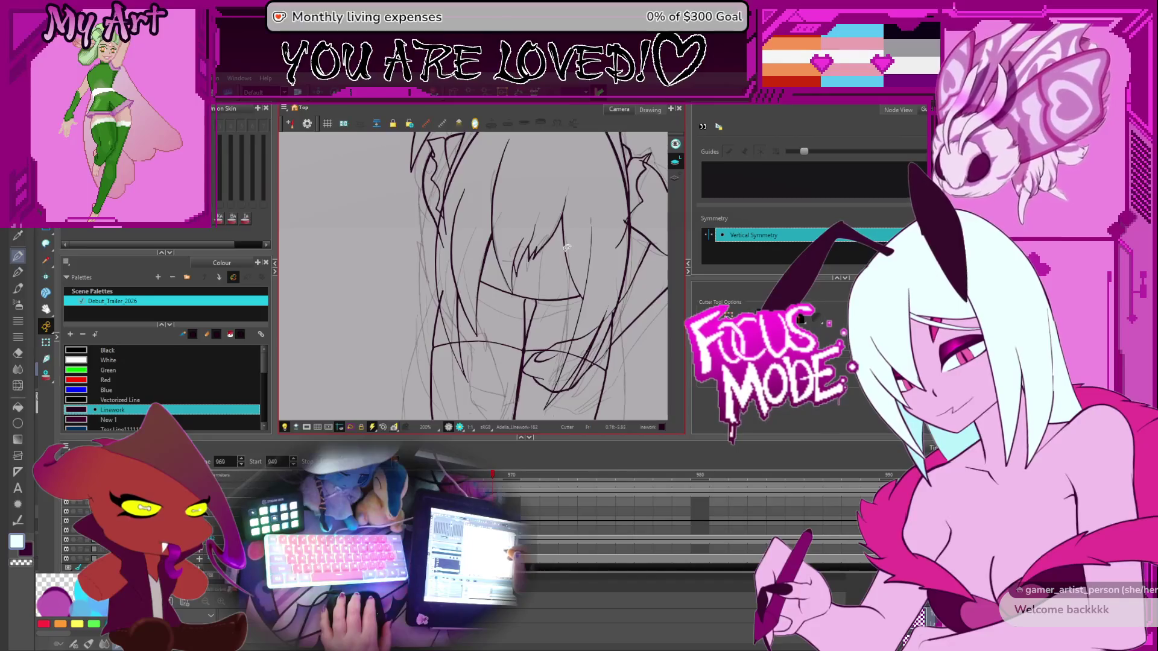
key("period")
key("comma")
key("period")
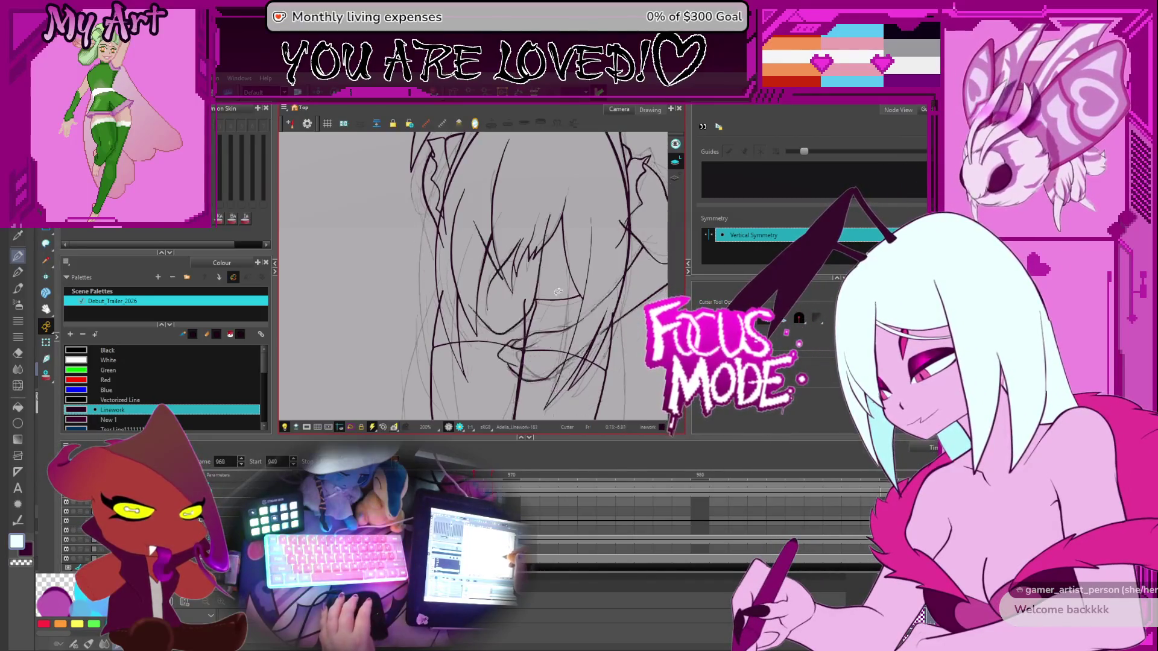
key("comma")
scroll(560, 302, "down", 2)
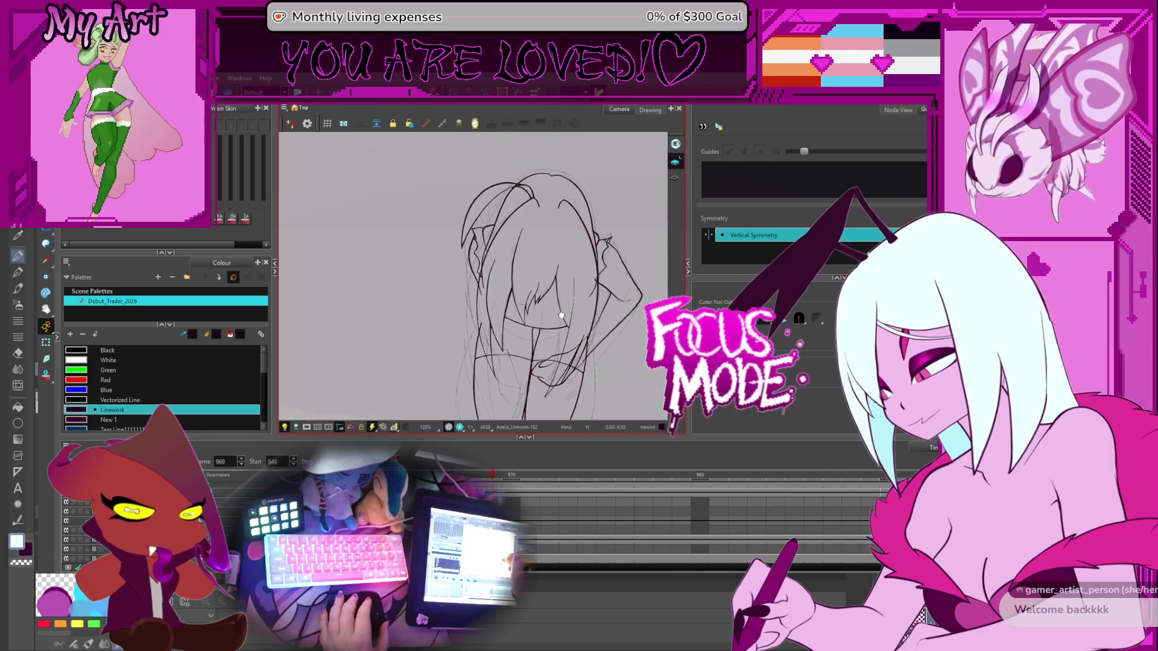
mouse_move(561, 316)
left_mouse_down()
mouse_move(544, 343)
mouse_move(488, 254)
left_mouse_up()
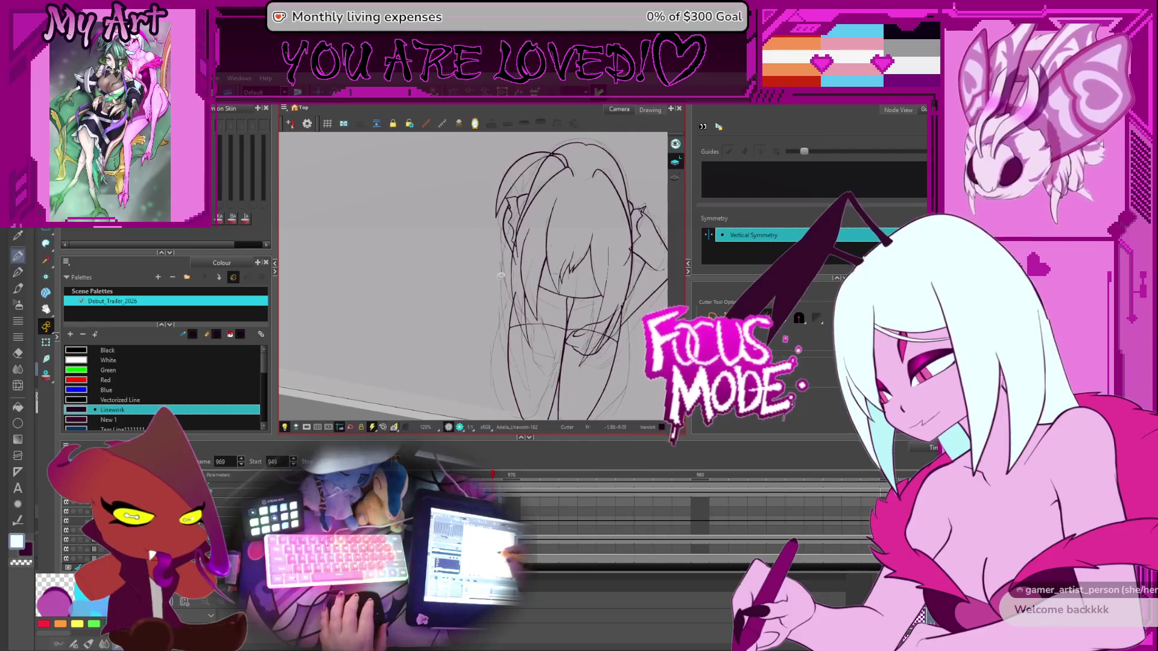
scroll(506, 290, "down", 4)
scroll(507, 302, "up", 2)
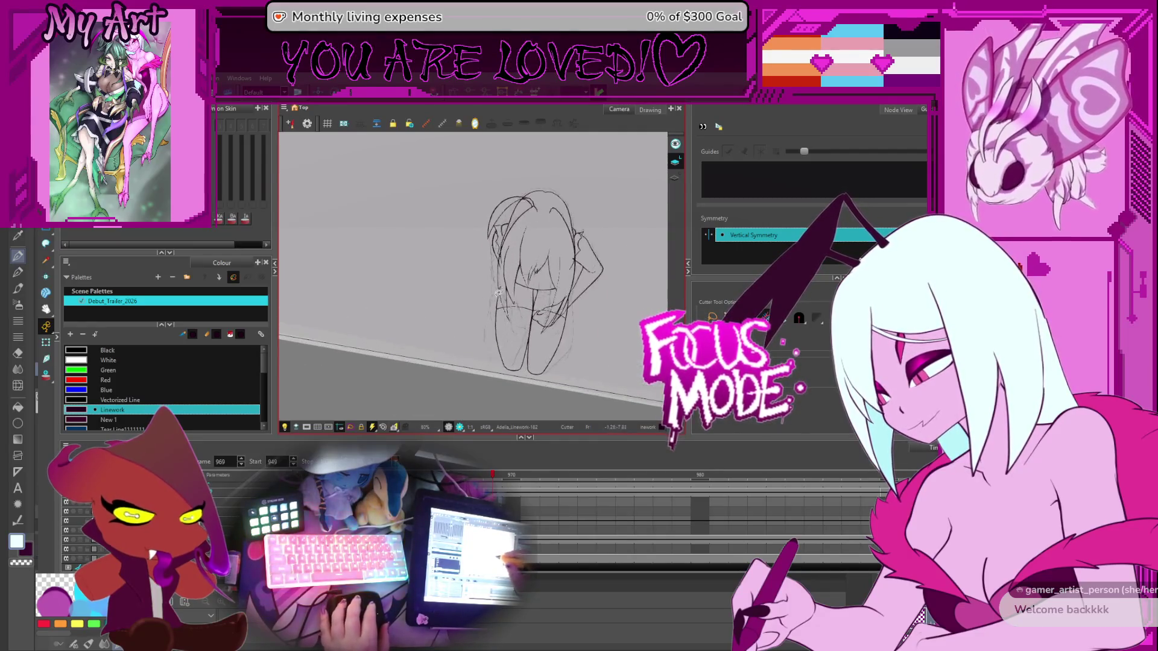
scroll(508, 304, "down", 1)
scroll(522, 277, "down", 1)
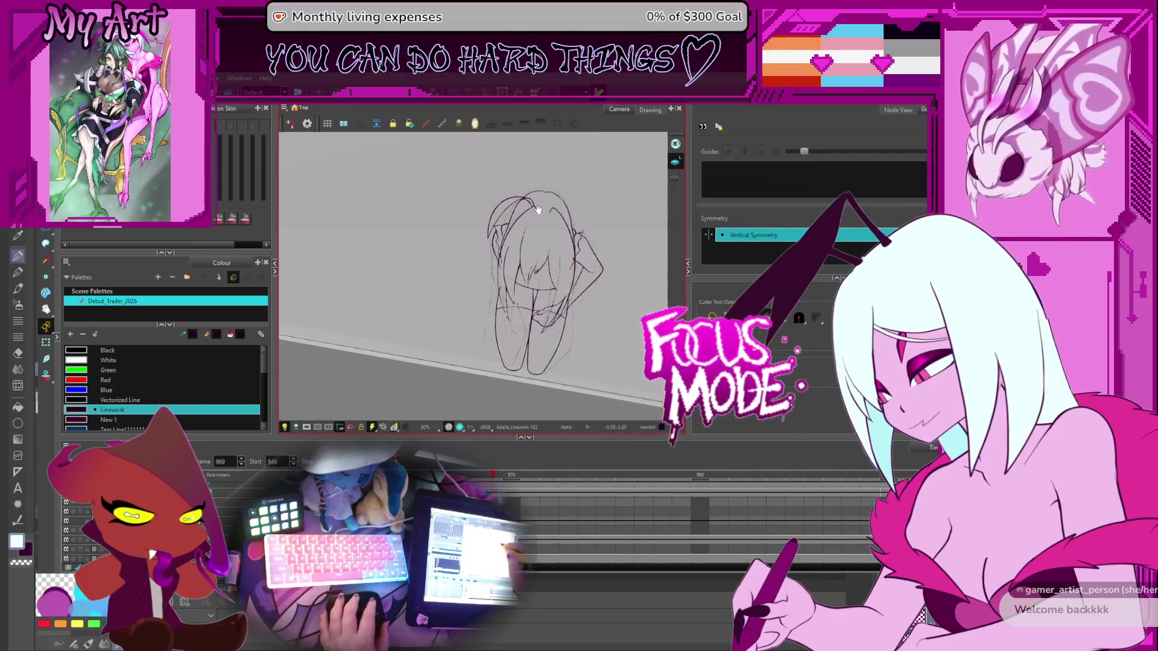
scroll(535, 251, "up", 2)
scroll(535, 251, "up", 2)
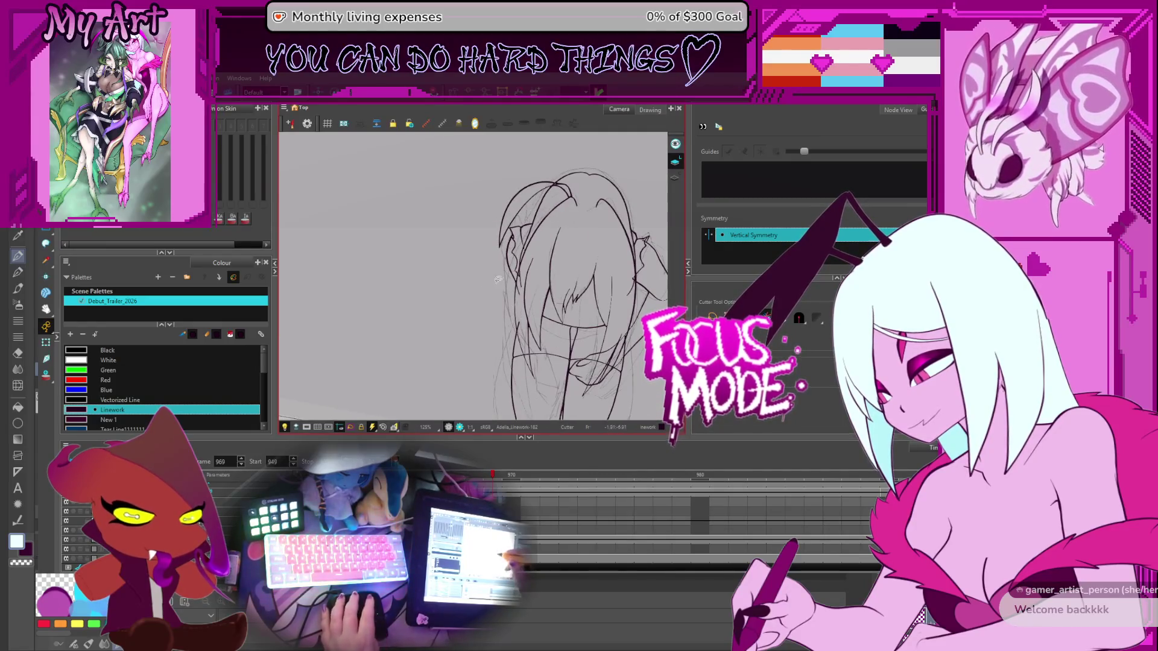
Select the reddish sketch strokes near the hair, then switch to Clip Studio Paint's finished artworks
key("alt+s")
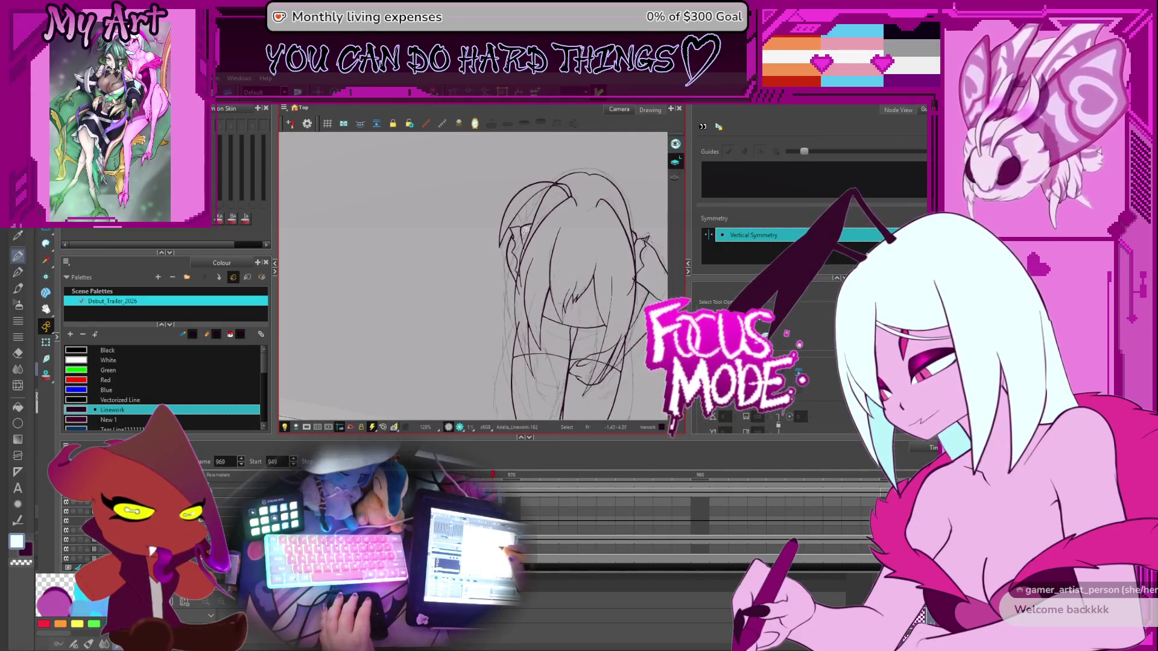
left_click(523, 222)
scroll(532, 240, "up", 3)
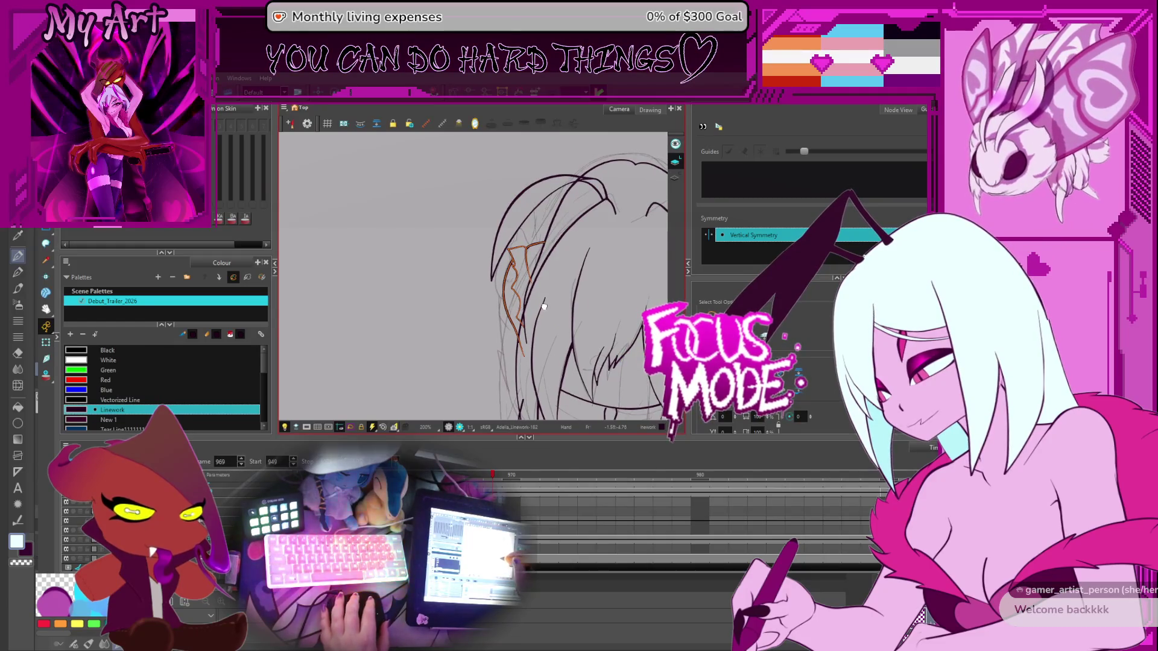
left_click_drag(544, 306, 538, 293)
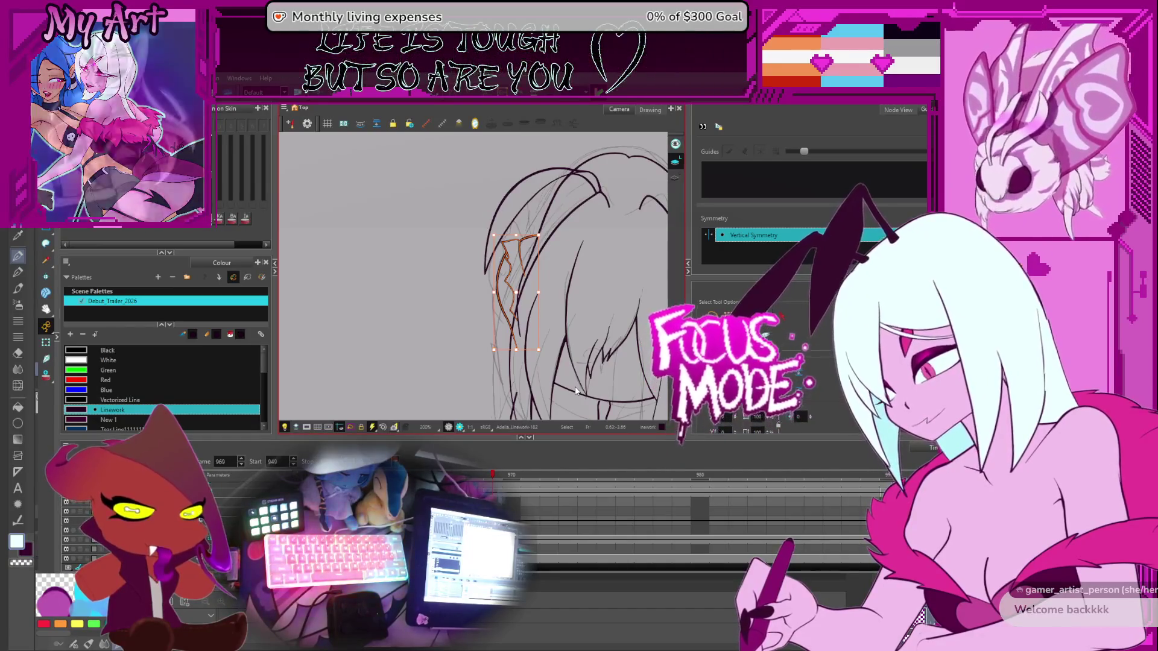
key("alt+Tab")
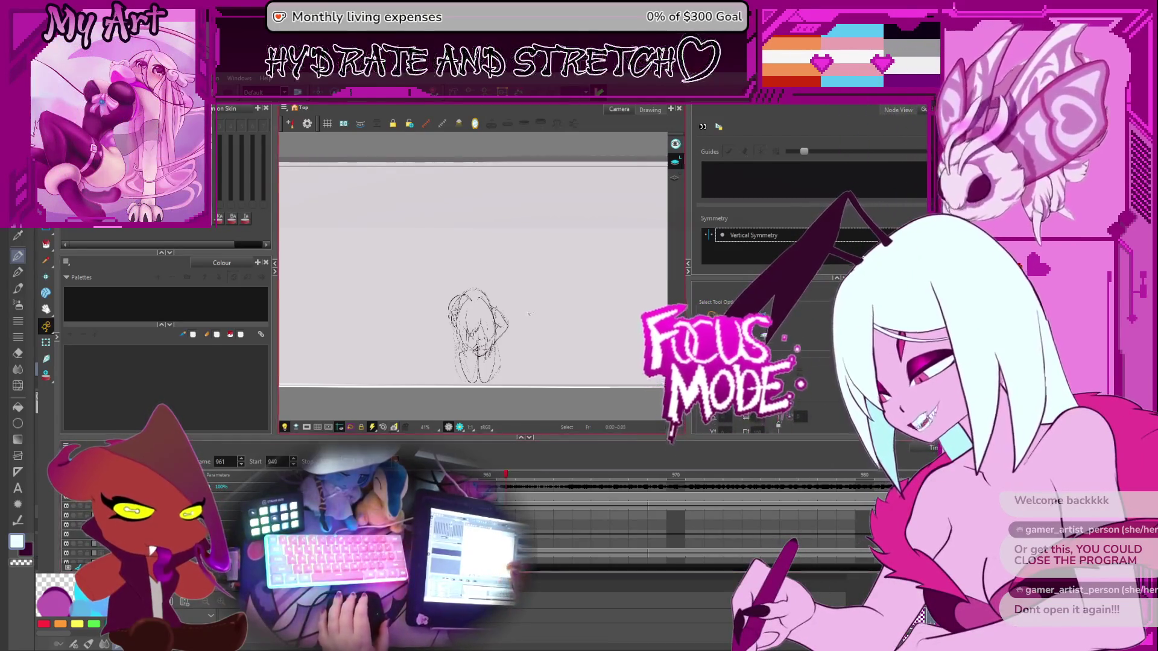
Stop the looping playback, make Adelia_Linework-181 current and jump to its frame 969 drawing
key("space")
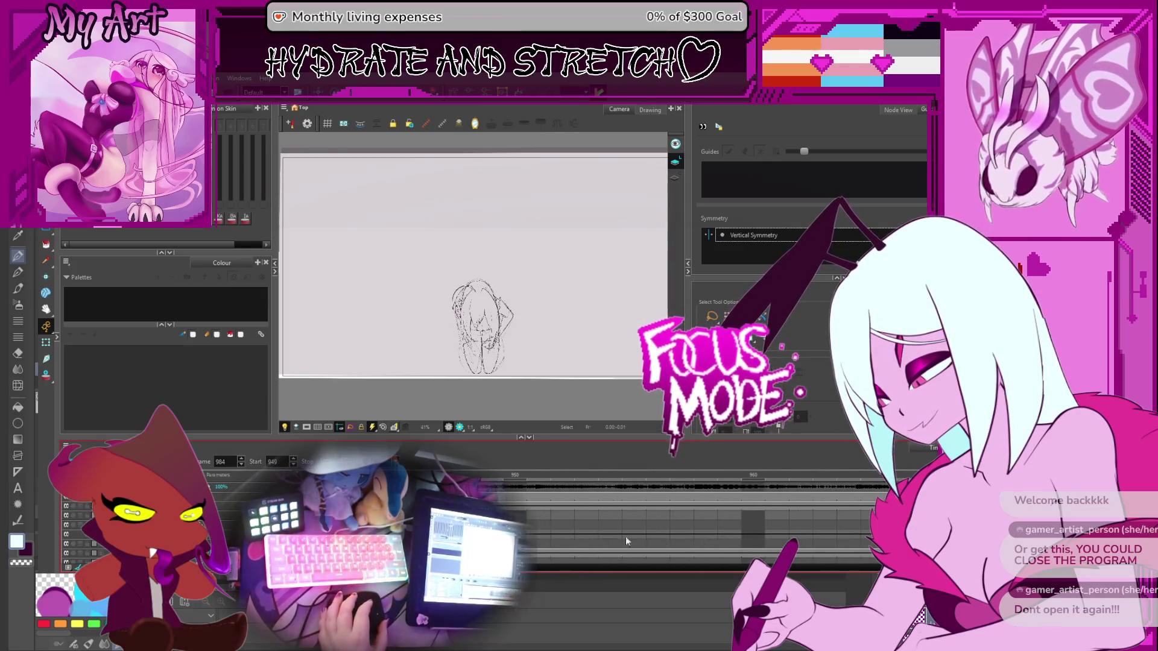
key("Return")
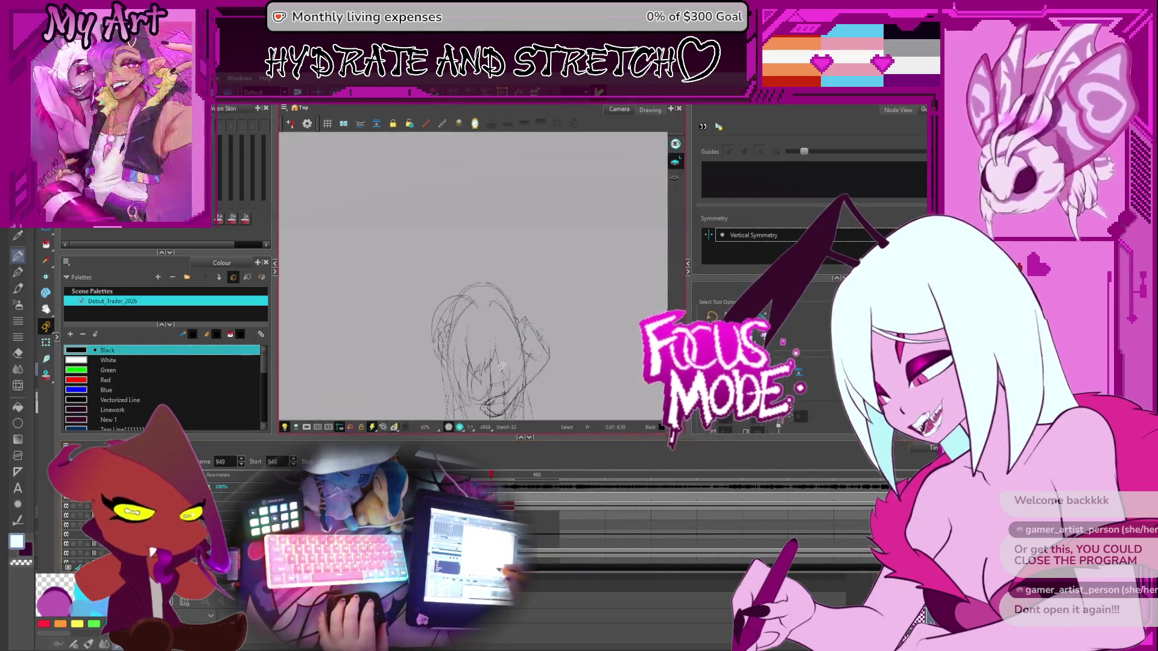
scroll(663, 525, "down", 3)
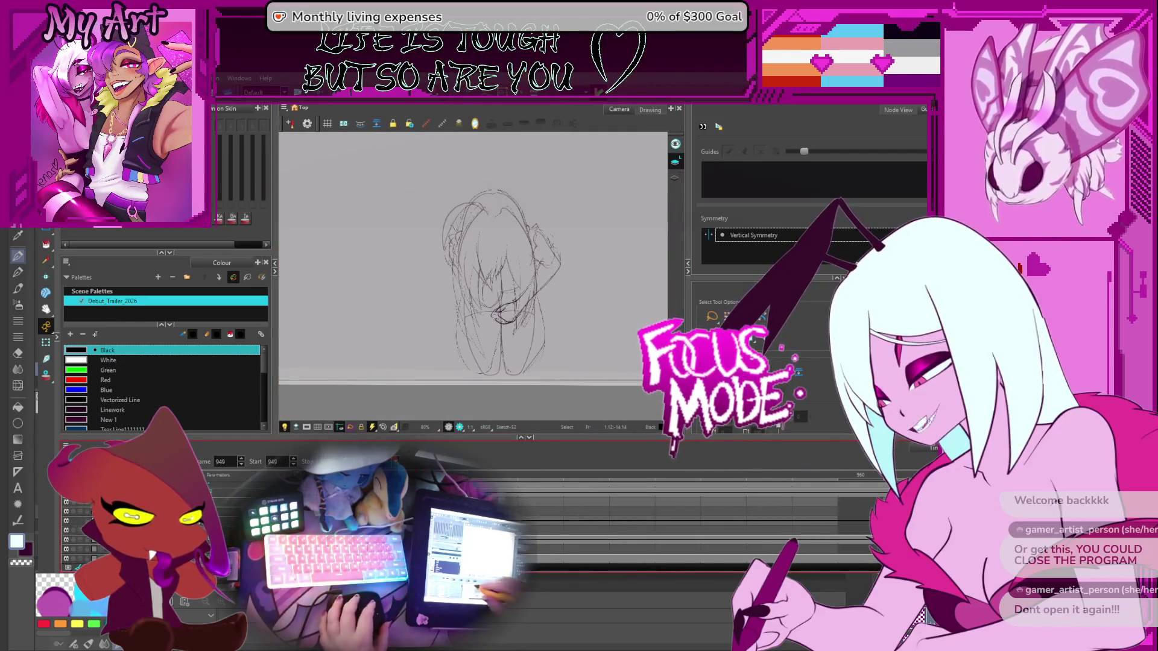
left_click(603, 525)
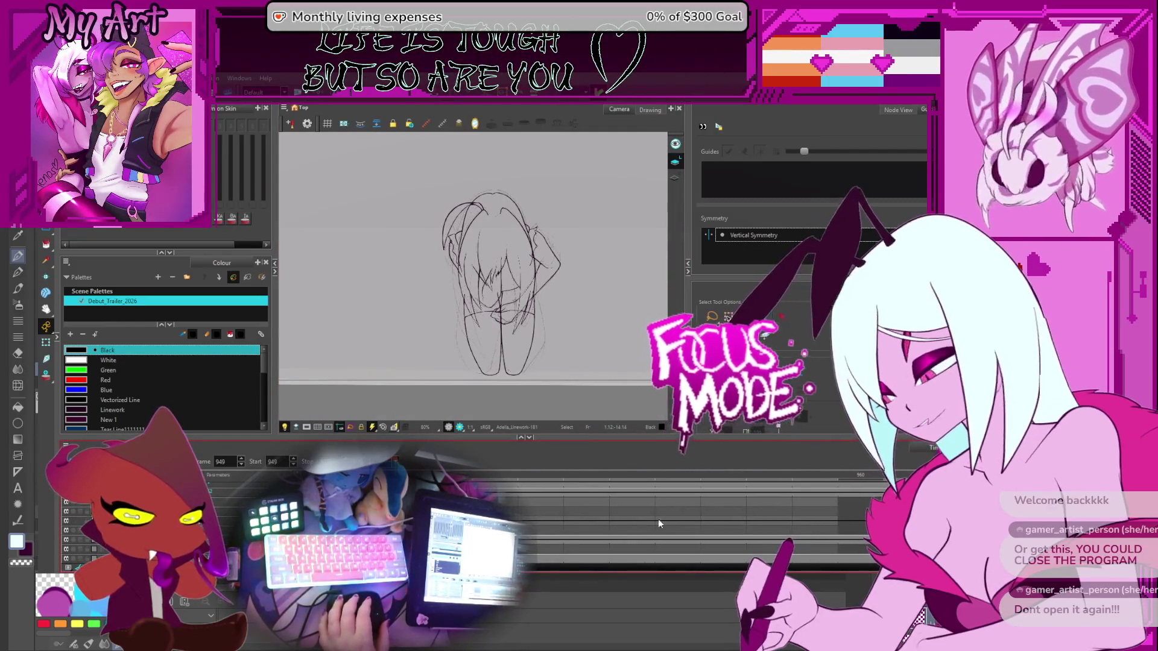
scroll(688, 540, "down", 3)
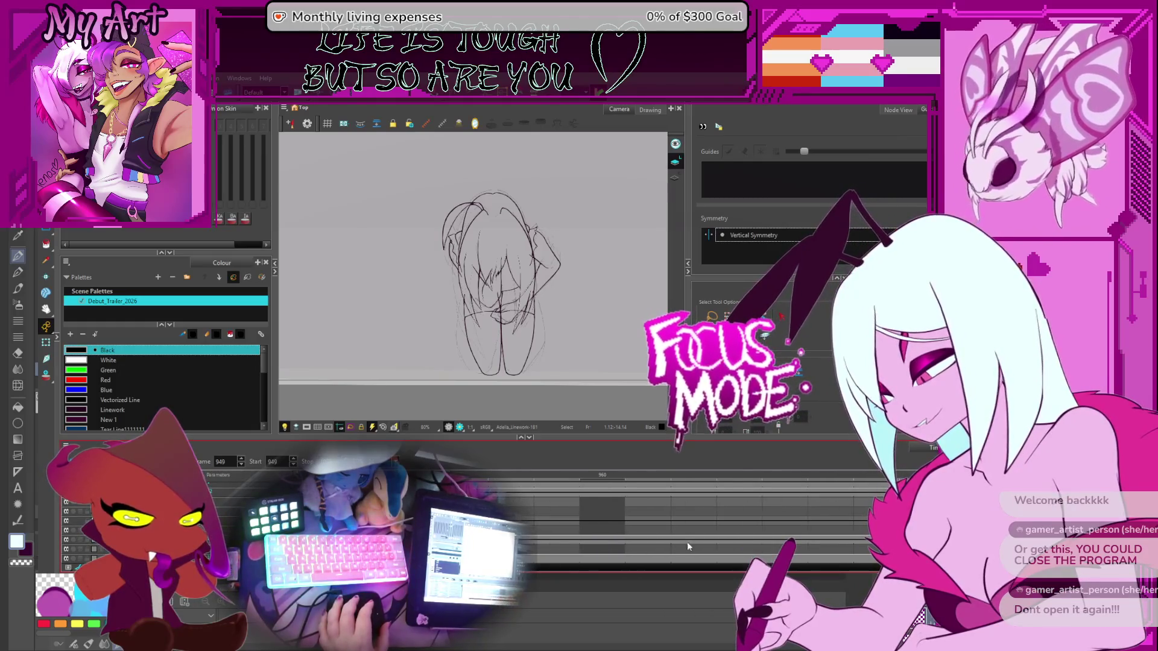
left_click(675, 540)
scroll(485, 324, "up", 2)
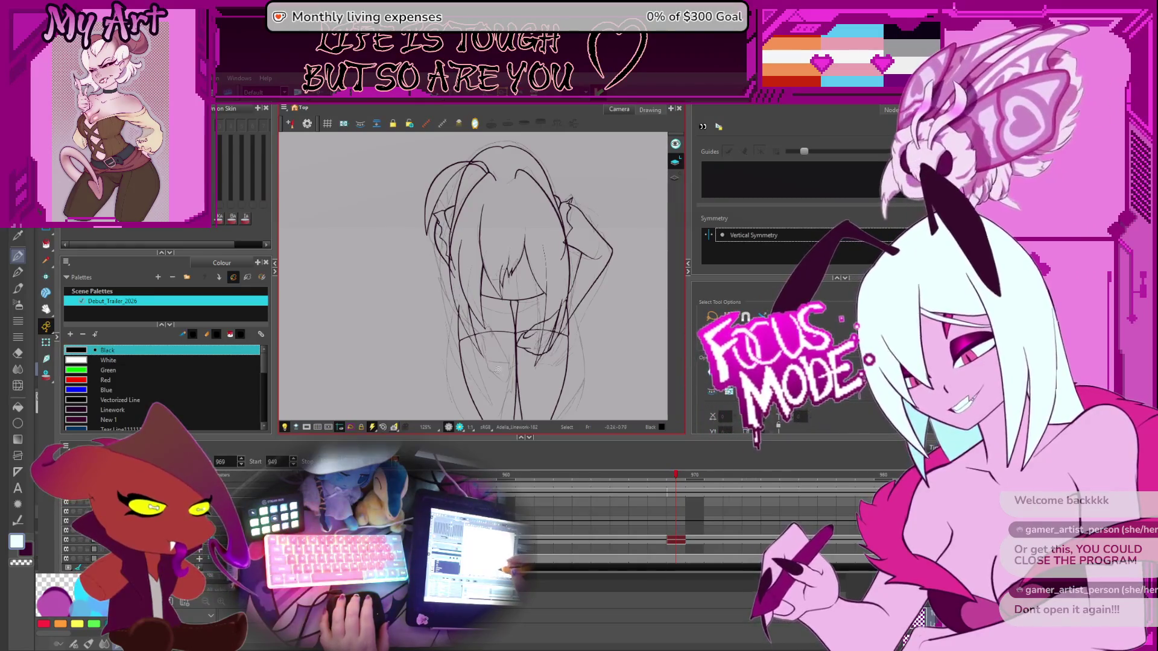
left_click_drag(553, 376, 579, 359)
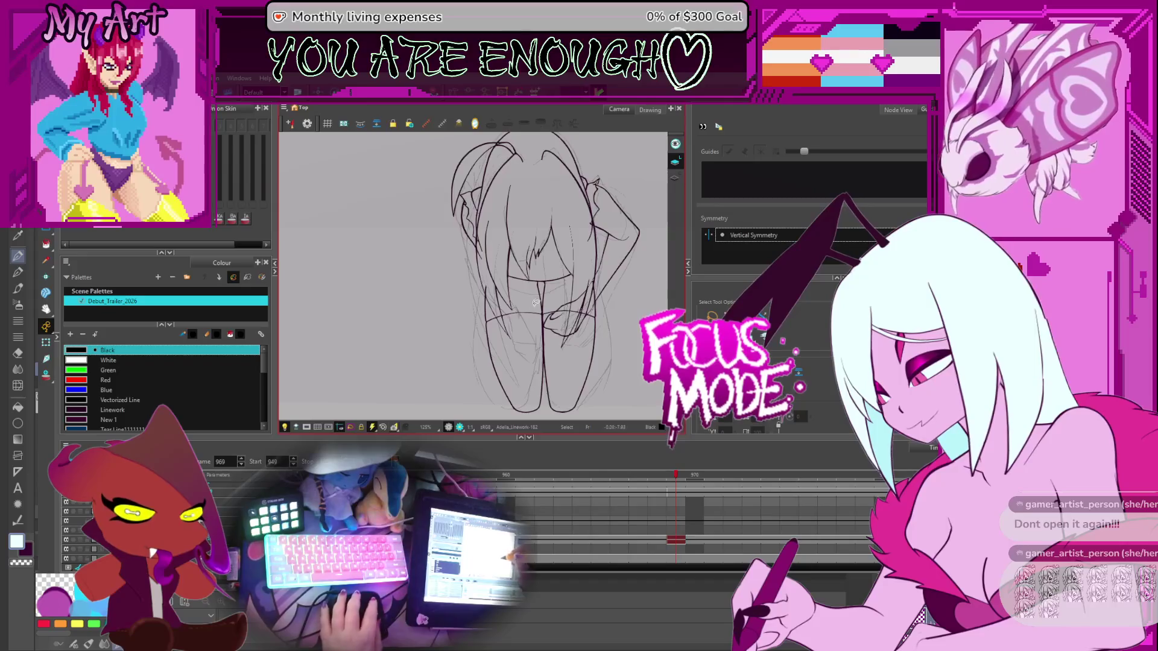
Select a hair stroke by the face, move the view over the hair and switch to the Pencil
left_click_drag(528, 297, 502, 314)
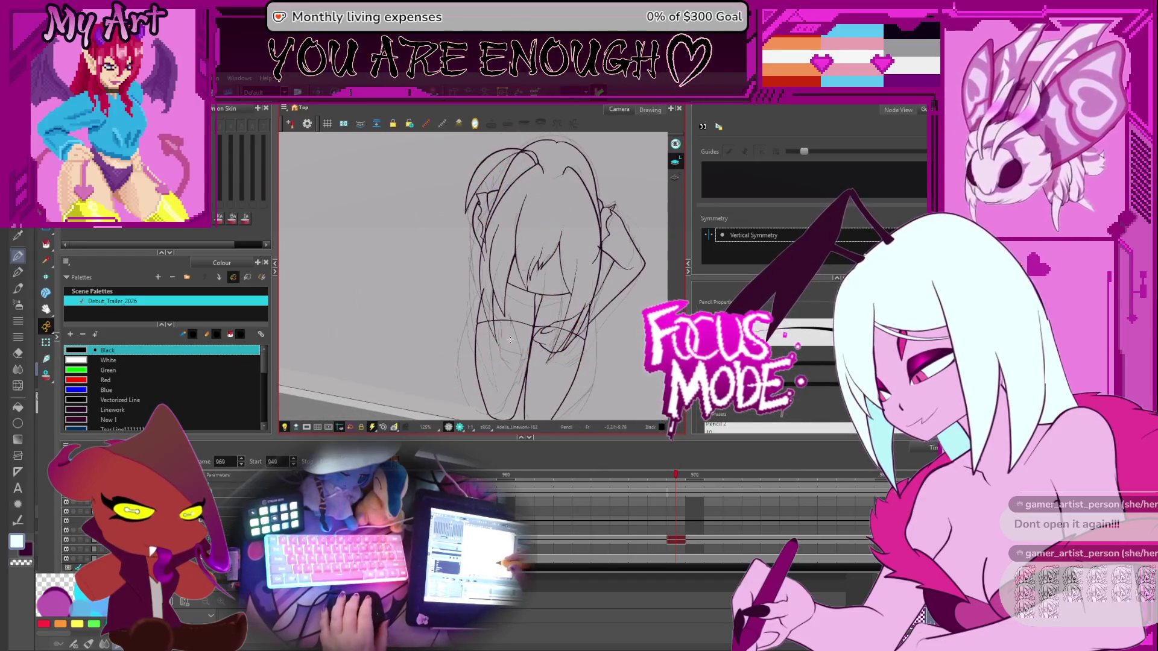
scroll(491, 179, "up", 1)
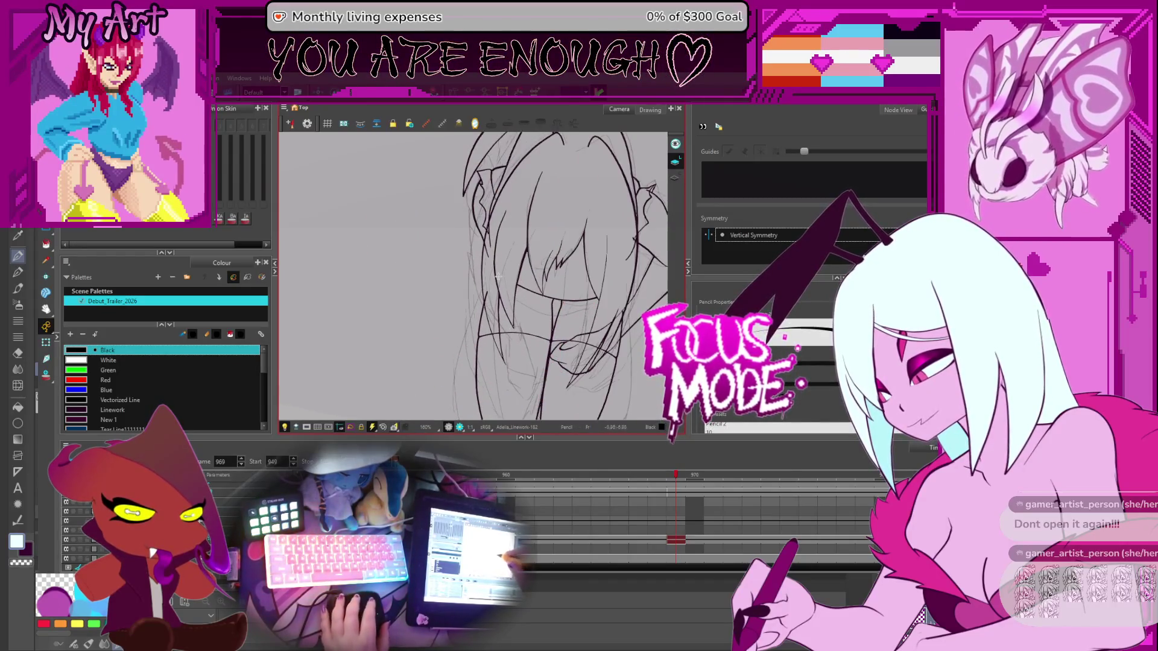
left_click(482, 187)
mouse_move(490, 180)
left_mouse_down()
mouse_move(530, 159)
mouse_move(532, 227)
left_mouse_up()
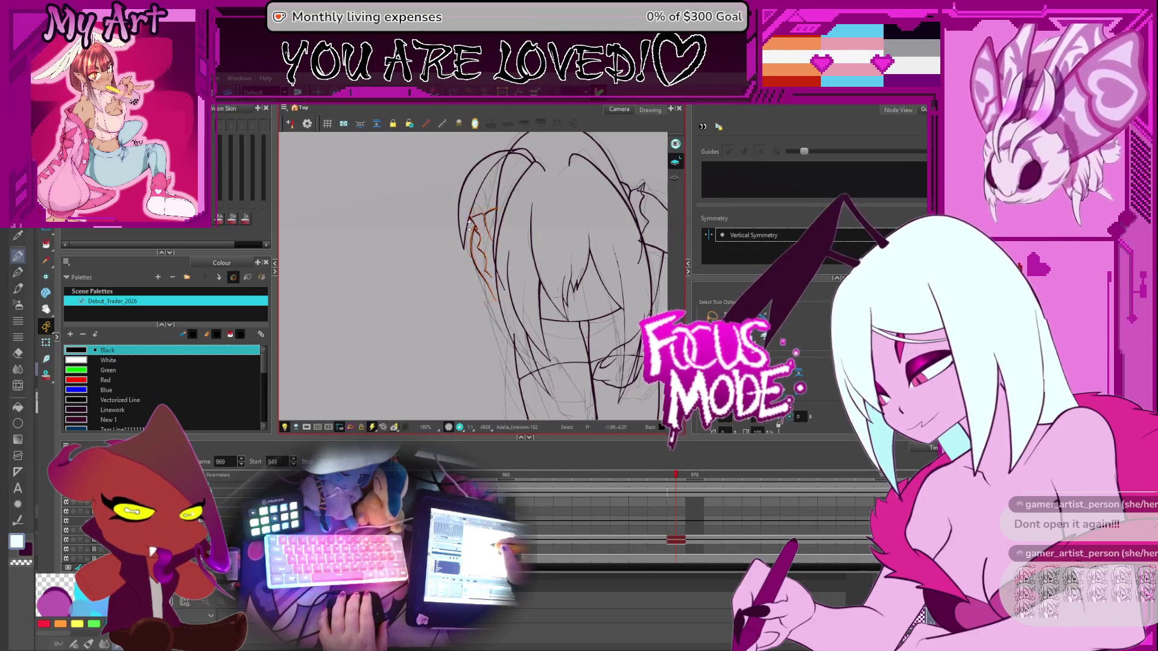
left_click_drag(521, 351, 515, 308)
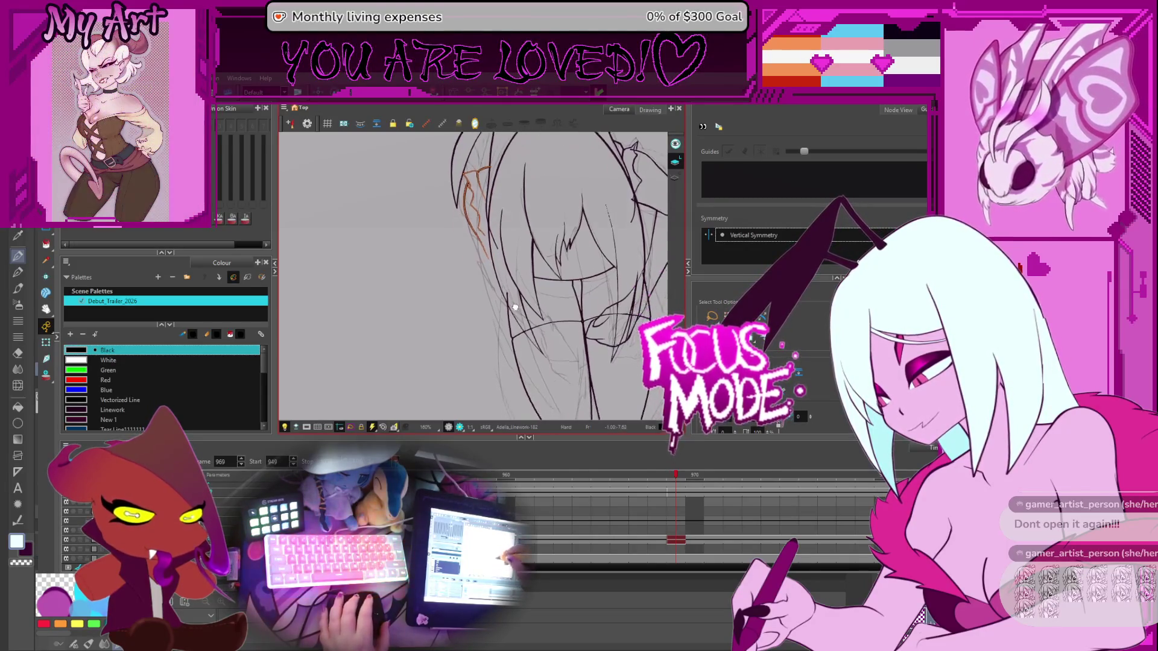
key("2")
key("alt+slash")
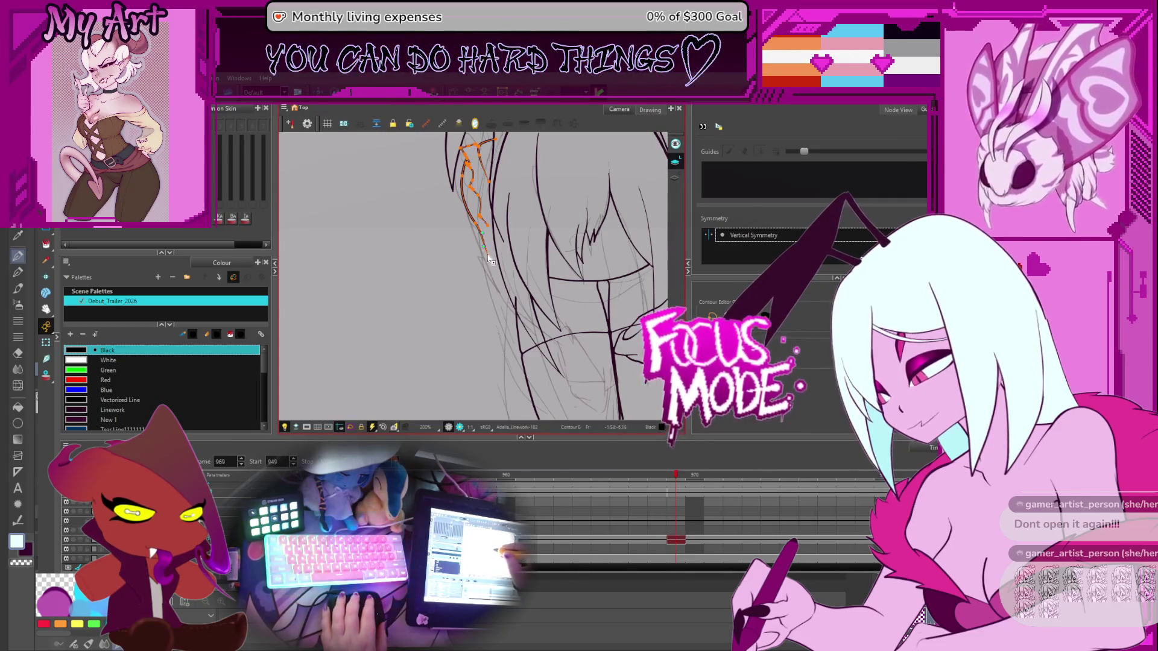
Add the lower hair segment and a new control point on the left strand, then deselect it
left_click(521, 315, "shift")
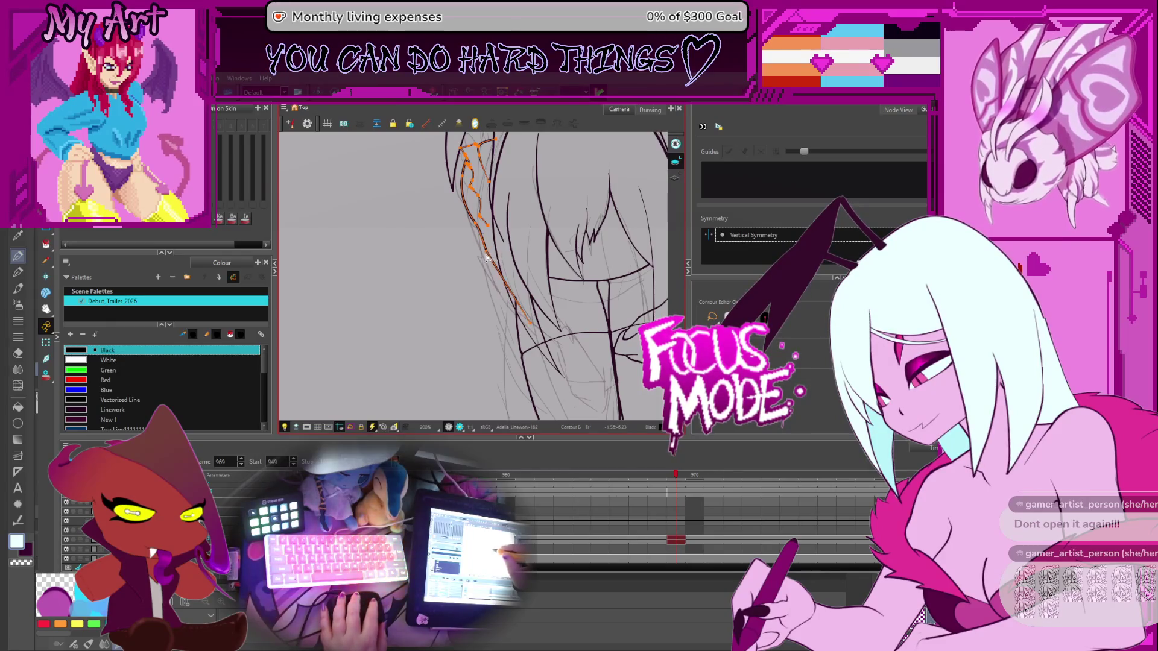
left_click_drag(515, 315, 519, 333)
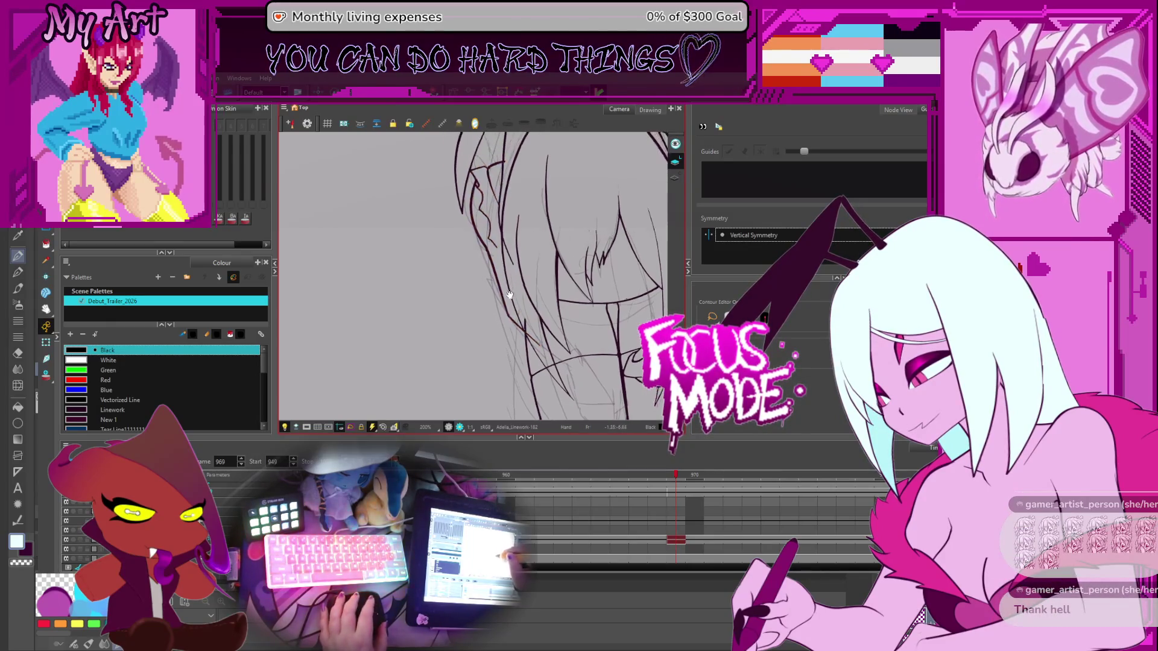
left_click(522, 341)
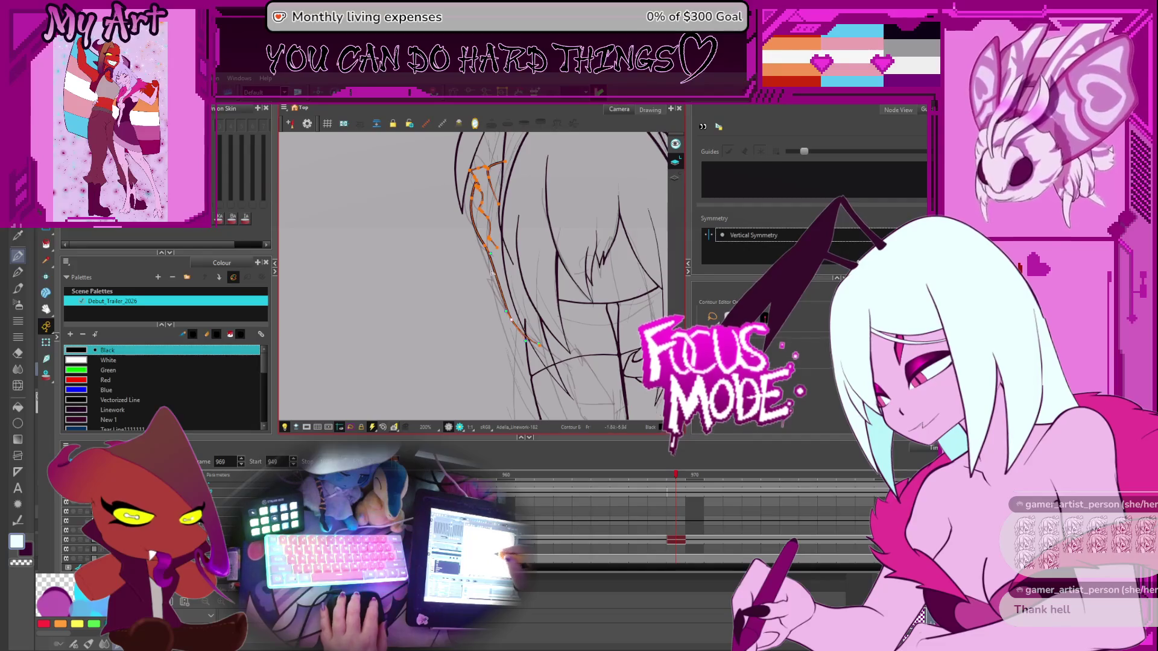
scroll(492, 273, "up", 3)
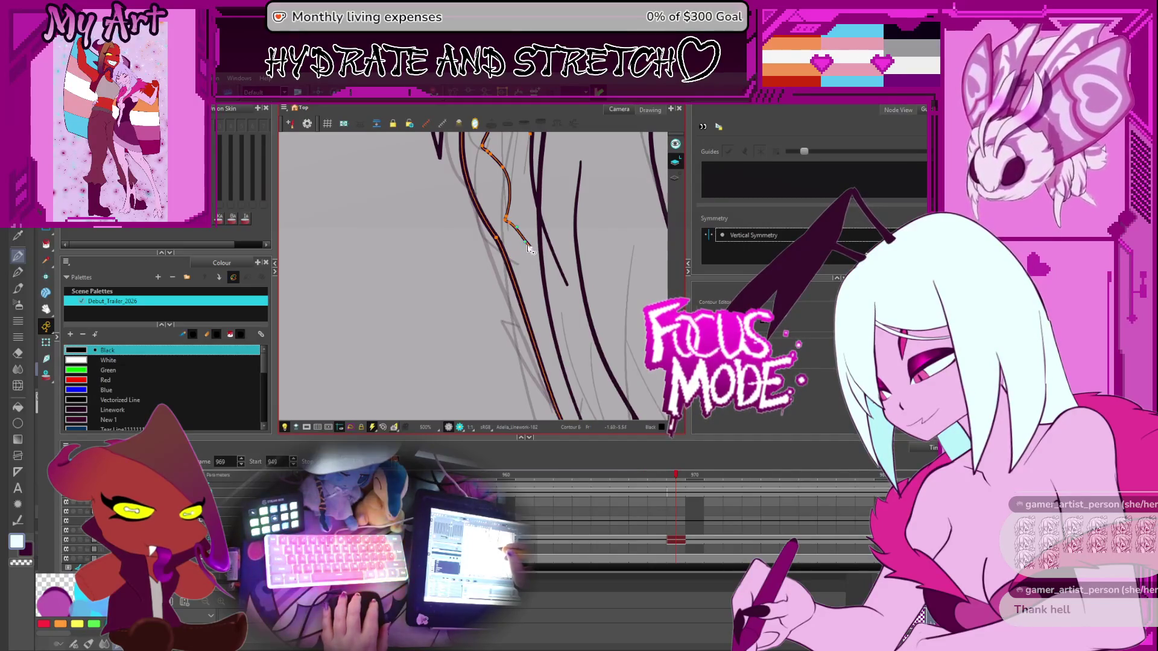
scroll(526, 245, "up", 3)
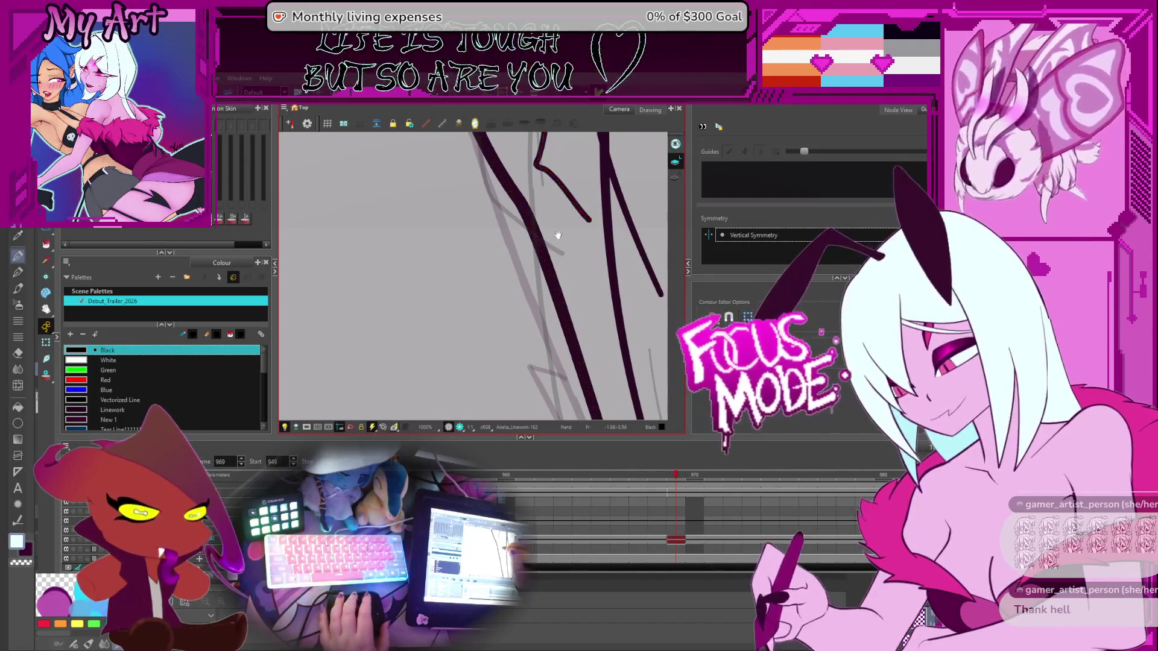
left_click_drag(555, 232, 573, 240)
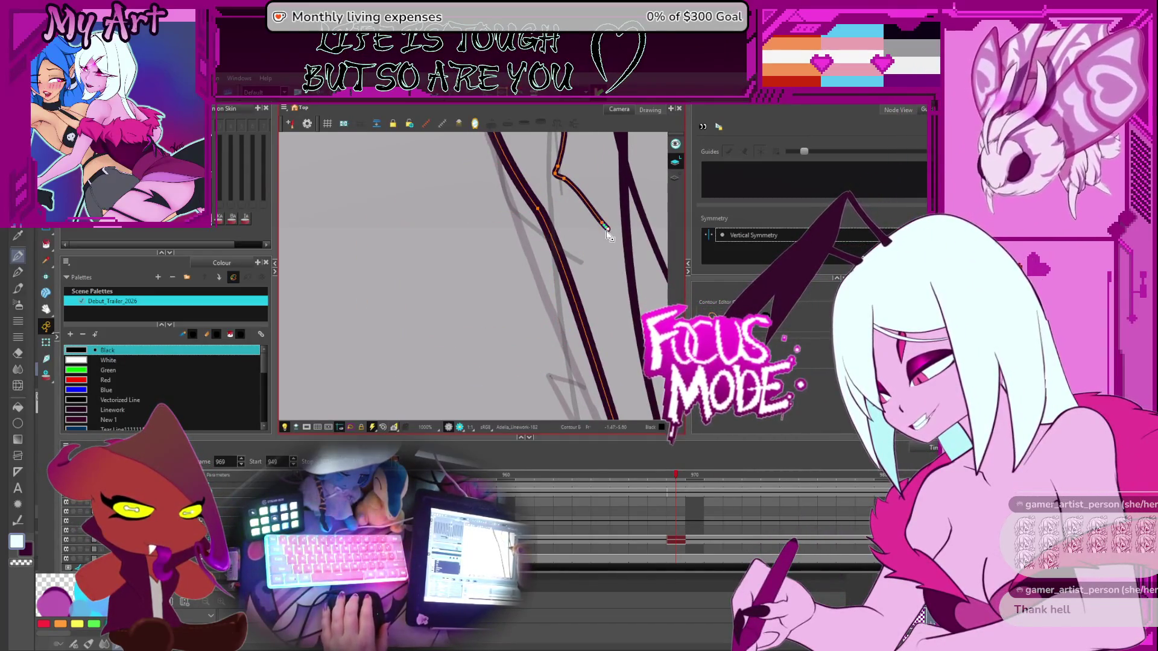
left_click_drag(608, 235, 544, 243)
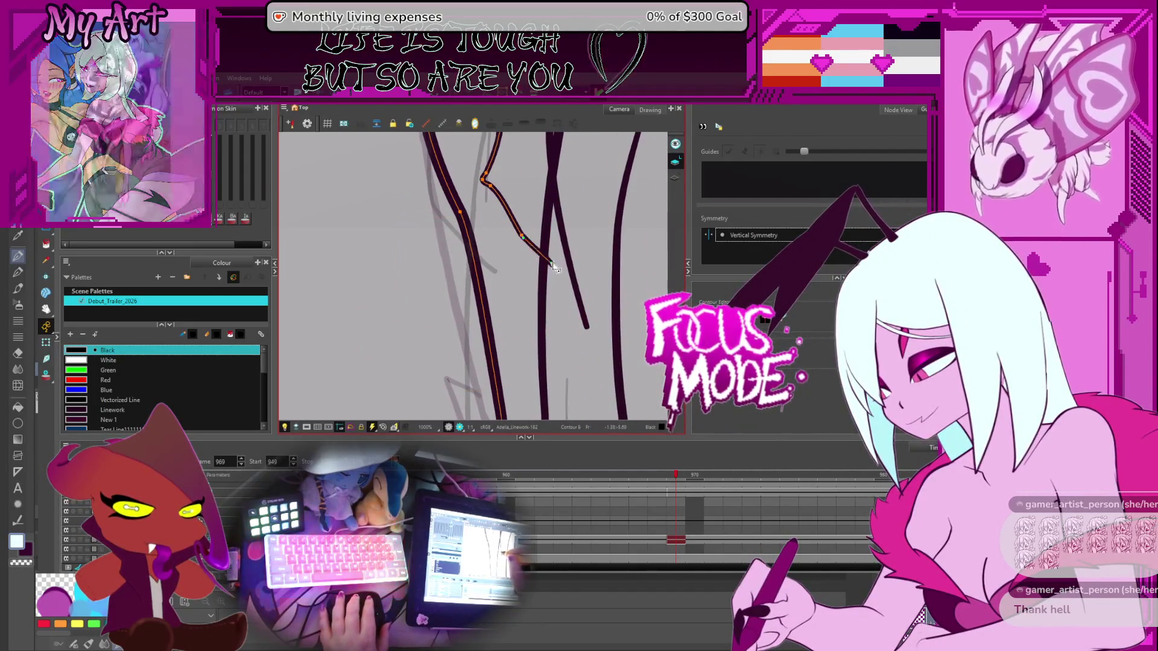
scroll(553, 270, "down", 2)
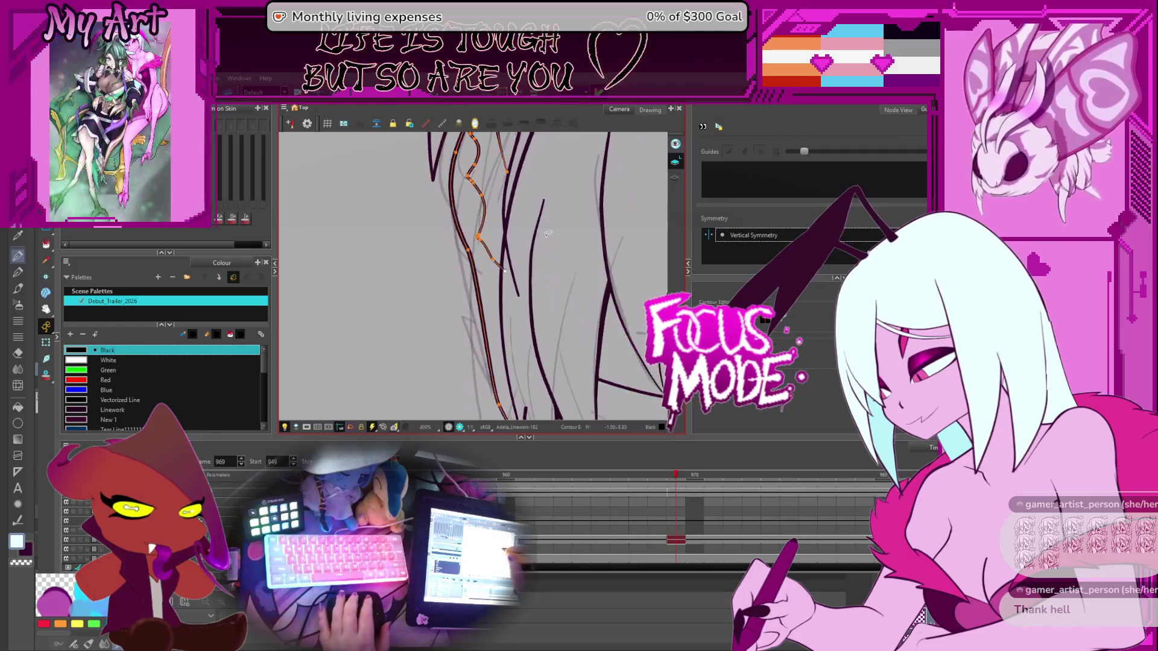
left_click(528, 281)
scroll(528, 279, "down", 6)
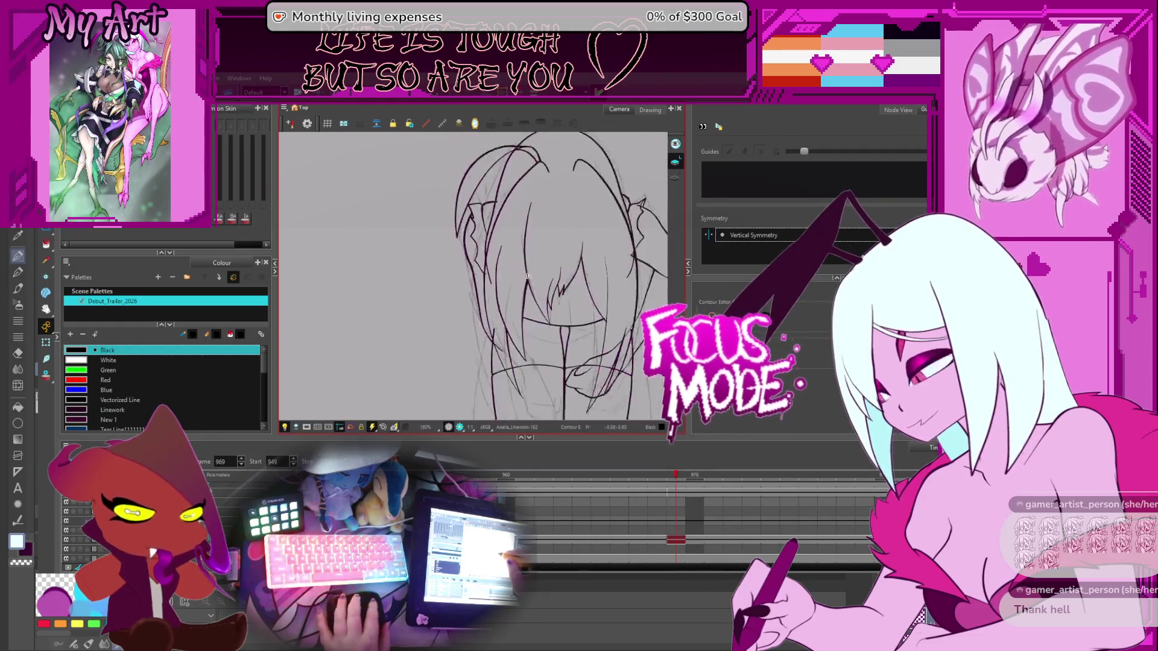
Drag the hair strand's end further down-right and pick the Linework colour
scroll(486, 248, "up", 2)
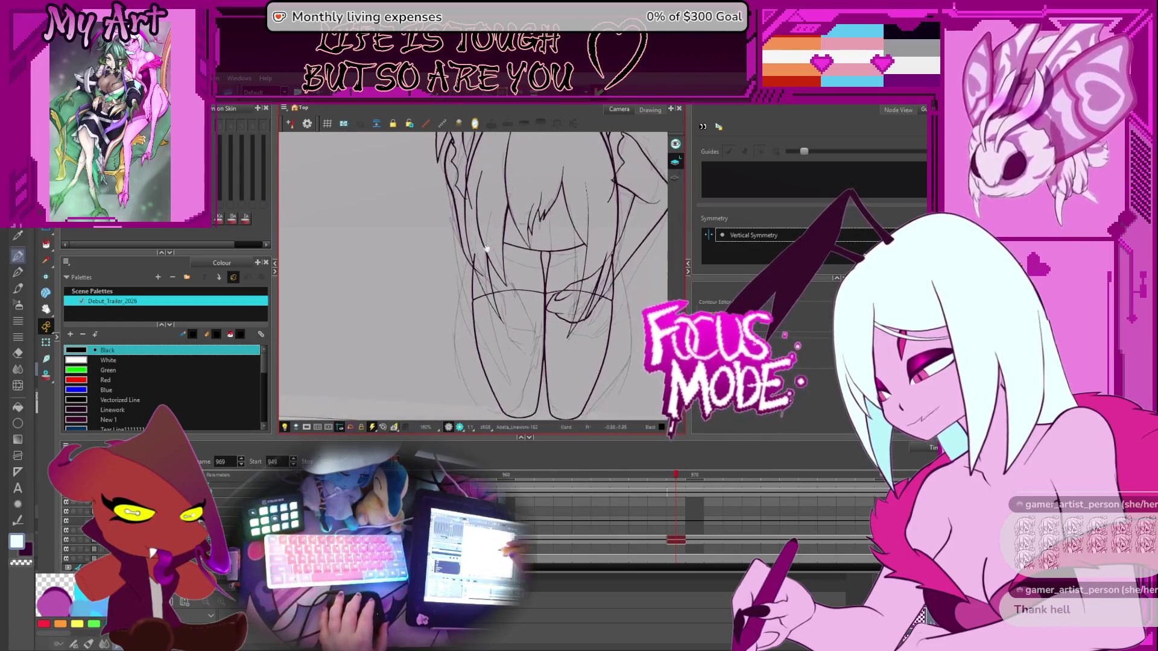
scroll(489, 279, "up", 2)
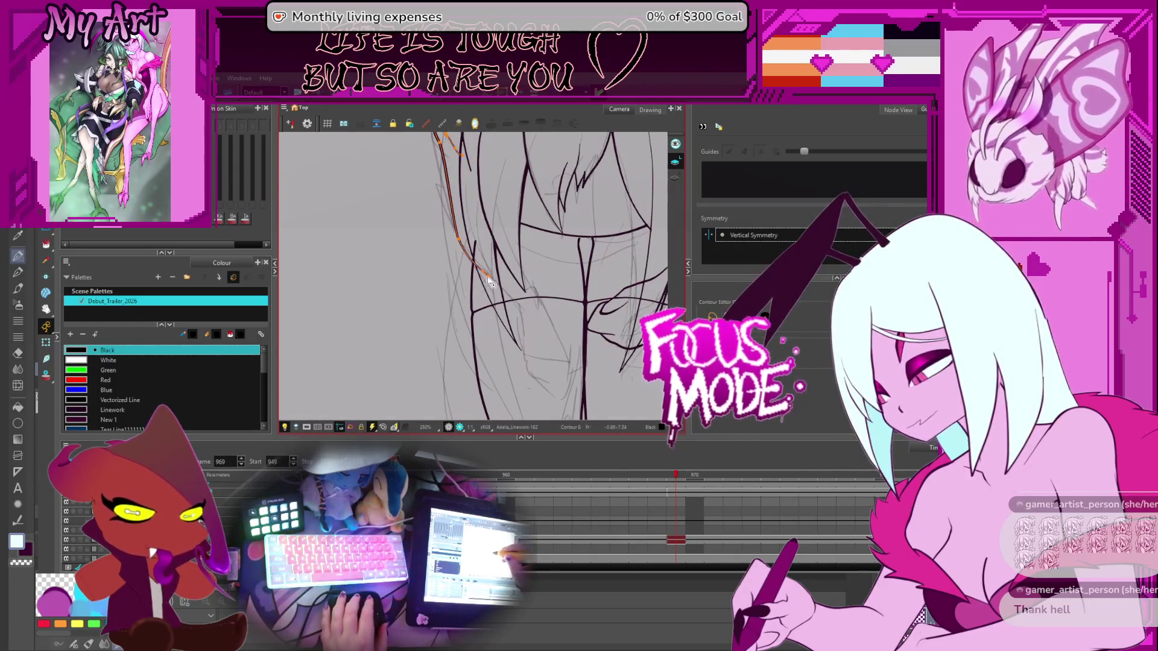
mouse_move(489, 281)
left_mouse_down()
mouse_move(514, 300)
mouse_move(529, 276)
mouse_move(514, 379)
left_mouse_up()
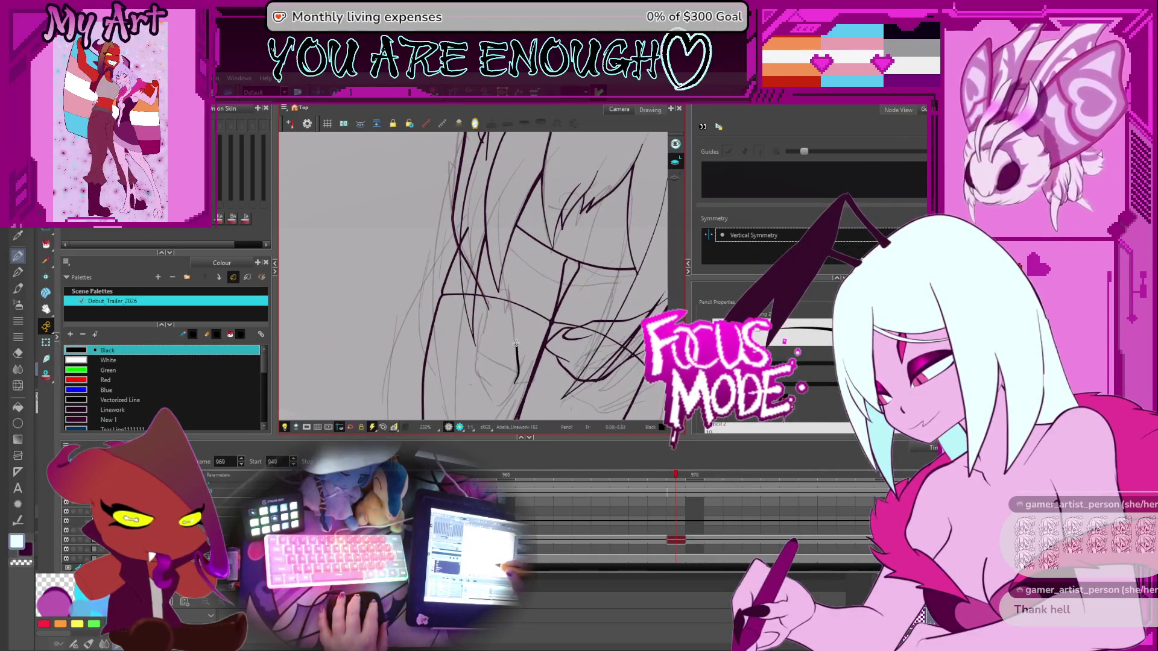
left_click(215, 410)
Recentre the rotated view on the figure and select a hair stroke with the Contour Editor
mouse_move(593, 320)
left_mouse_down()
mouse_move(583, 290)
mouse_move(618, 265)
left_mouse_up()
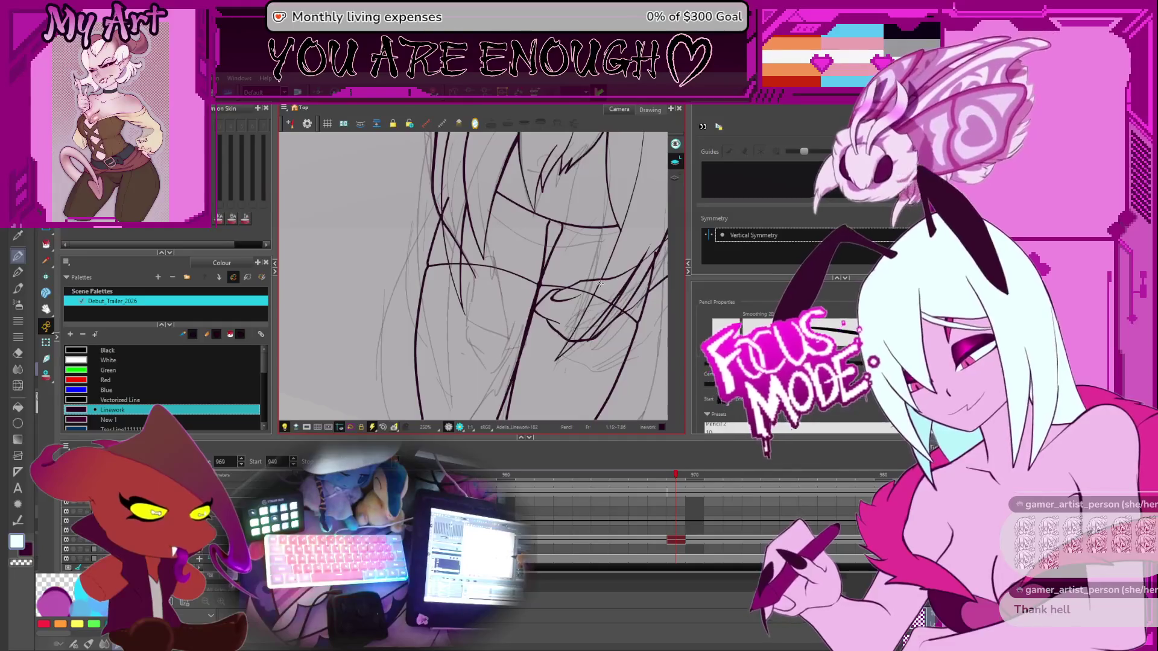
left_click_drag(596, 289, 621, 317)
scroll(621, 316, "down", 5)
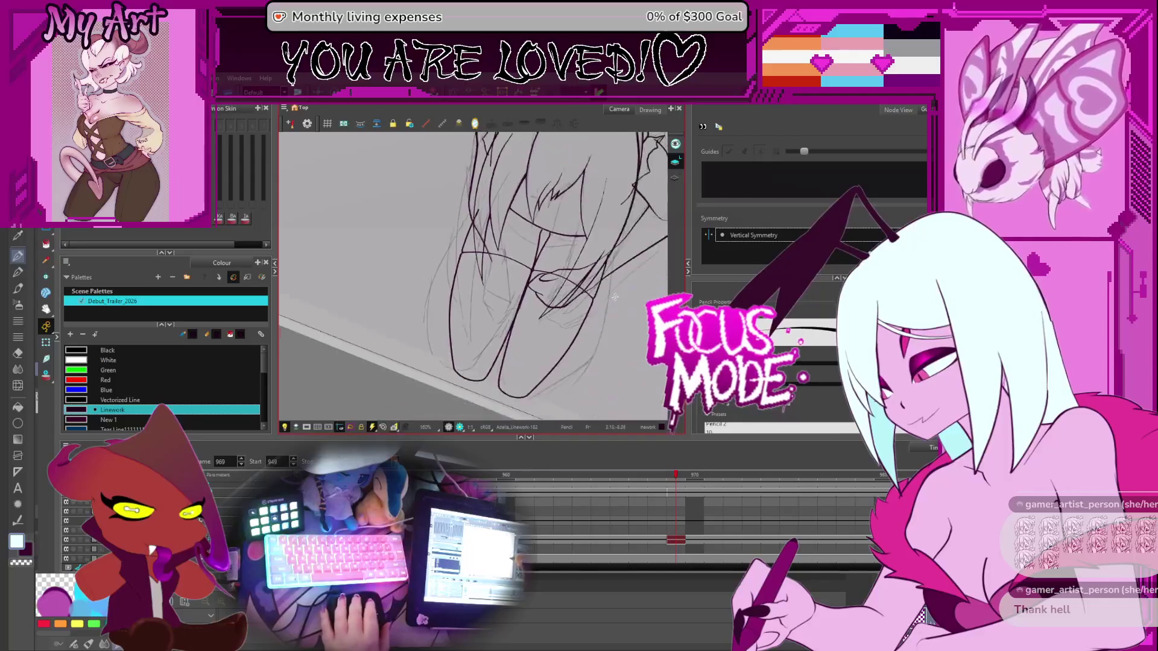
left_click_drag(522, 304, 527, 312)
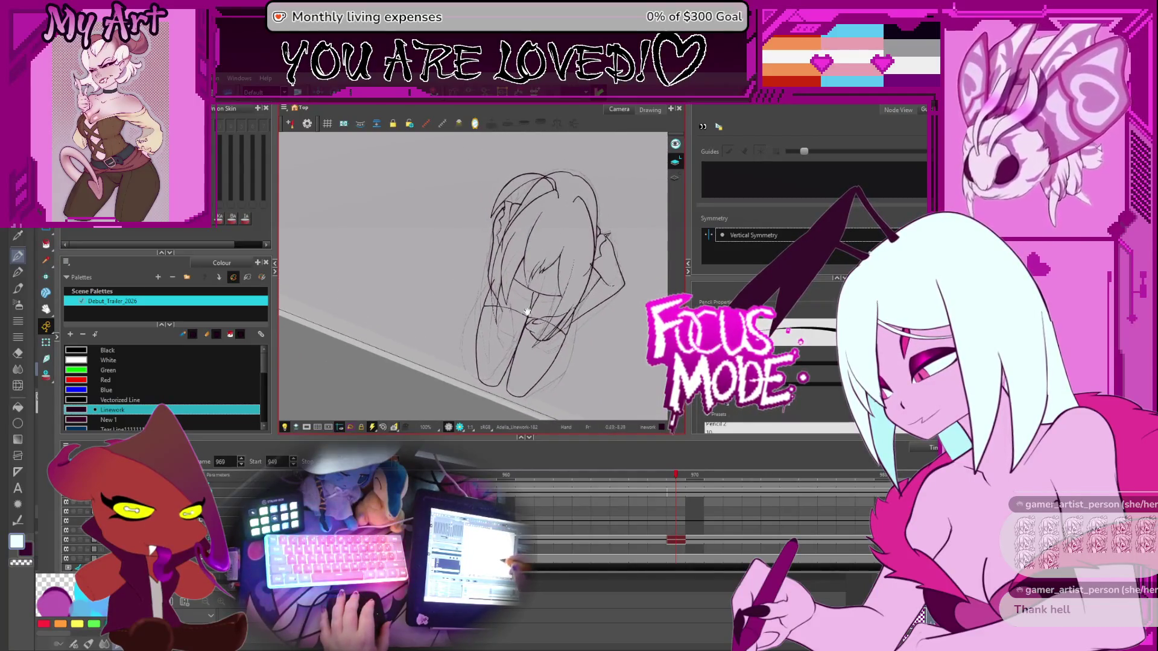
scroll(527, 241, "up", 4)
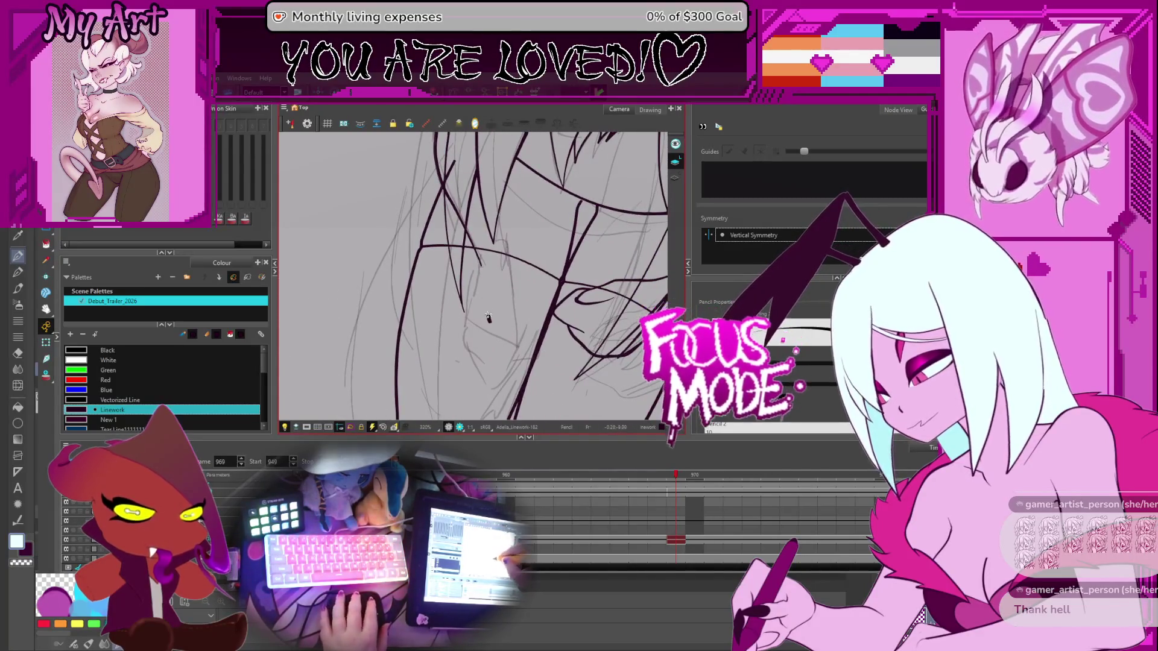
key("alt+q")
left_click(480, 261)
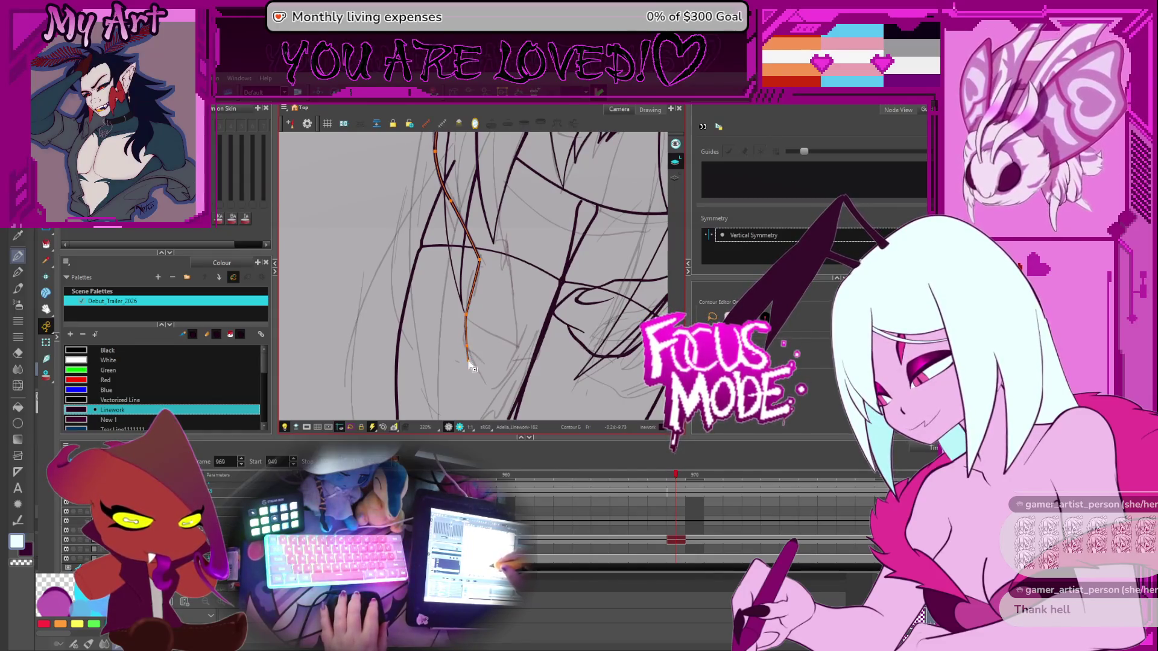
Select the strand's tip and end point with the Pencil Editor and lengthen its tail downward
key("alt+shift+q")
key("2")
key("2")
key("2")
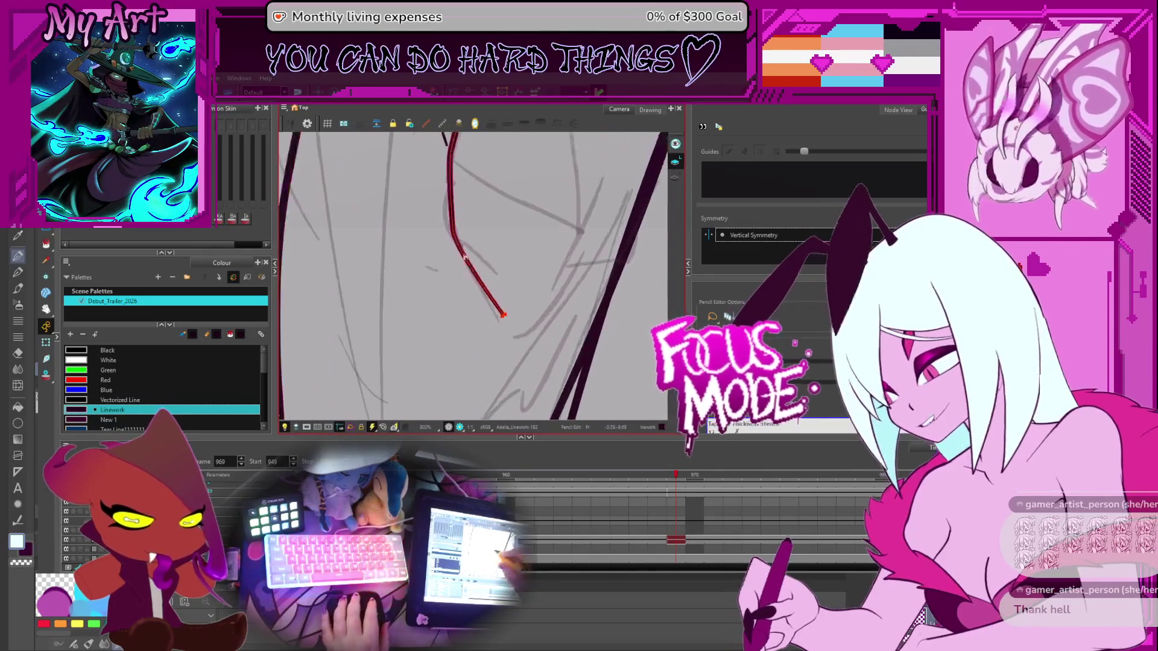
left_click(505, 315)
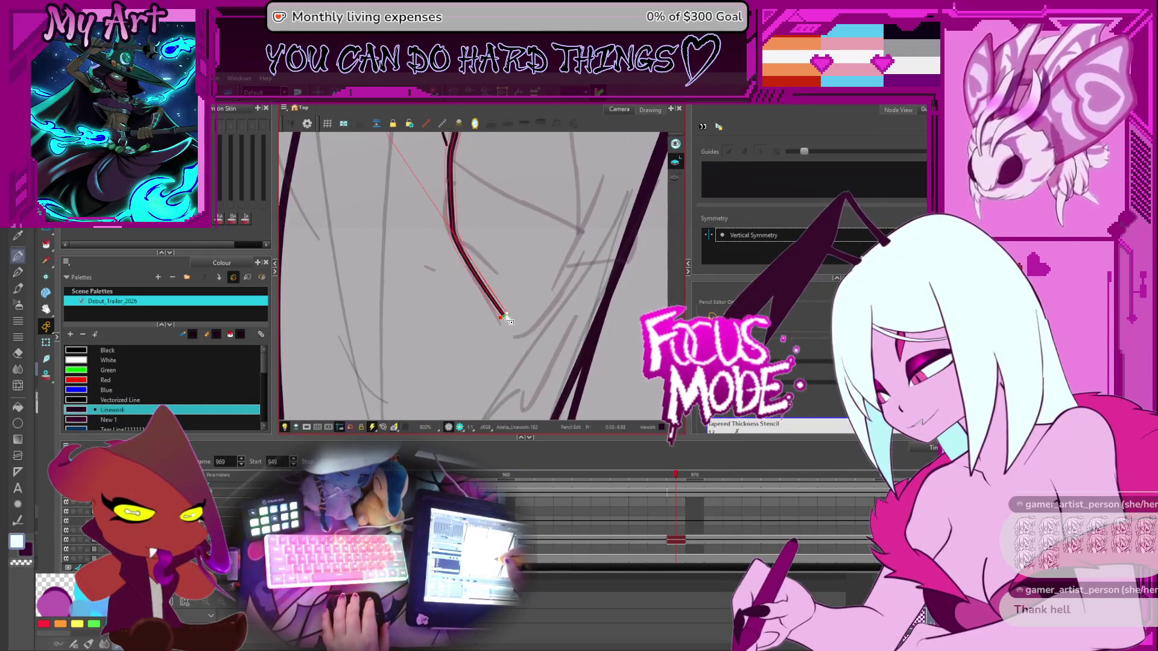
key("2")
left_click_drag(508, 321, 514, 314)
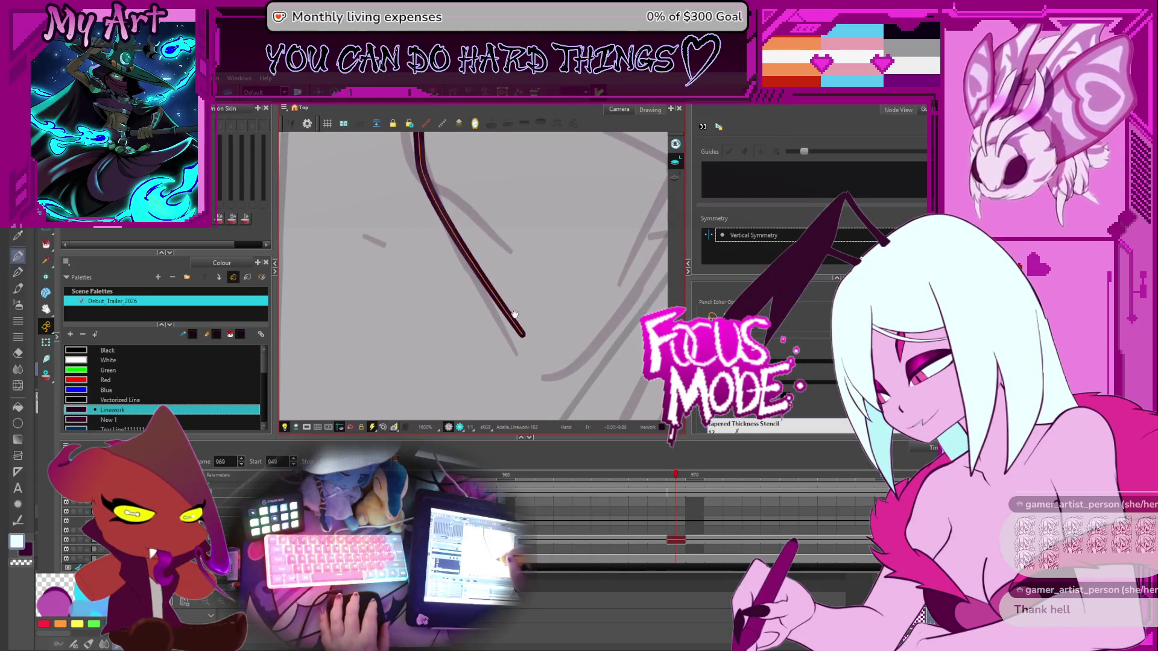
left_click(526, 335)
scroll(528, 336, "down", 8)
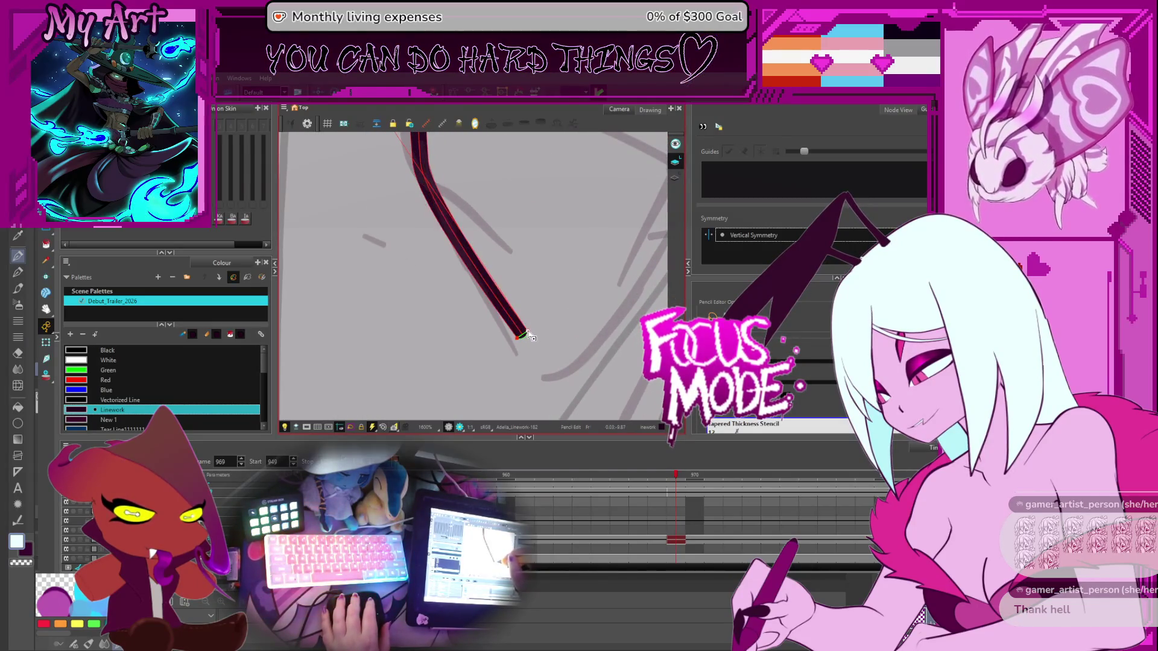
left_click_drag(481, 336, 487, 308)
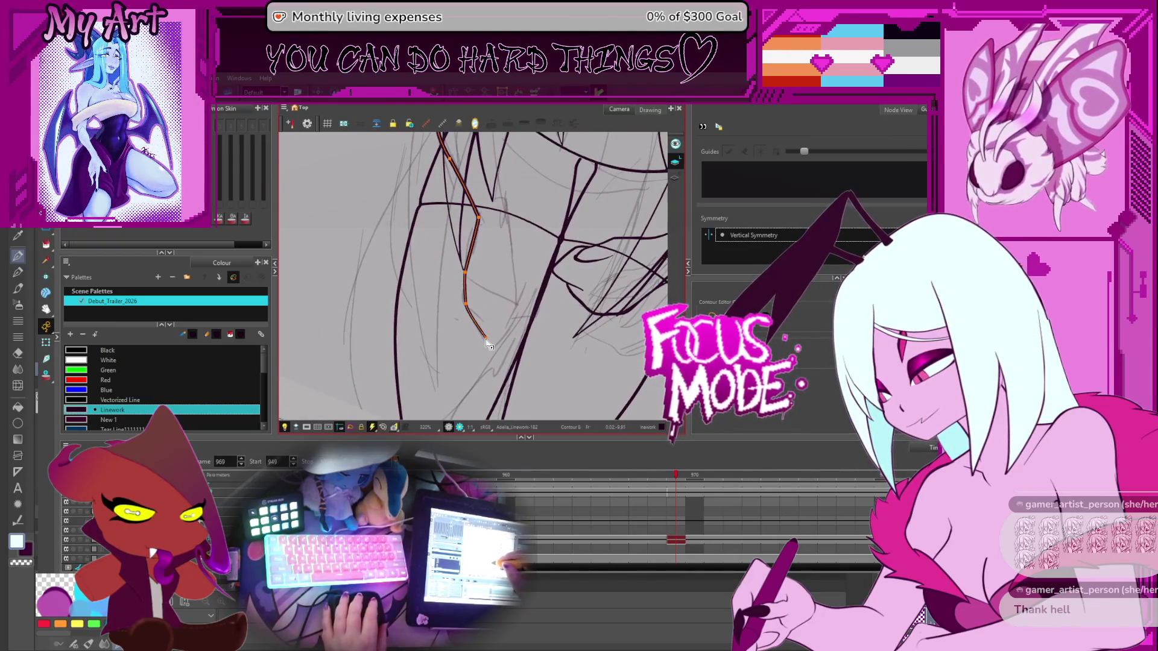
left_click_drag(486, 339, 492, 348)
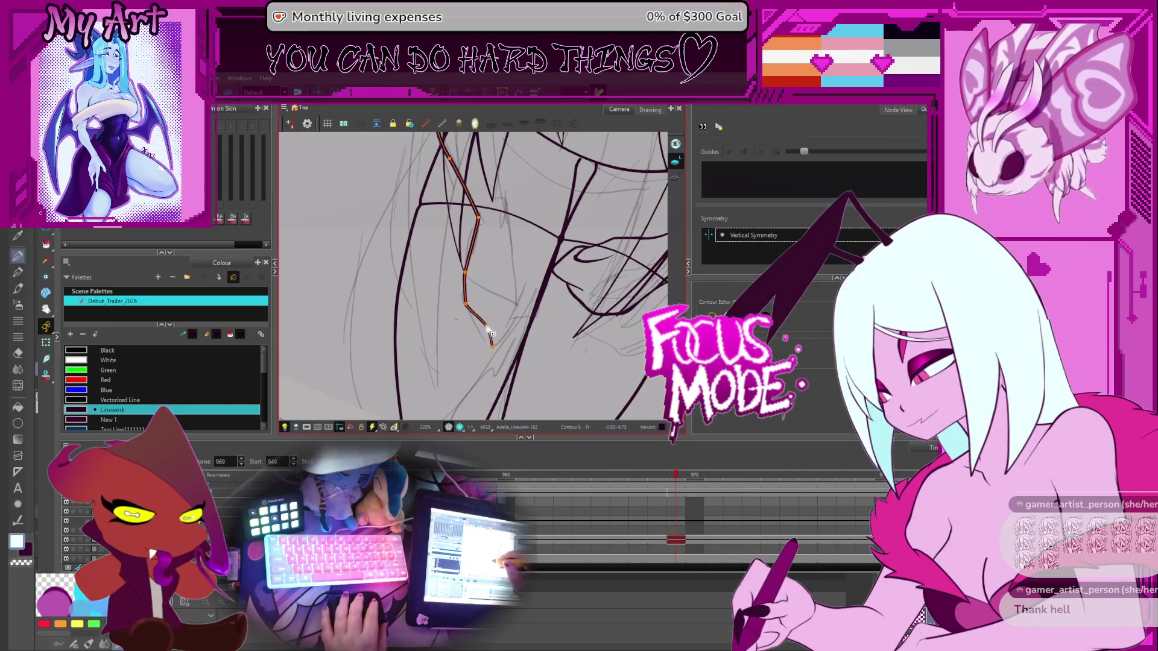
Reshape the strand's lower curve and pull its end back up into a curl
scroll(477, 308, "up", 2)
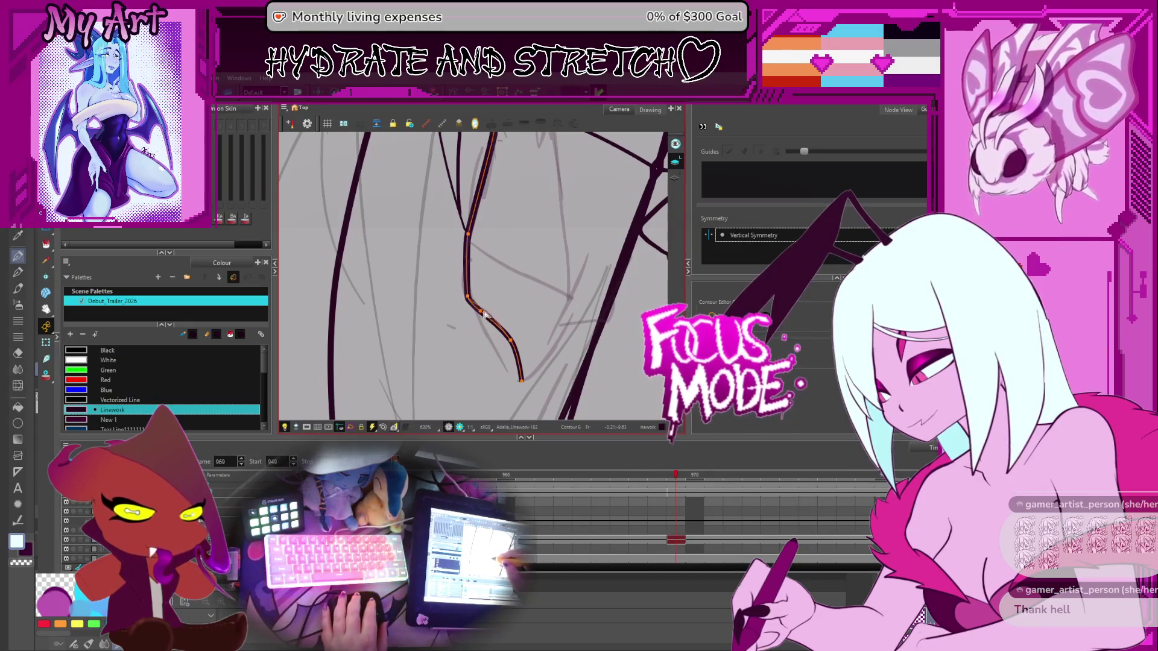
left_click_drag(480, 318, 495, 324)
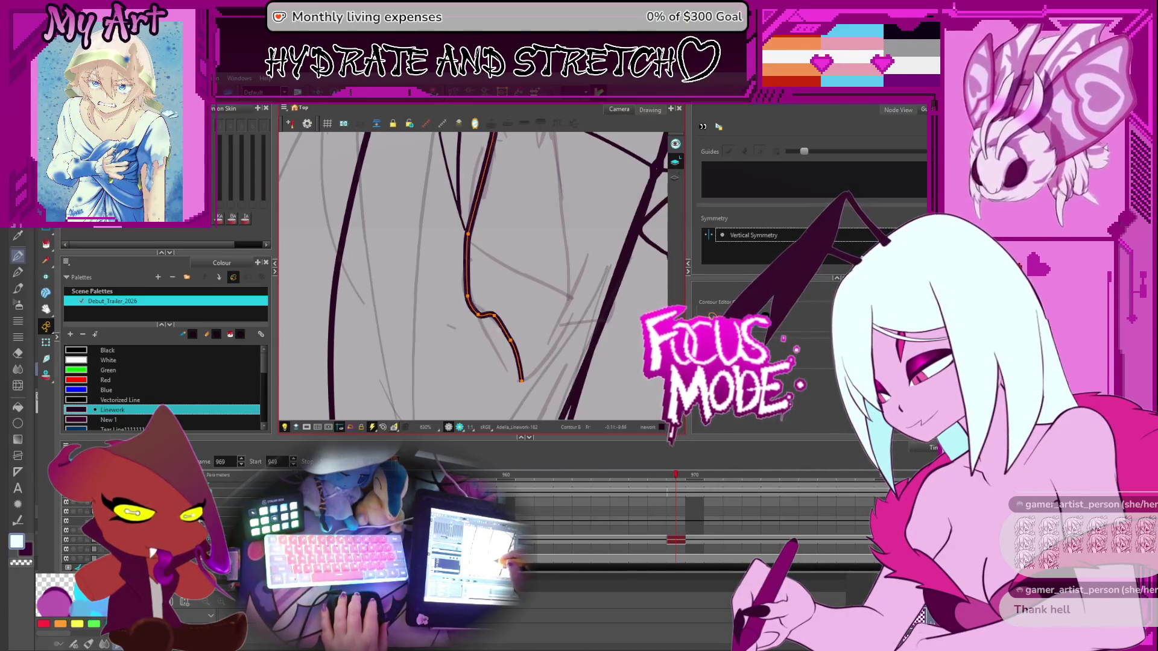
mouse_move(512, 341)
left_mouse_down()
mouse_move(527, 355)
mouse_move(557, 346)
mouse_move(526, 384)
mouse_move(517, 377)
left_mouse_up()
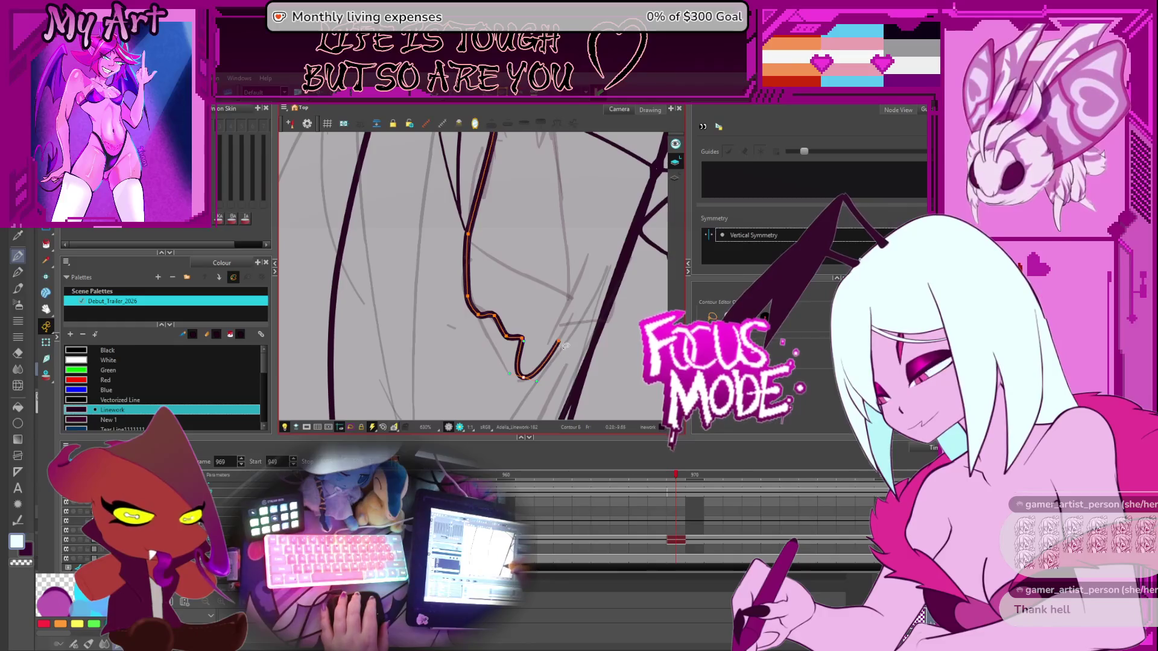
left_click_drag(557, 344, 569, 304)
scroll(554, 358, "up", 2)
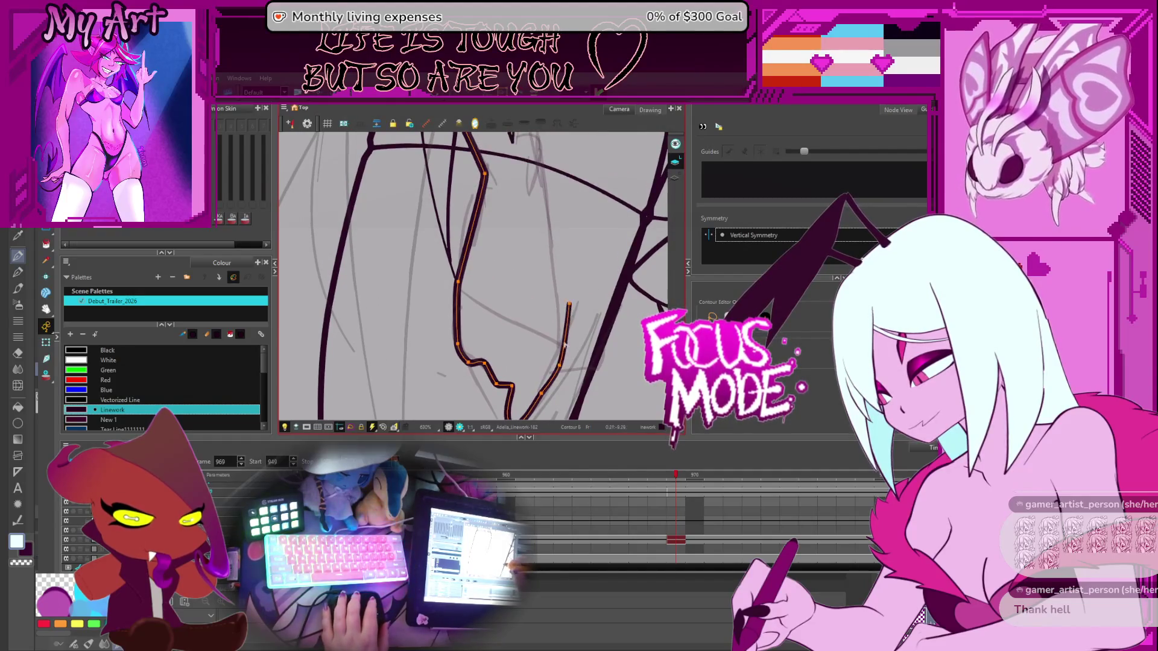
left_click_drag(565, 345, 564, 356)
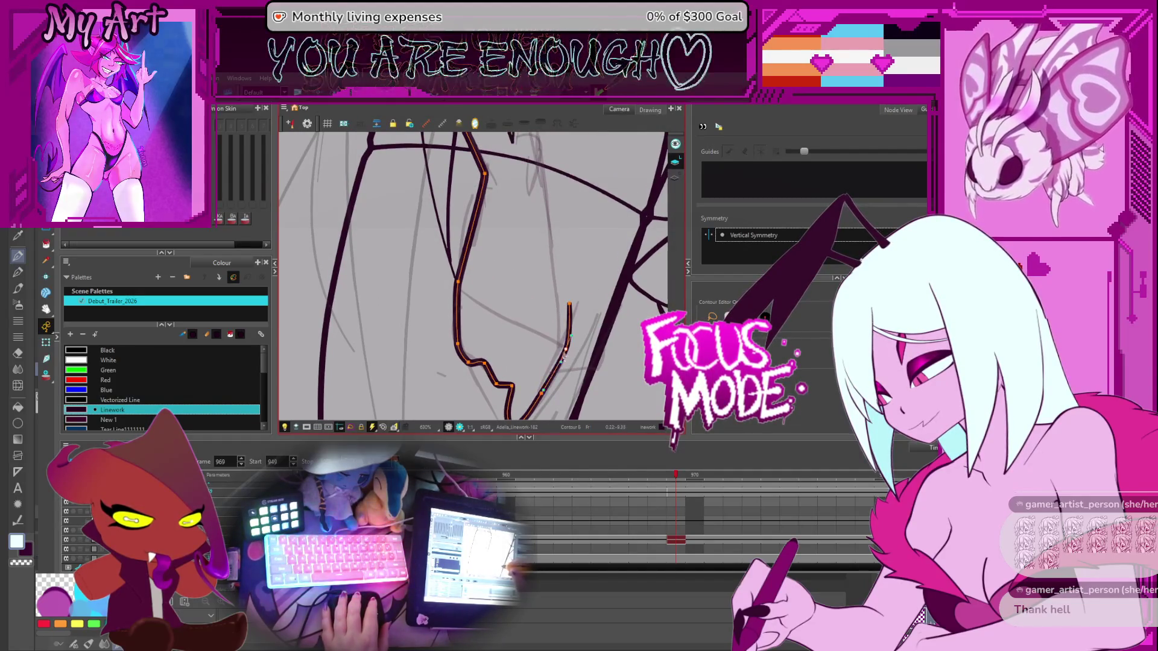